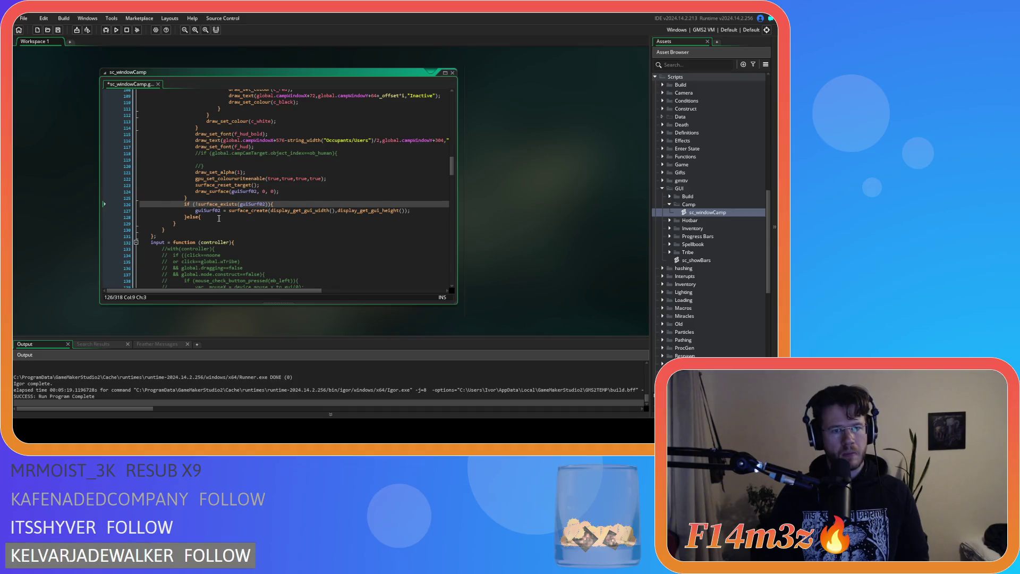
Add blank lines in the new else branch, change guiSurf02 to guiSurf03 in both surface lines, and save.
{"action": "left_click", "coordinate": [217, 218]}
{"action": "key", "text": "Return"}
{"action": "key", "text": "Return"}
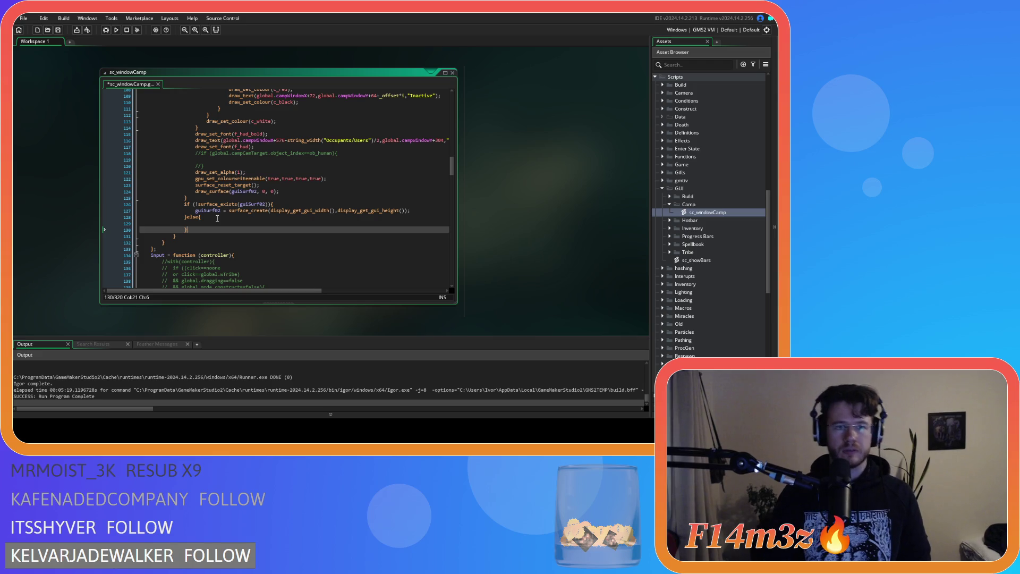
{"action": "left_click", "coordinate": [264, 205]}
{"action": "key", "text": "BackSpace"}
{"action": "type", "text": "3"}
{"action": "left_click", "coordinate": [218, 211]}
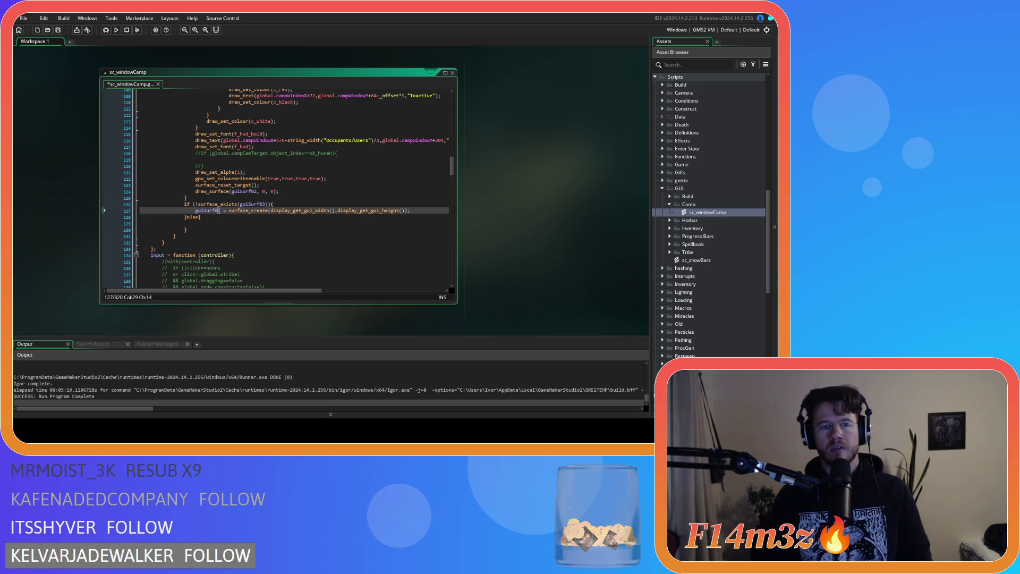
{"action": "key", "text": "Delete"}
{"action": "type", "text": "3"}
{"action": "key", "text": "ctrl+s"}
Review the Camp title and building-row drawing code, including the sp_bar row line.
{"action": "scroll", "coordinate": [233, 218], "scroll_direction": "up", "scroll_amount": 10}
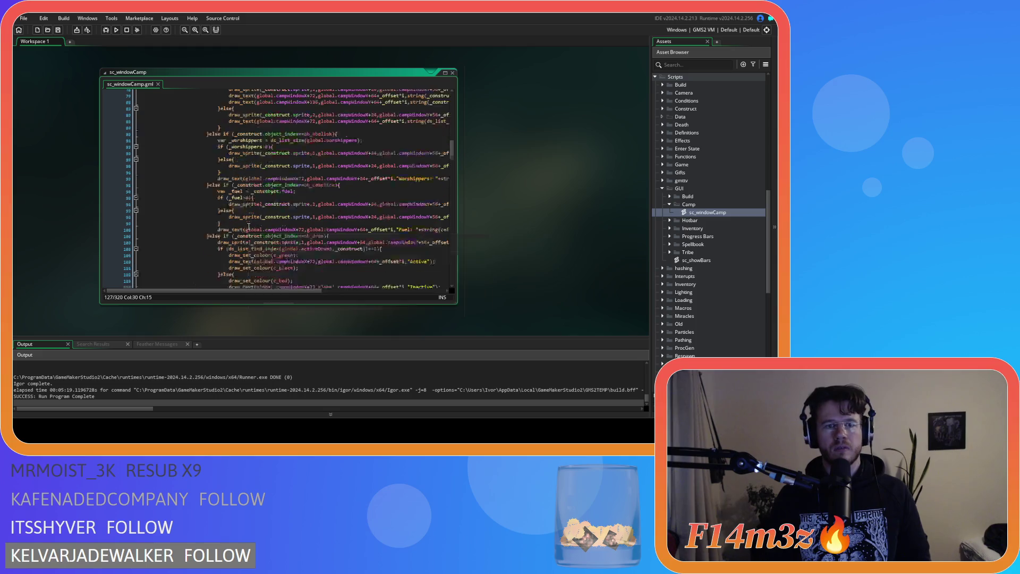
{"action": "scroll", "coordinate": [249, 226], "scroll_direction": "up", "scroll_amount": 20}
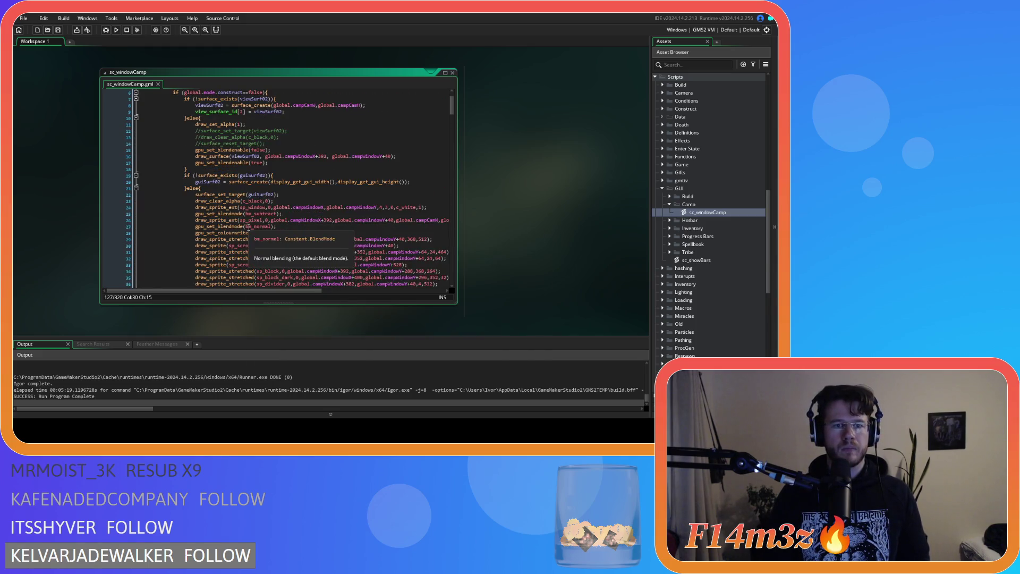
{"action": "scroll", "coordinate": [247, 223], "scroll_direction": "down", "scroll_amount": 3}
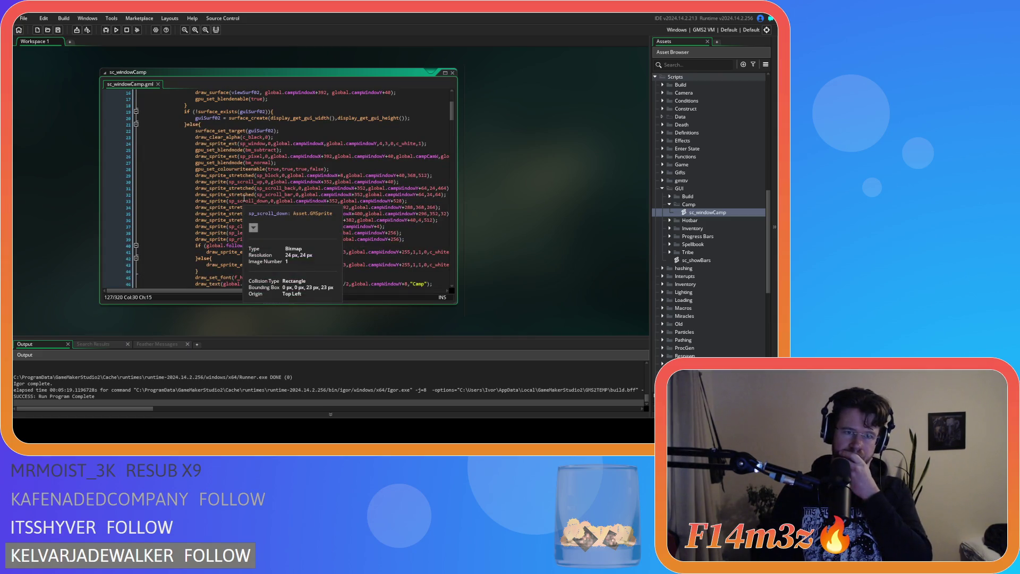
{"action": "scroll", "coordinate": [330, 179], "scroll_direction": "down", "scroll_amount": 1}
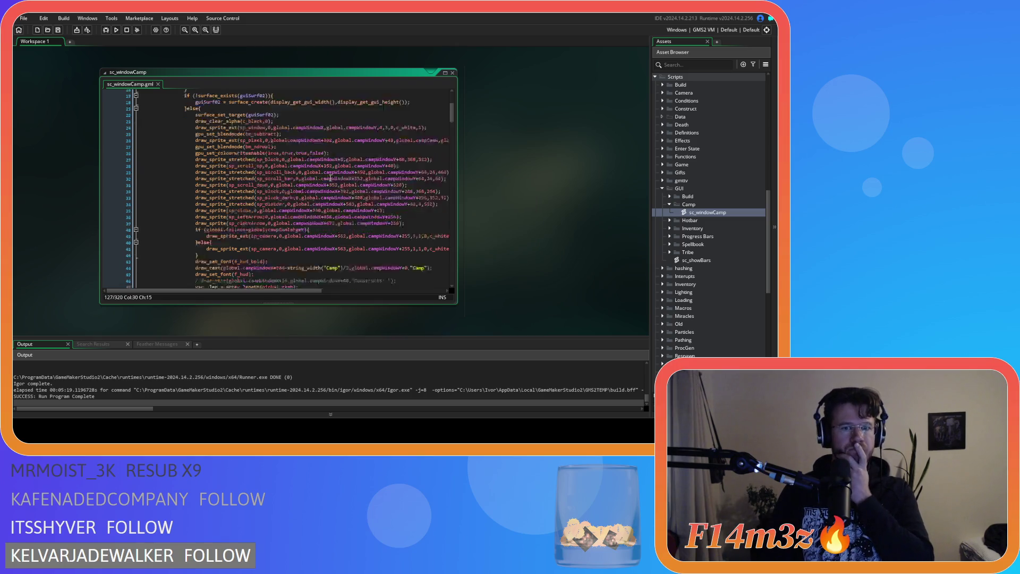
{"action": "scroll", "coordinate": [330, 179], "scroll_direction": "down", "scroll_amount": 3}
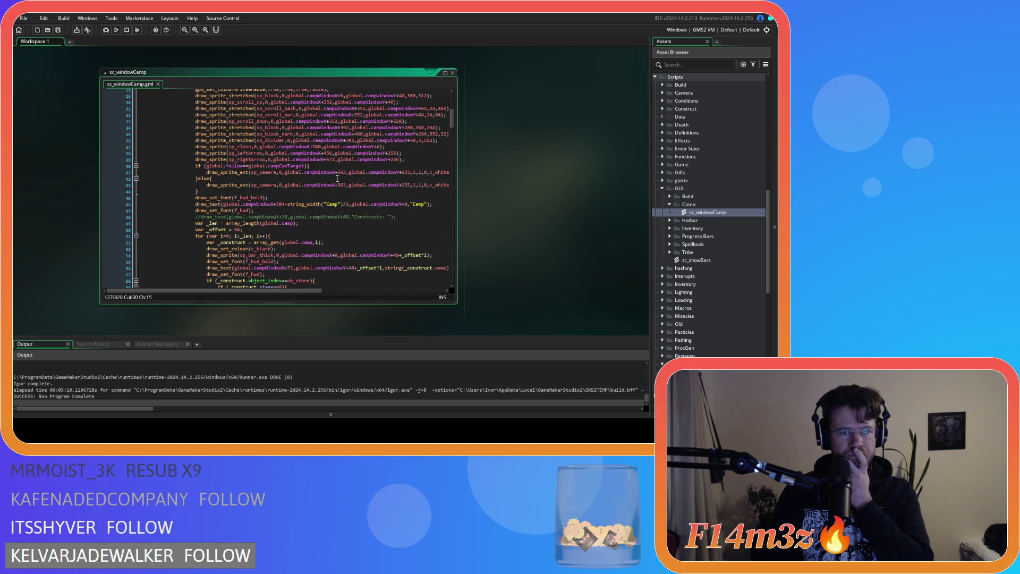
{"action": "left_click", "coordinate": [320, 204]}
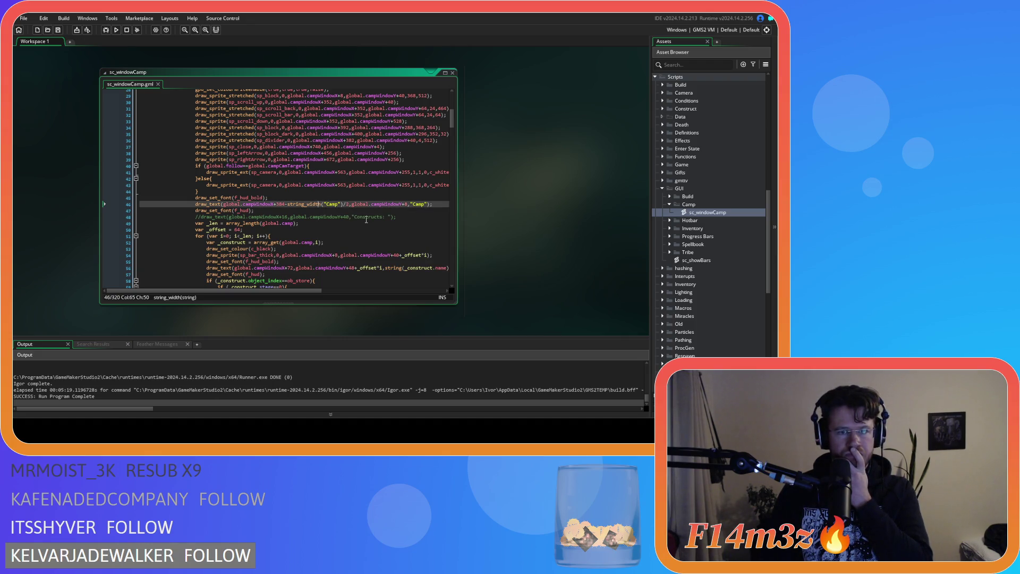
{"action": "scroll", "coordinate": [366, 219], "scroll_direction": "down", "scroll_amount": 4}
{"action": "left_click", "coordinate": [299, 189]}
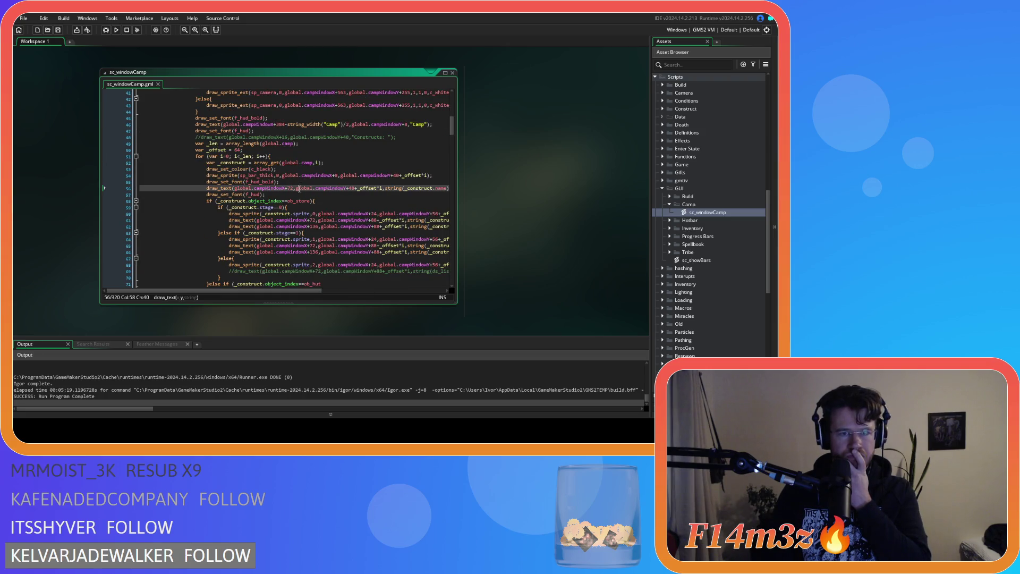
{"action": "left_click", "coordinate": [300, 182]}
{"action": "left_click", "coordinate": [300, 176]}
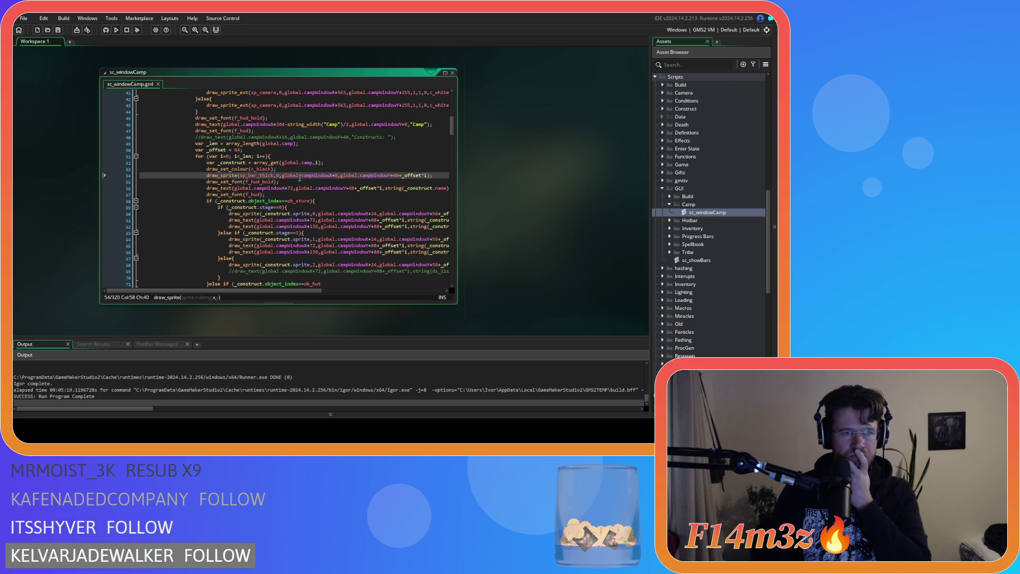
Select the _len, _offset and loop start lines.
{"action": "scroll", "coordinate": [299, 177], "scroll_direction": "up", "scroll_amount": 3}
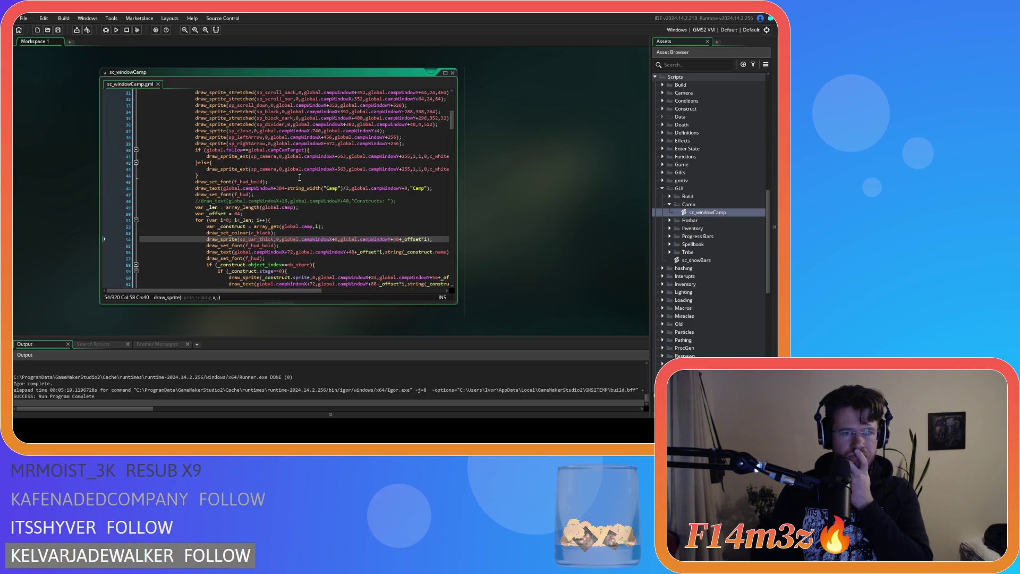
{"action": "scroll", "coordinate": [300, 176], "scroll_direction": "down", "scroll_amount": 3}
{"action": "left_click", "coordinate": [194, 149]}
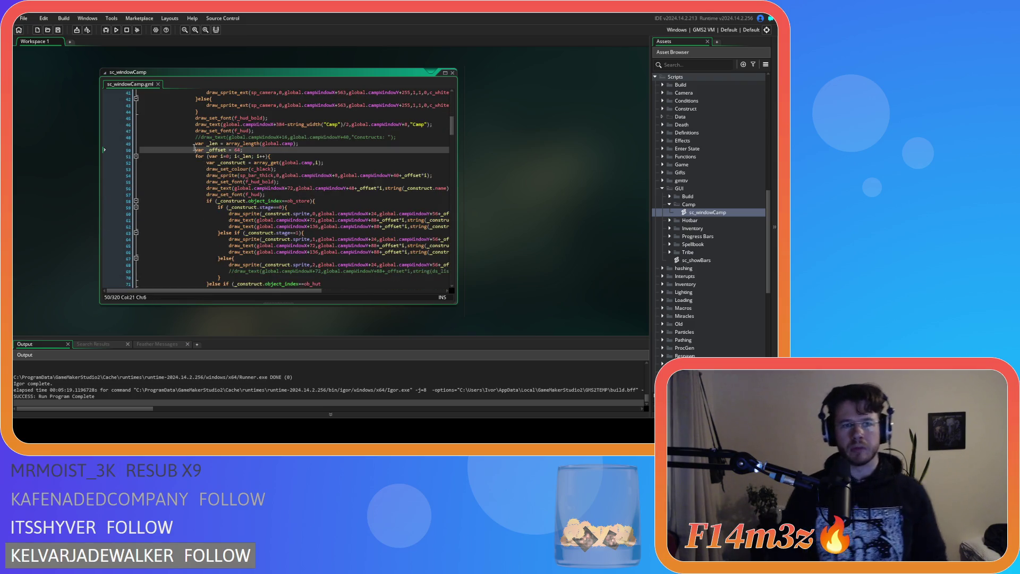
{"action": "left_click_drag", "start_coordinate": [195, 144], "coordinate": [204, 160]}
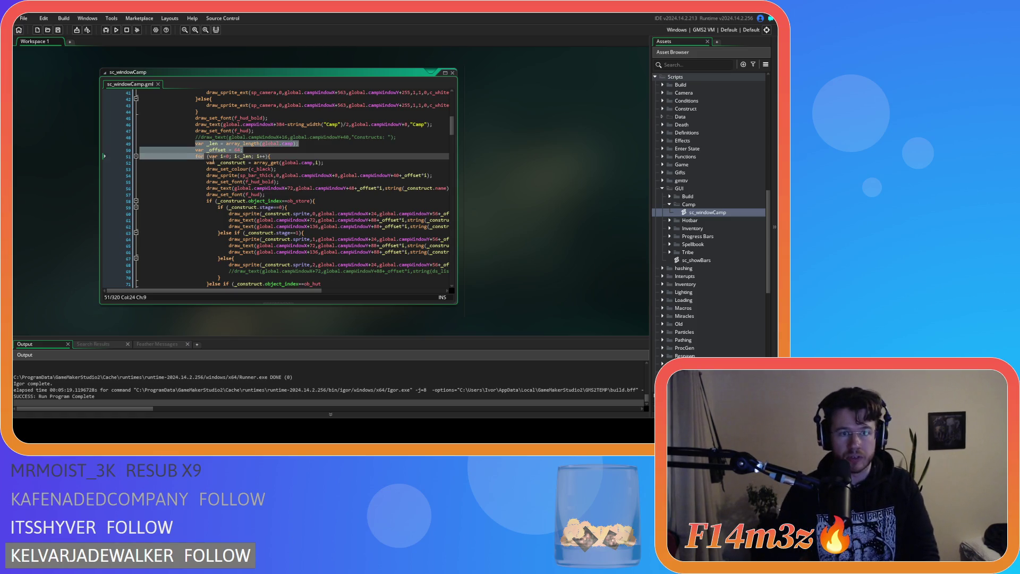
Cut the _len, _offset and row-drawing loop block, delete the leftover Constructs comment, and save.
{"action": "left_click", "coordinate": [299, 157]}
{"action": "scroll", "coordinate": [299, 157], "scroll_direction": "down", "scroll_amount": 20}
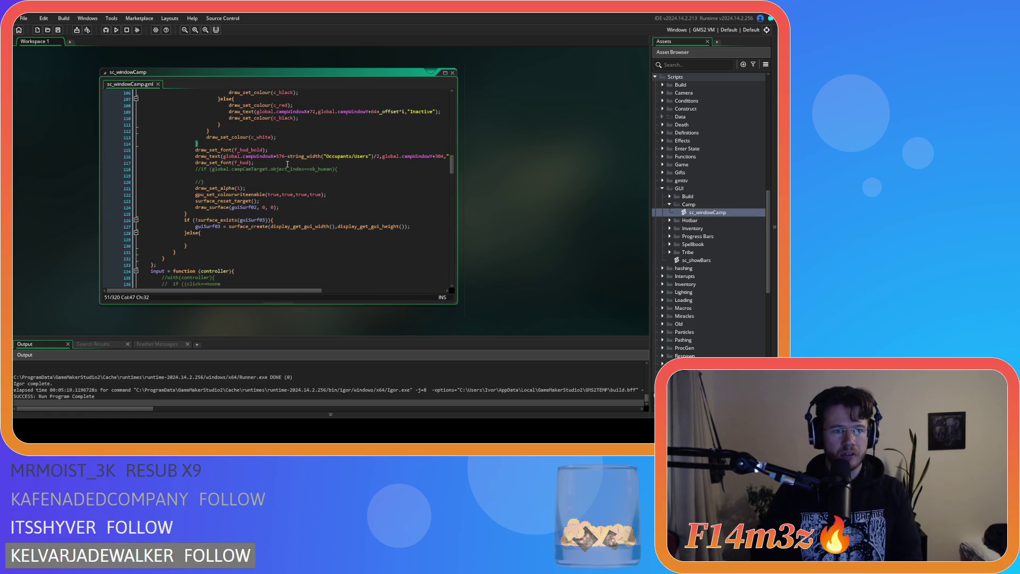
{"action": "mouse_move", "coordinate": [210, 143]}
{"action": "left_mouse_down"}
{"action": "mouse_move", "coordinate": [201, 176]}
{"action": "mouse_move", "coordinate": [195, 129]}
{"action": "mouse_move", "coordinate": [57, 133]}
{"action": "left_mouse_up"}
{"action": "scroll", "coordinate": [205, 167], "scroll_direction": "up", "scroll_amount": 12}
{"action": "key", "text": "BackSpace"}
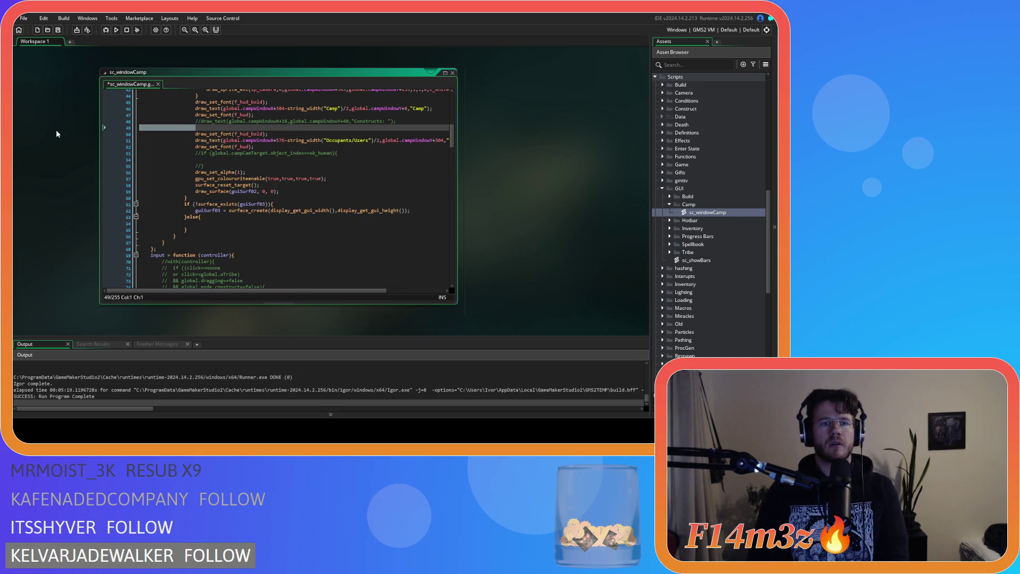
{"action": "key", "text": "BackSpace"}
{"action": "key", "text": "BackSpace"}
{"action": "key", "text": "BackSpace"}
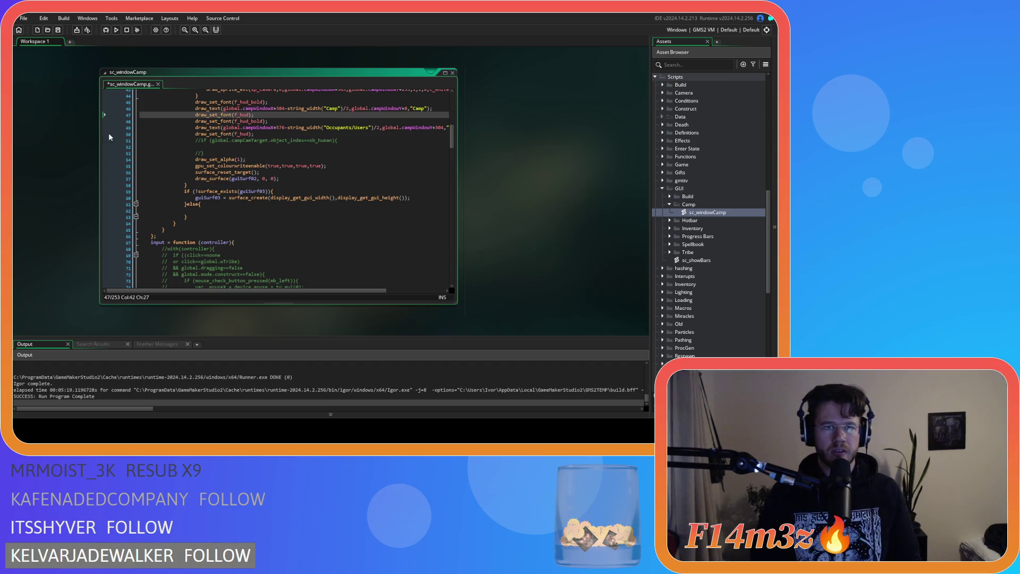
{"action": "key", "text": "ctrl+s"}
Paste the building-list loop into the guiSurf03 else branch.
{"action": "left_click", "coordinate": [223, 154]}
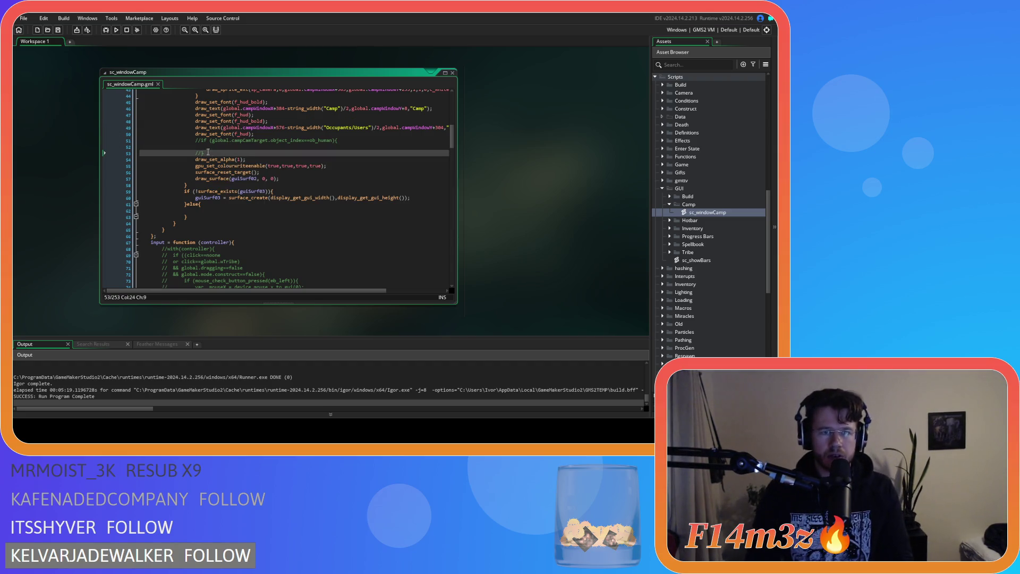
{"action": "scroll", "coordinate": [272, 172], "scroll_direction": "down", "scroll_amount": 2}
{"action": "left_click", "coordinate": [212, 181]}
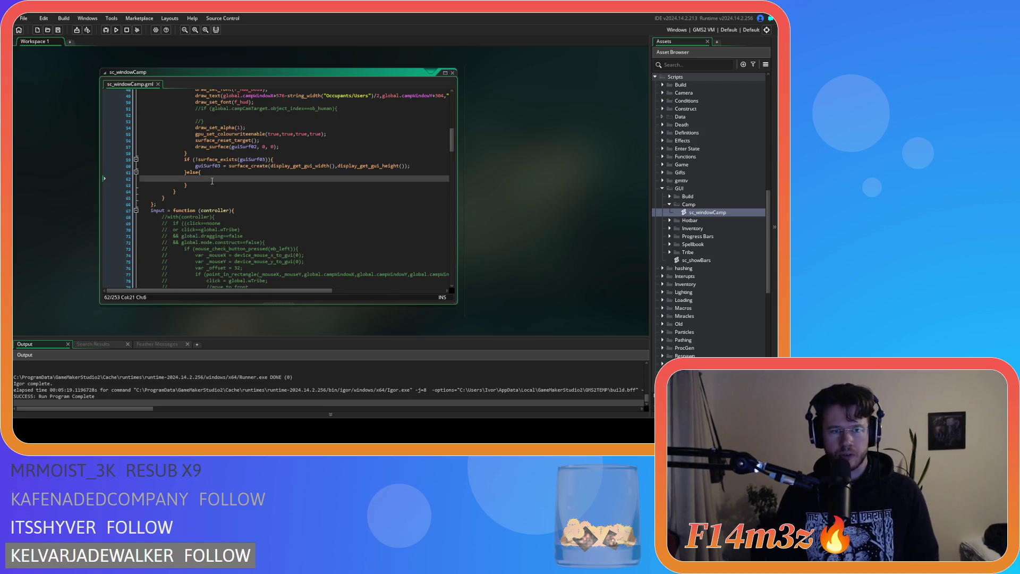
{"action": "key", "text": "ctrl+v"}
{"action": "scroll", "coordinate": [212, 180], "scroll_direction": "down", "scroll_amount": 3}
{"action": "scroll", "coordinate": [213, 223], "scroll_direction": "up", "scroll_amount": 10}
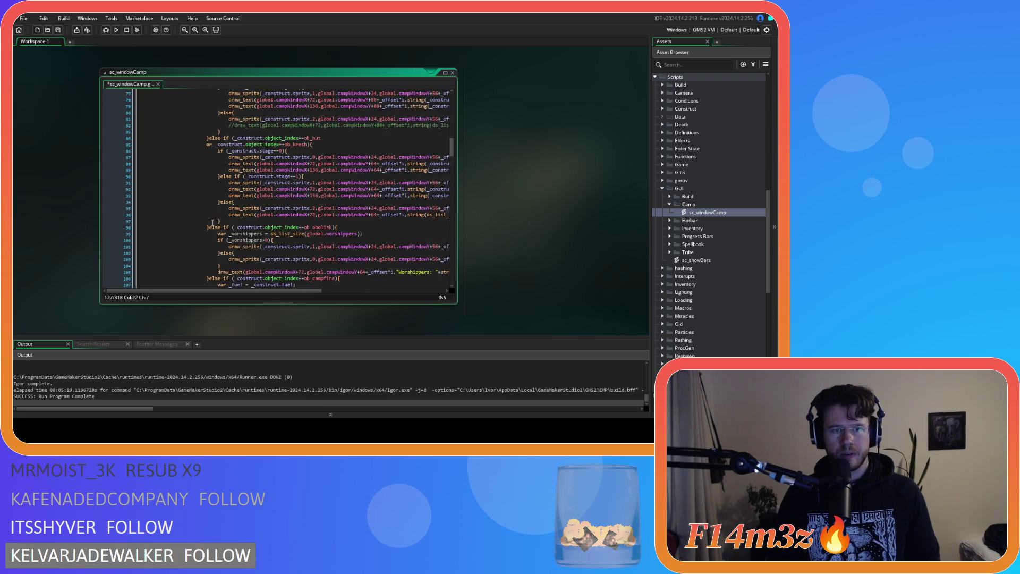
{"action": "scroll", "coordinate": [212, 223], "scroll_direction": "up", "scroll_amount": 8}
{"action": "scroll", "coordinate": [252, 212], "scroll_direction": "up", "scroll_amount": 5}
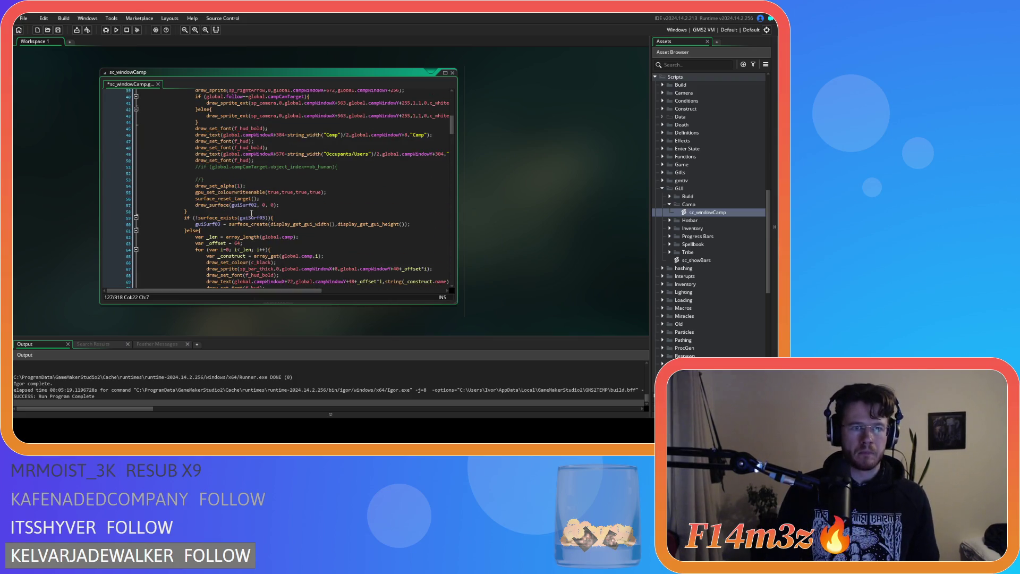
{"action": "scroll", "coordinate": [252, 212], "scroll_direction": "up", "scroll_amount": 3}
{"action": "left_click", "coordinate": [192, 258]}
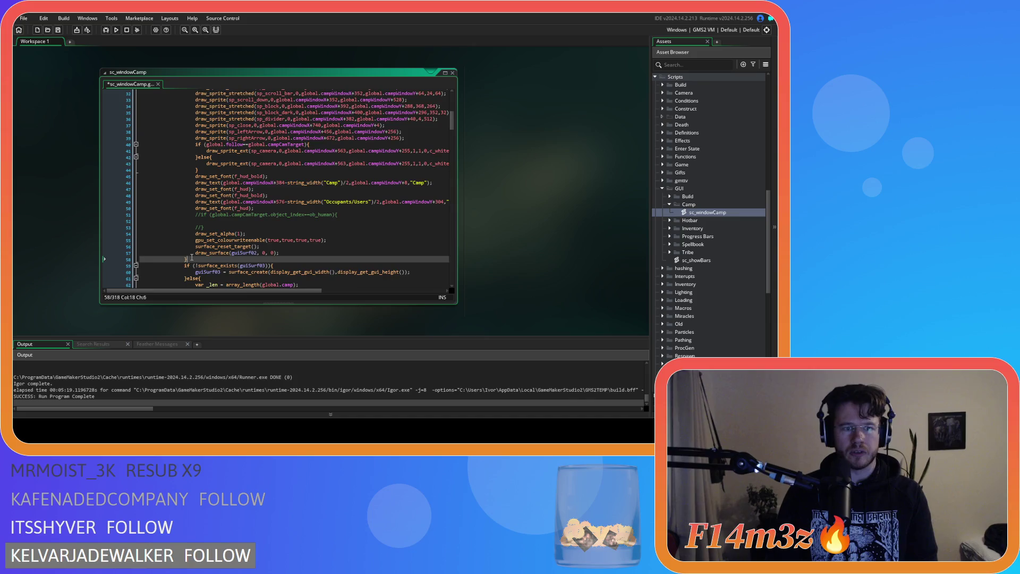
{"action": "scroll", "coordinate": [191, 258], "scroll_direction": "down", "scroll_amount": 5}
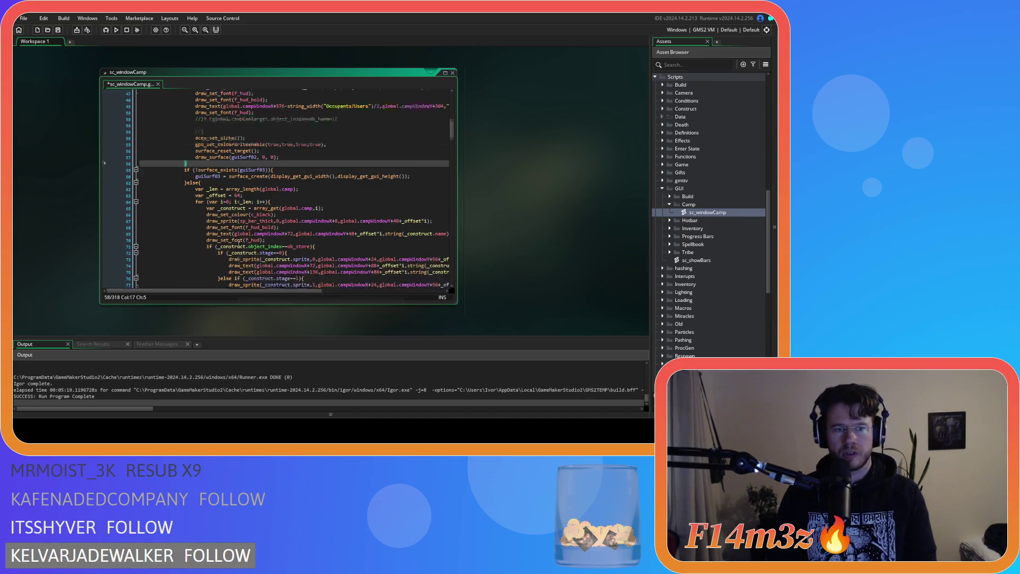
{"action": "left_click_drag", "start_coordinate": [254, 154], "coordinate": [294, 154]}
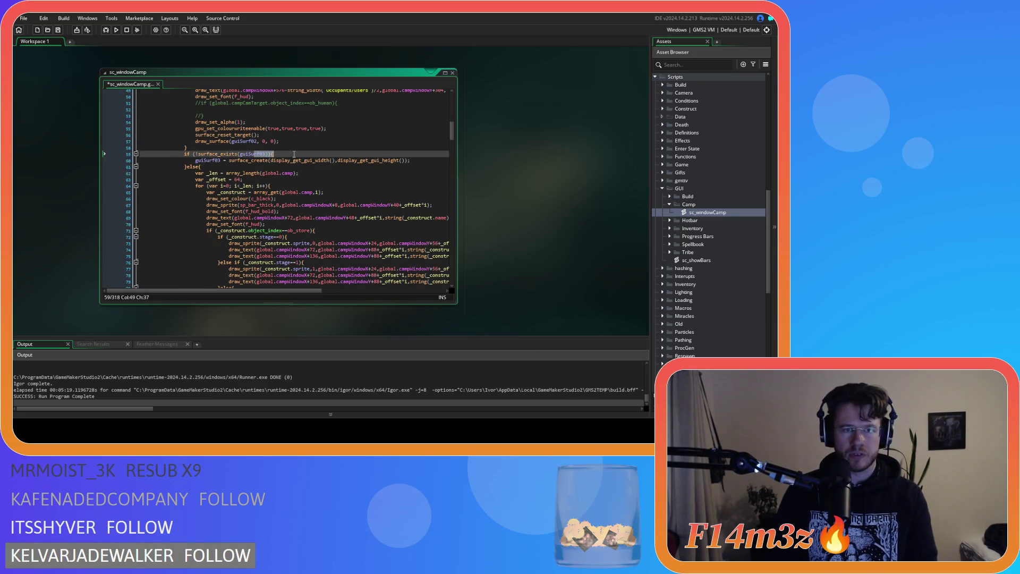
{"action": "left_click", "coordinate": [293, 154]}
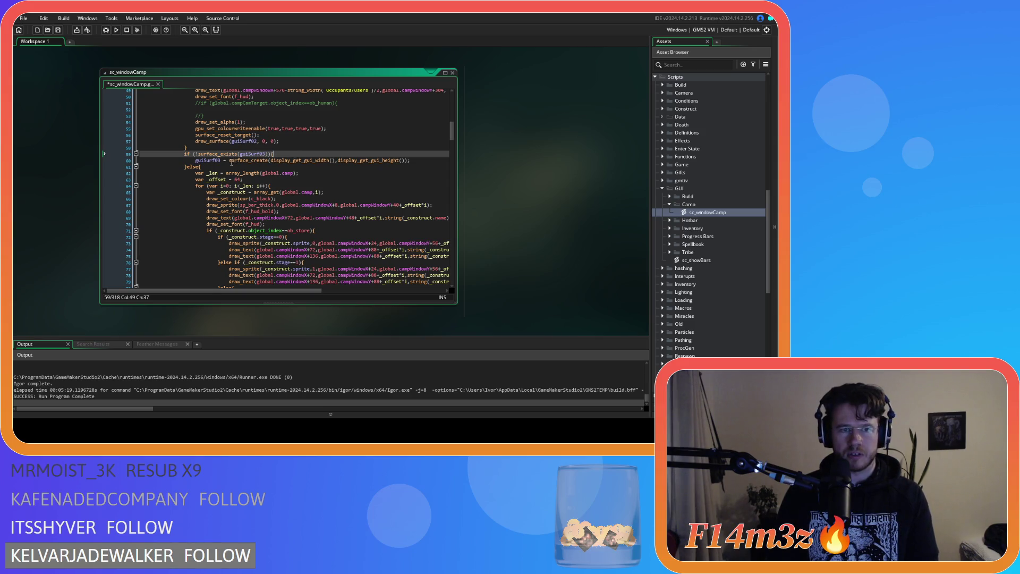
{"action": "left_click_drag", "start_coordinate": [231, 163], "coordinate": [276, 162]}
{"action": "scroll", "coordinate": [282, 177], "scroll_direction": "down", "scroll_amount": 3}
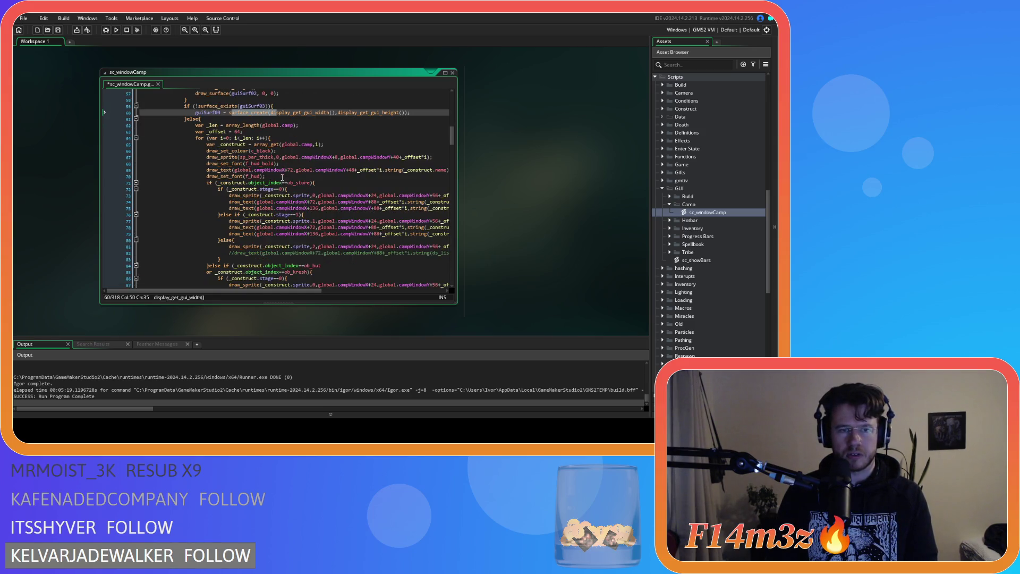
{"action": "double_click", "coordinate": [300, 113]}
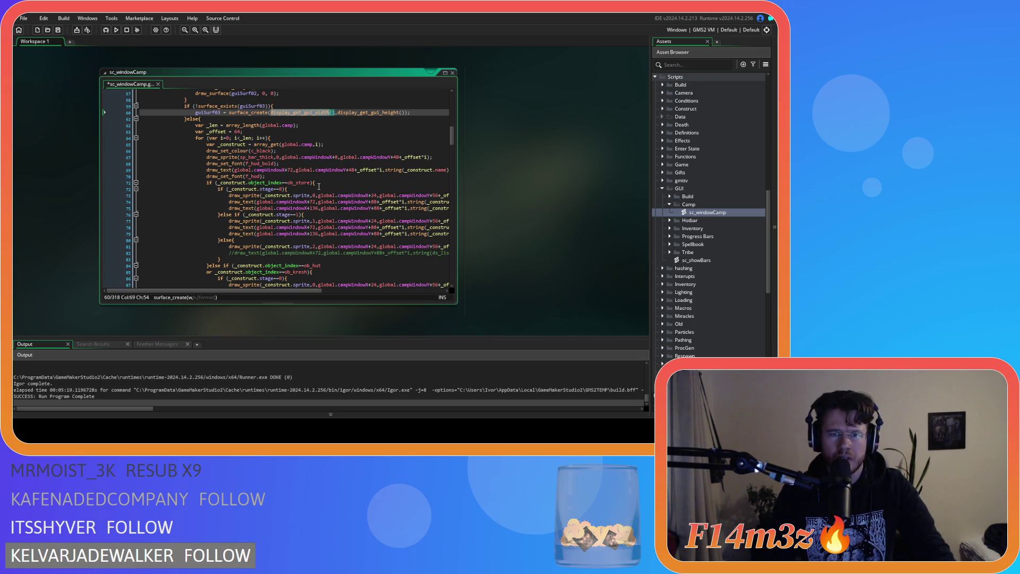
{"action": "scroll", "coordinate": [318, 186], "scroll_direction": "up", "scroll_amount": 15}
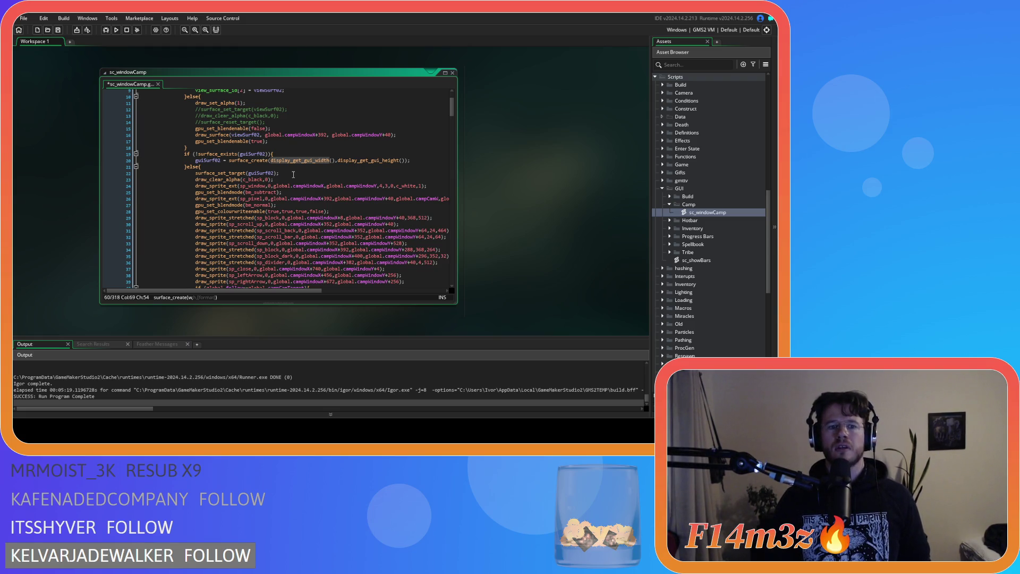
{"action": "scroll", "coordinate": [293, 175], "scroll_direction": "up", "scroll_amount": 3}
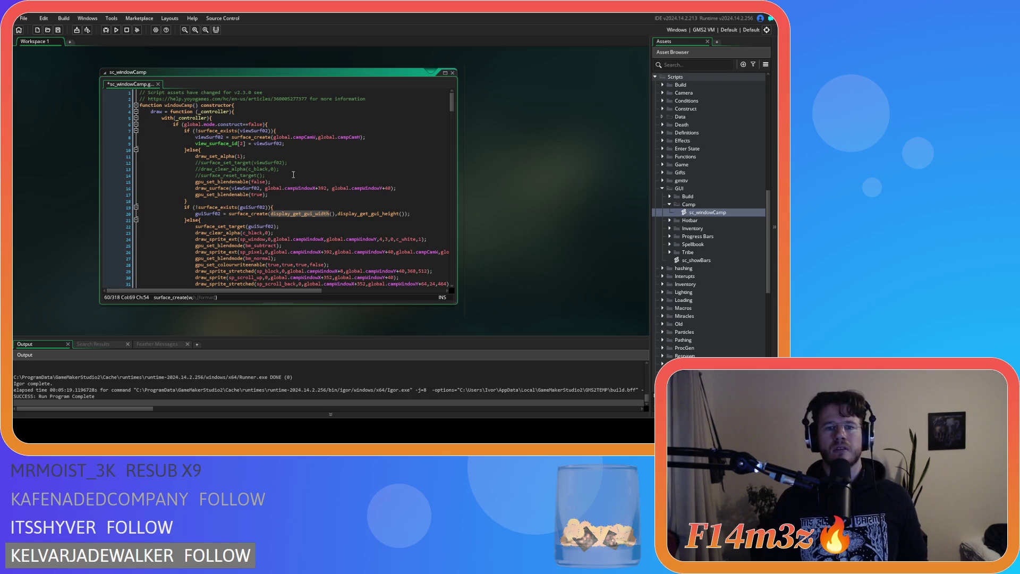
{"action": "scroll", "coordinate": [294, 175], "scroll_direction": "down", "scroll_amount": 20}
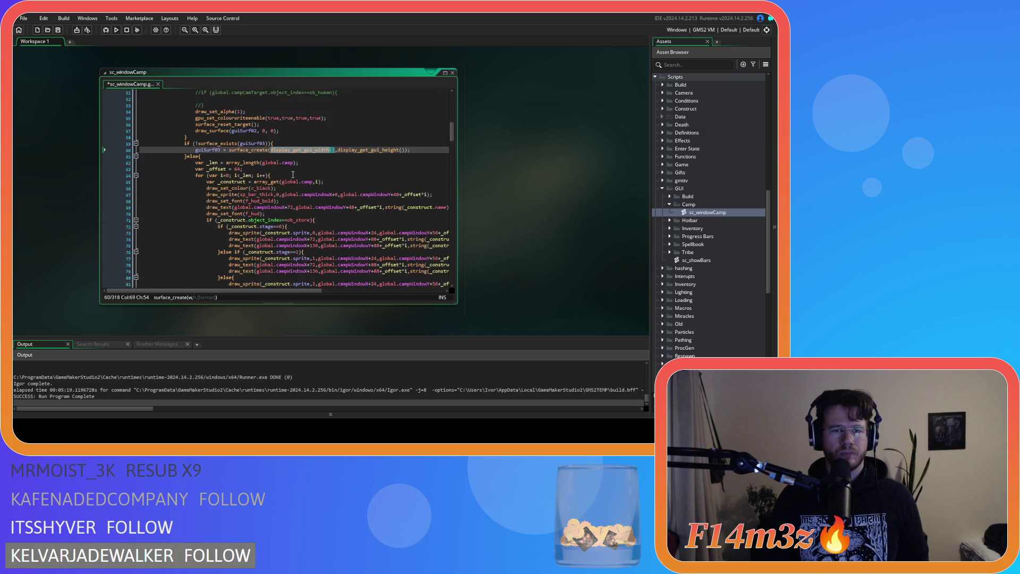
{"action": "scroll", "coordinate": [292, 174], "scroll_direction": "down", "scroll_amount": 8}
{"action": "scroll", "coordinate": [300, 203], "scroll_direction": "up", "scroll_amount": 9}
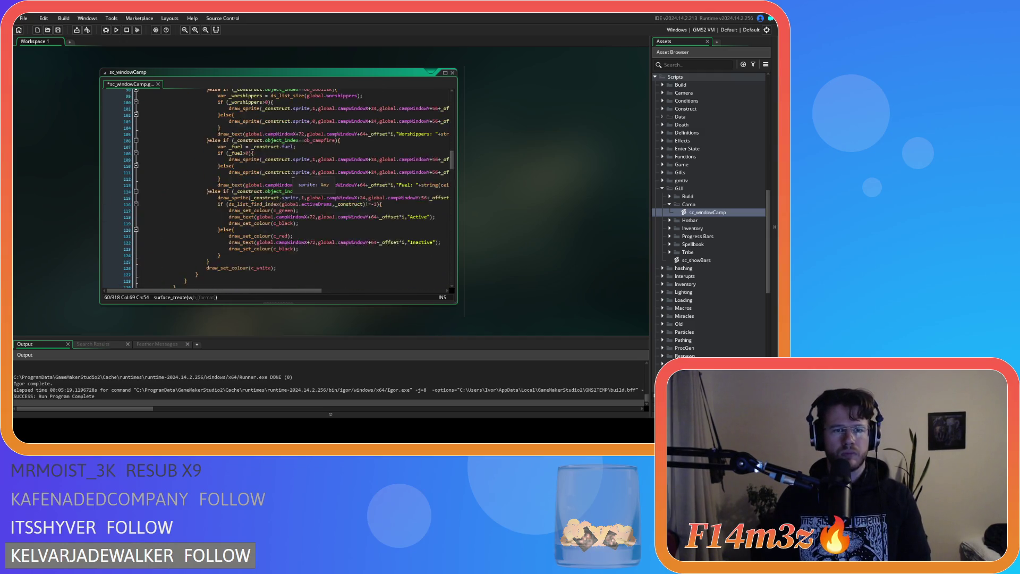
{"action": "scroll", "coordinate": [299, 203], "scroll_direction": "up", "scroll_amount": 8}
{"action": "left_click", "coordinate": [312, 187]}
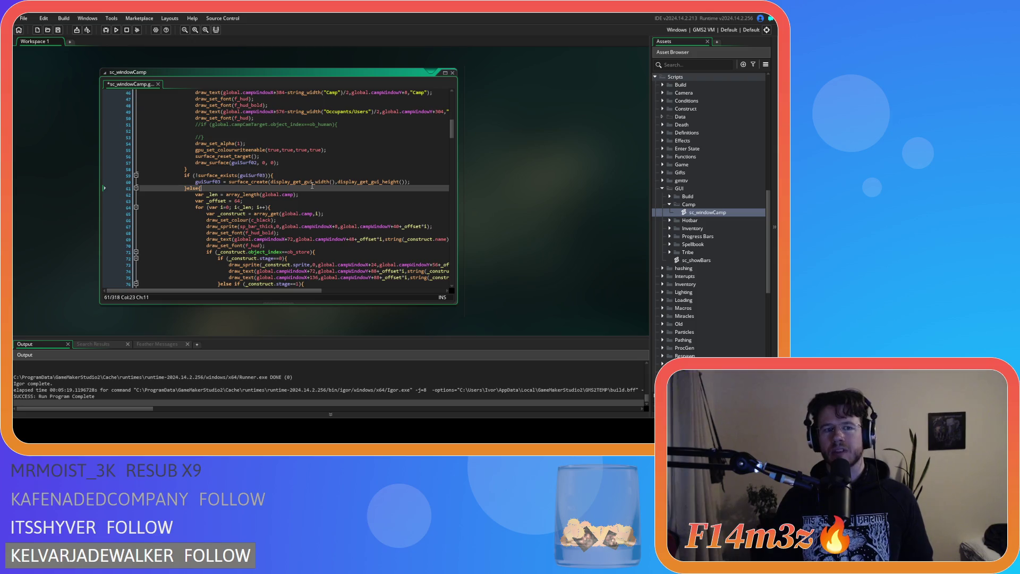
{"action": "left_click", "coordinate": [291, 207]}
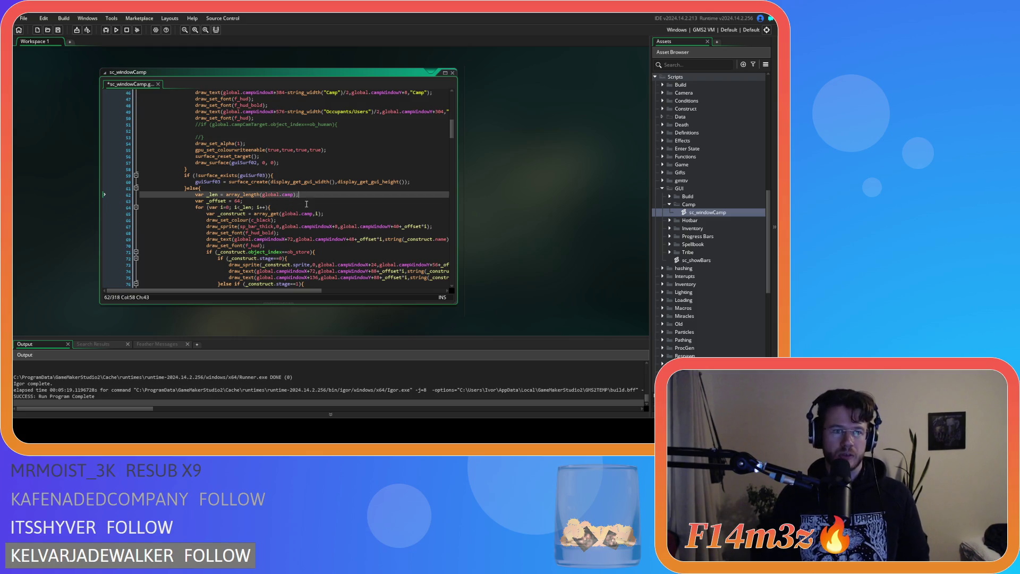
{"action": "scroll", "coordinate": [308, 203], "scroll_direction": "down", "scroll_amount": 2}
{"action": "scroll", "coordinate": [313, 203], "scroll_direction": "up", "scroll_amount": 3}
{"action": "scroll", "coordinate": [314, 203], "scroll_direction": "down", "scroll_amount": 15}
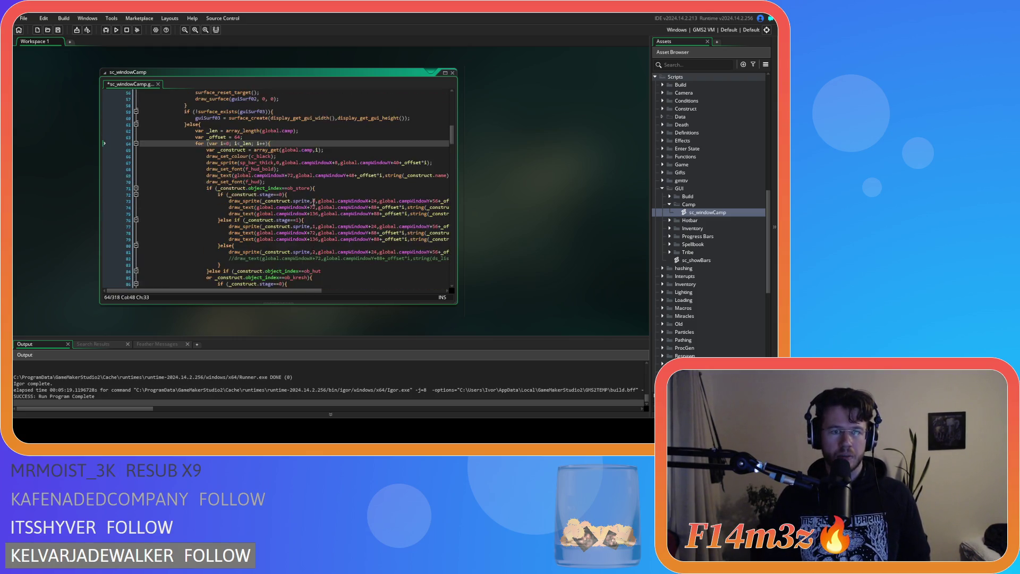
{"action": "scroll", "coordinate": [314, 202], "scroll_direction": "down", "scroll_amount": 1}
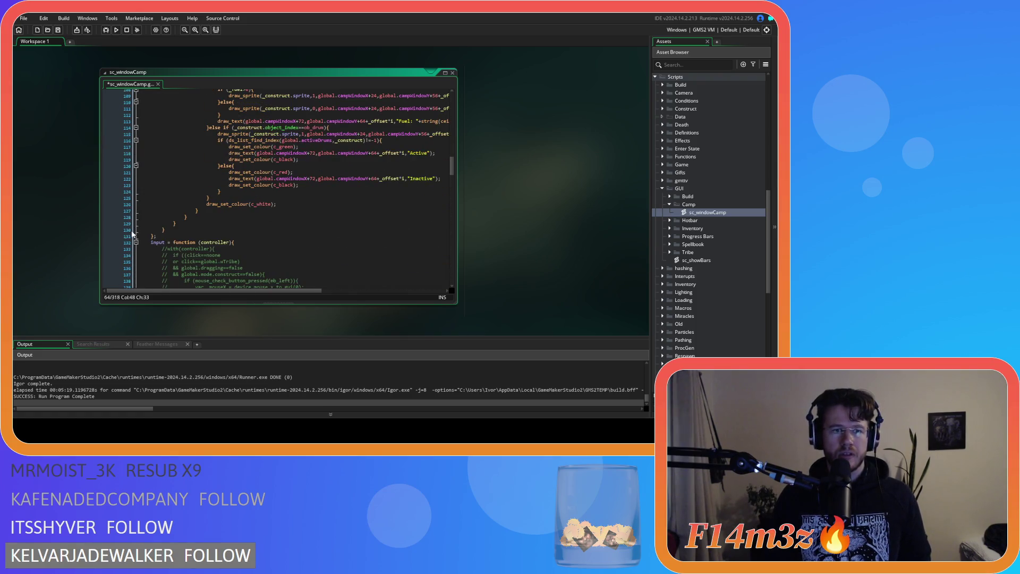
{"action": "left_click", "coordinate": [247, 204]}
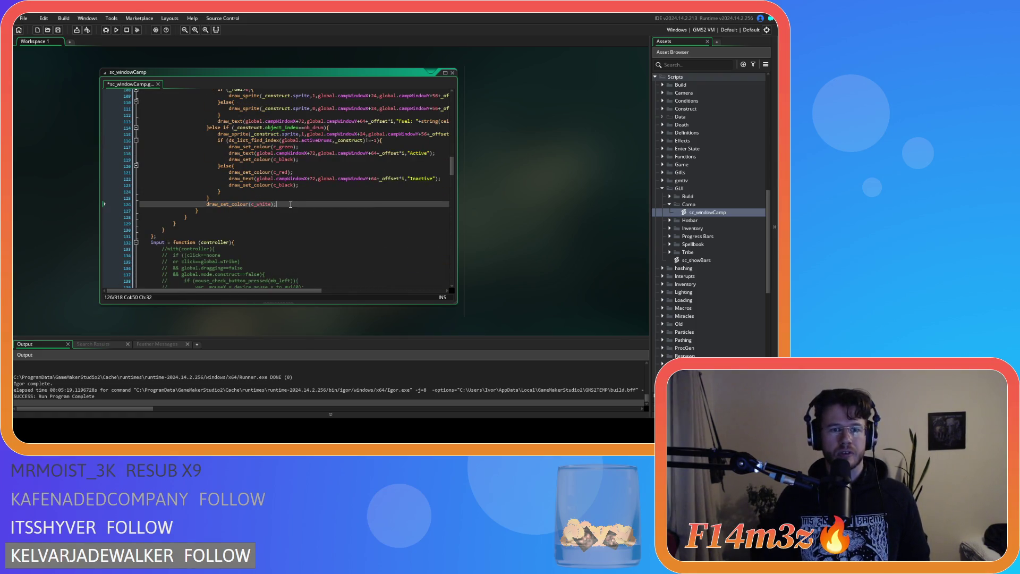
{"action": "left_click_drag", "start_coordinate": [277, 204], "coordinate": [206, 205]}
{"action": "scroll", "coordinate": [205, 206], "scroll_direction": "up", "scroll_amount": 17}
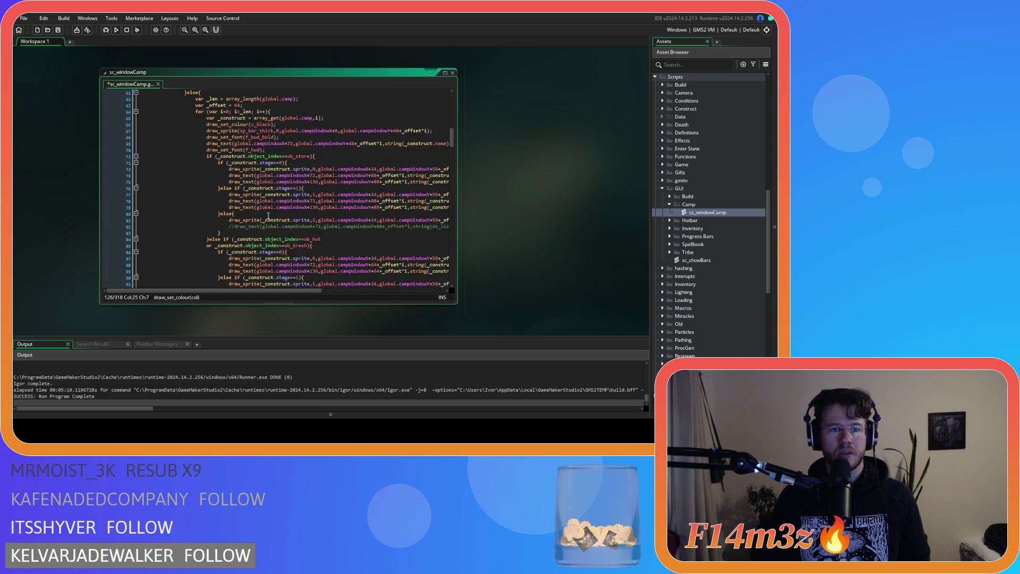
Save sc_windowCamp with the caret at the top of the row-drawing loop.
{"action": "left_click", "coordinate": [277, 156]}
{"action": "key", "text": "ctrl+s"}
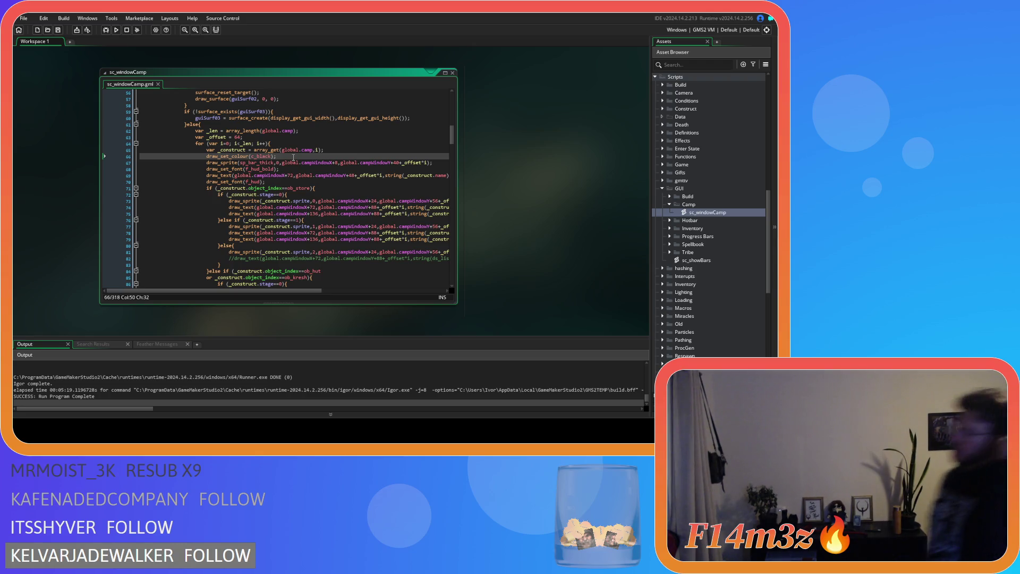
{"action": "mouse_move", "coordinate": [259, 158]}
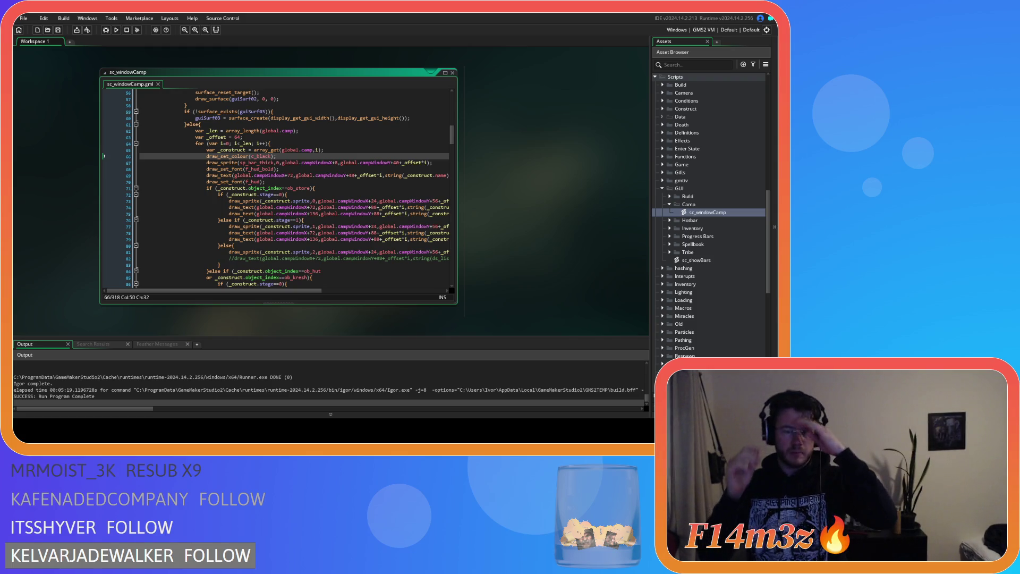
Review the row loop's draw colour, font line and the first GUI surface target call.
{"action": "left_click", "coordinate": [241, 157]}
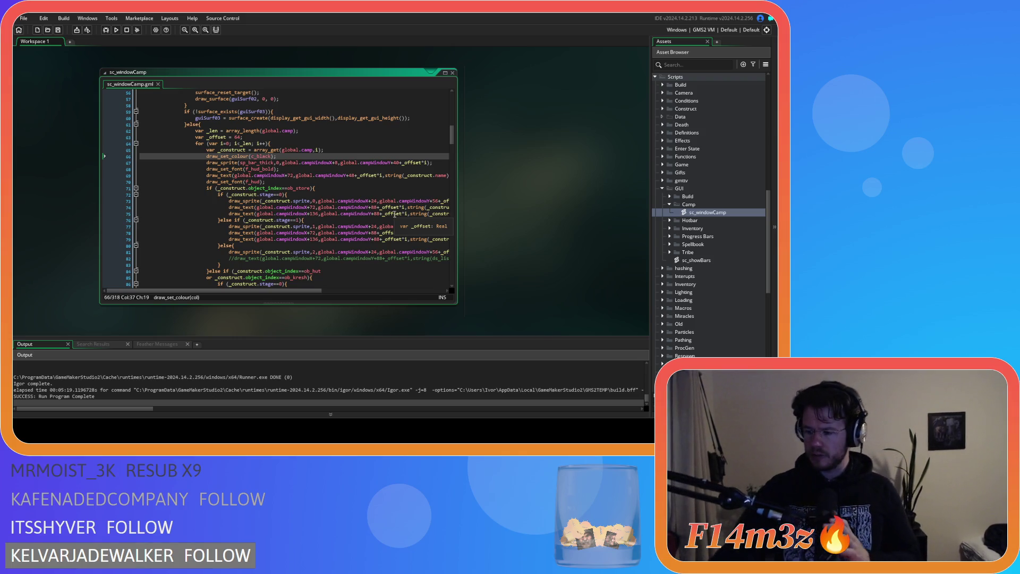
{"action": "left_click", "coordinate": [366, 194]}
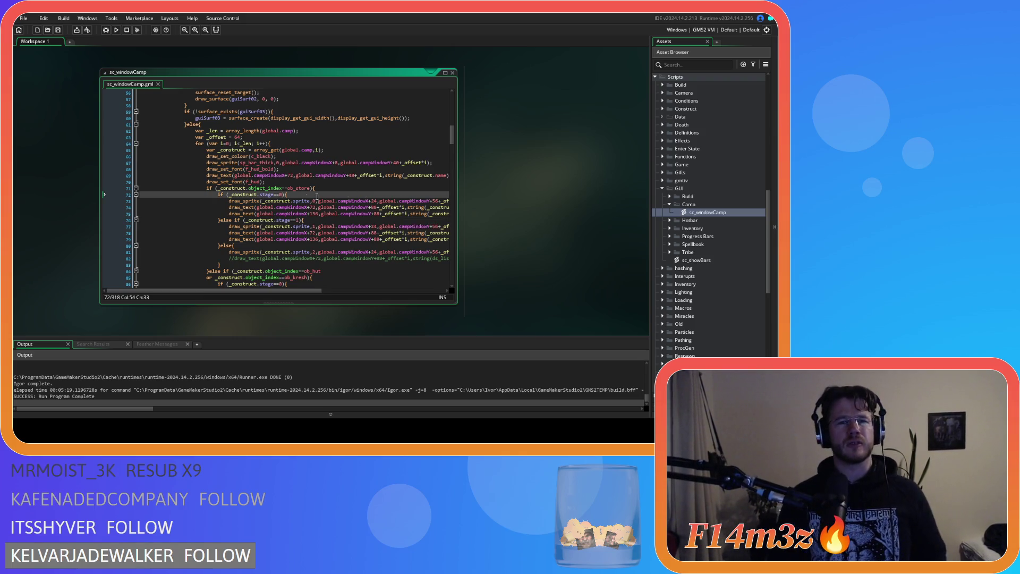
{"action": "key", "text": "Up"}
{"action": "key", "text": "Up"}
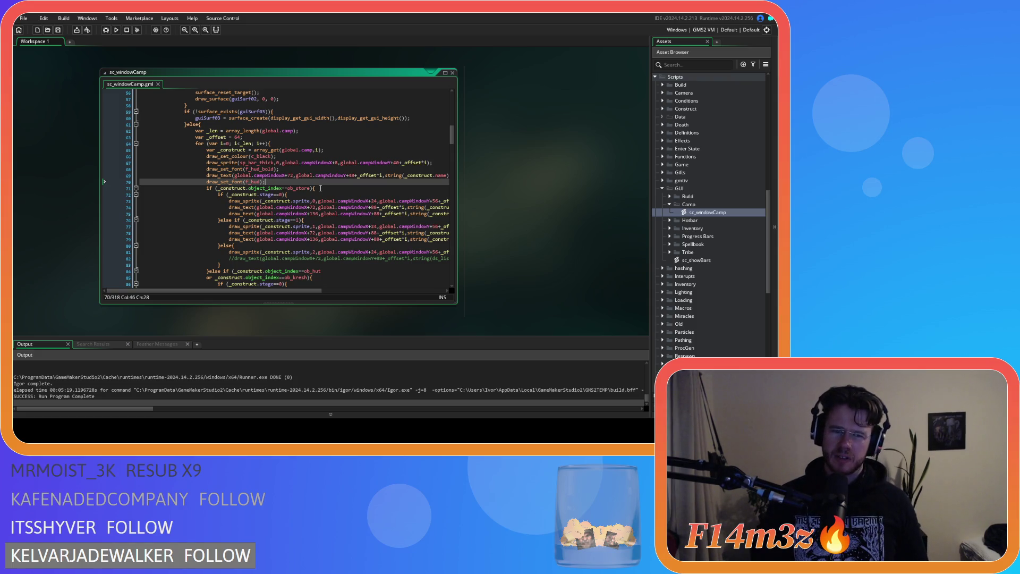
{"action": "scroll", "coordinate": [320, 188], "scroll_direction": "down", "scroll_amount": 3}
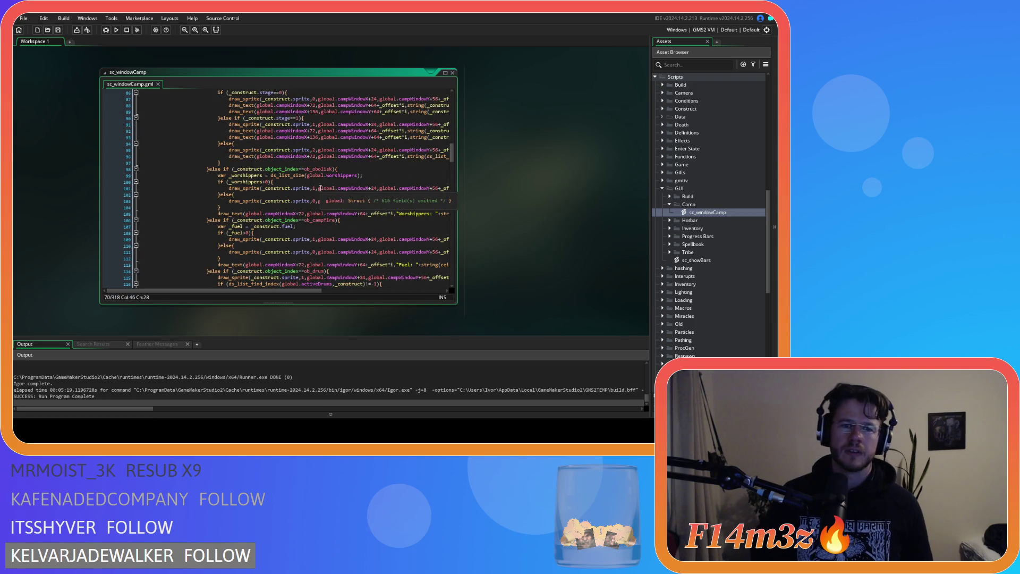
{"action": "scroll", "coordinate": [320, 188], "scroll_direction": "up", "scroll_amount": 13}
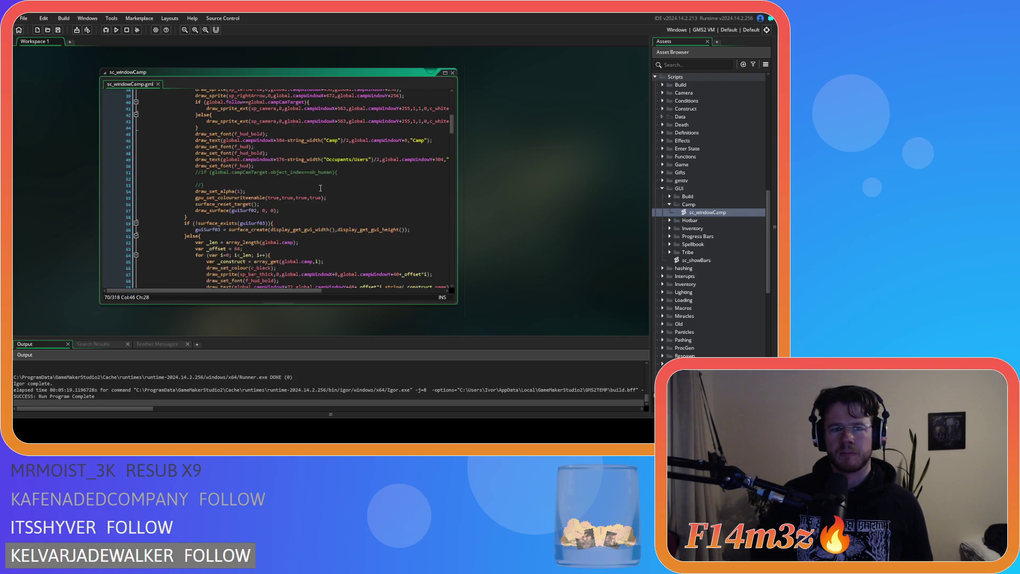
{"action": "scroll", "coordinate": [320, 188], "scroll_direction": "down", "scroll_amount": 14}
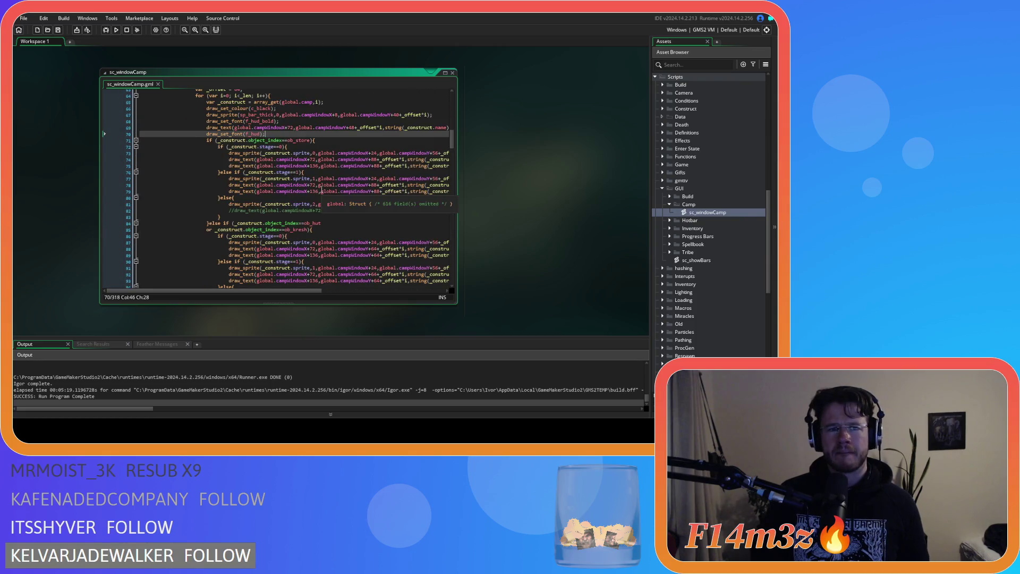
{"action": "scroll", "coordinate": [322, 190], "scroll_direction": "up", "scroll_amount": 9}
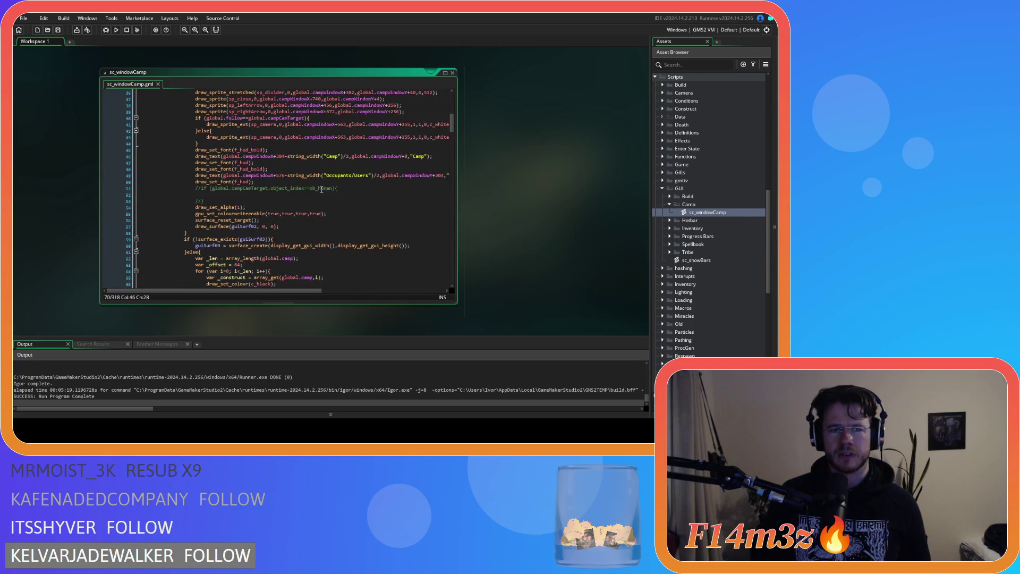
{"action": "scroll", "coordinate": [321, 189], "scroll_direction": "up", "scroll_amount": 11}
{"action": "left_click", "coordinate": [222, 212]}
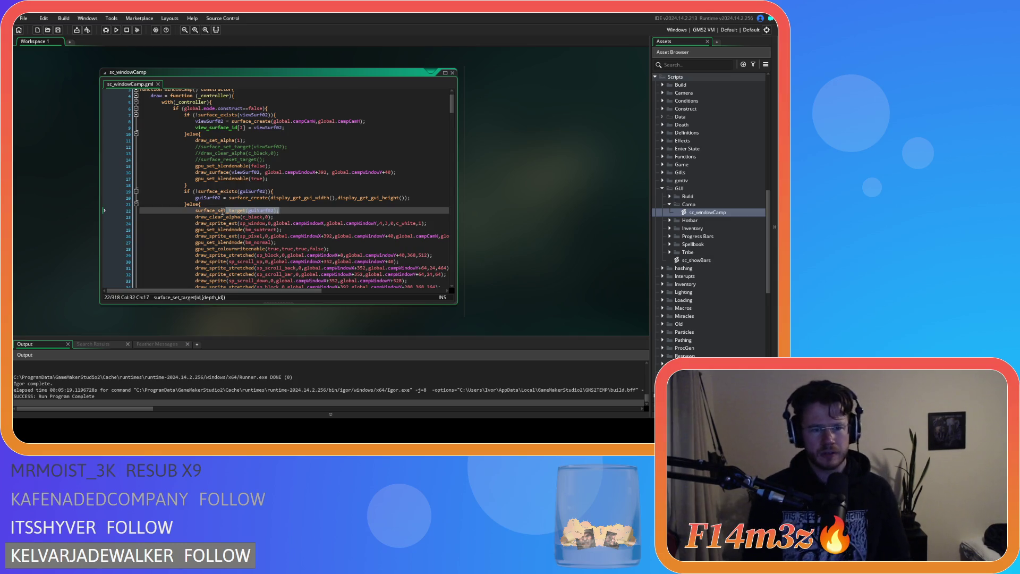
{"action": "left_click", "coordinate": [214, 211]}
{"action": "scroll", "coordinate": [286, 211], "scroll_direction": "down", "scroll_amount": 11}
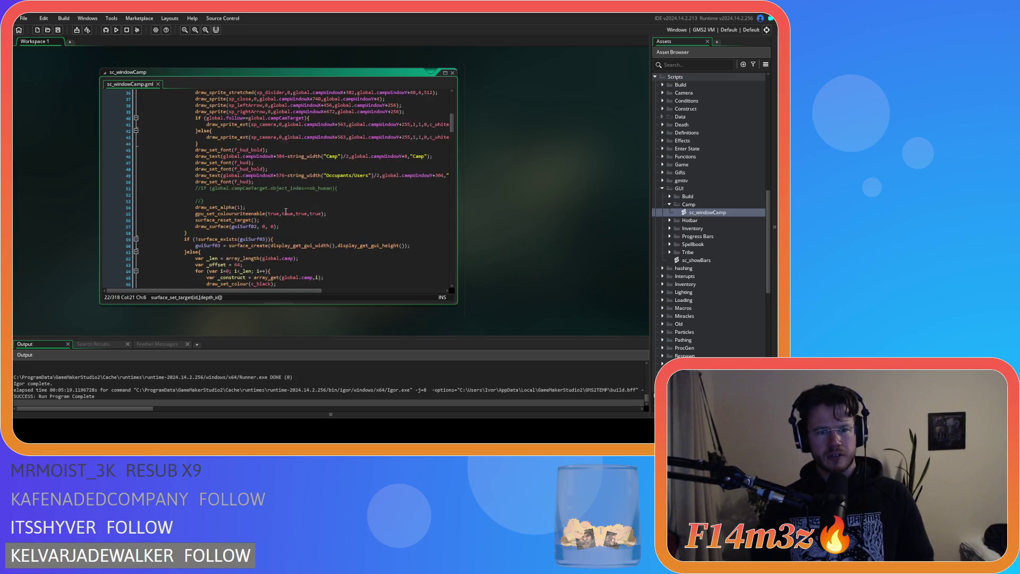
{"action": "scroll", "coordinate": [286, 211], "scroll_direction": "down", "scroll_amount": 4}
Paste the surface target call into the guiSurf03 else branch and the four cleanup lines after the white colour reset.
{"action": "left_click", "coordinate": [232, 172]}
{"action": "key", "text": "Return"}
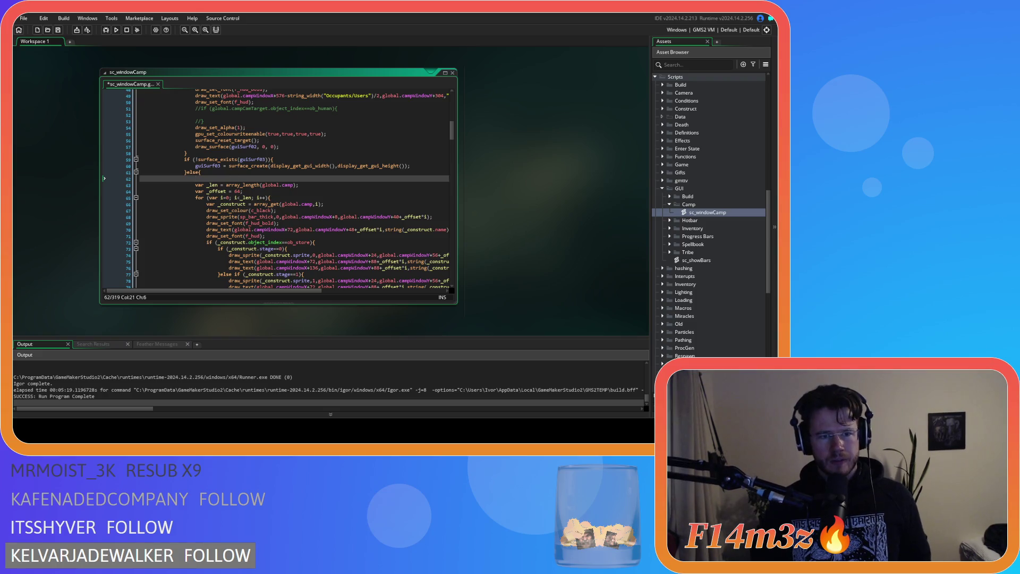
{"action": "type", "text": "surface_set_target(guiSurf02);"}
{"action": "scroll", "coordinate": [323, 176], "scroll_direction": "up", "scroll_amount": 3}
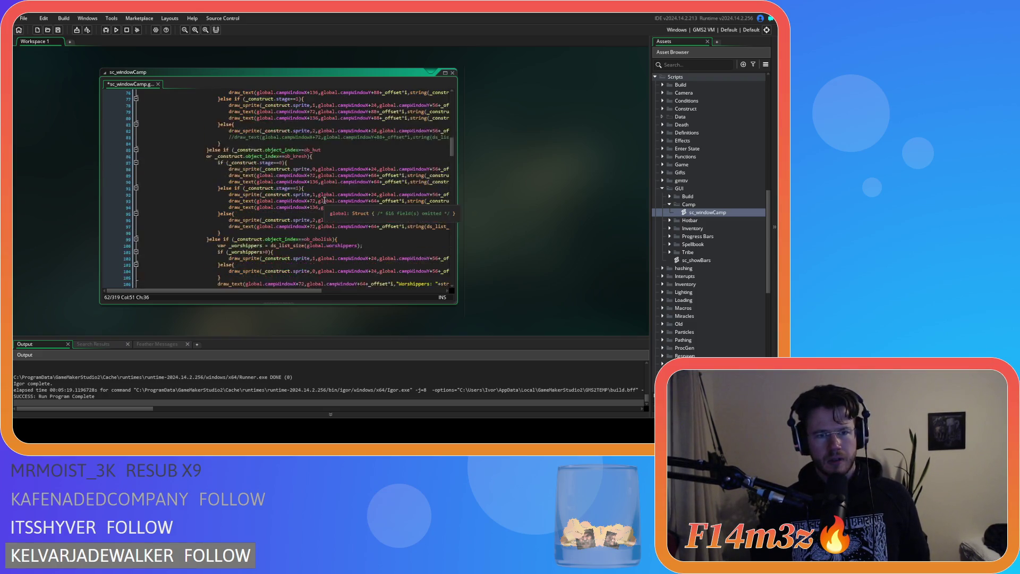
{"action": "left_click_drag", "start_coordinate": [284, 210], "coordinate": [195, 192]}
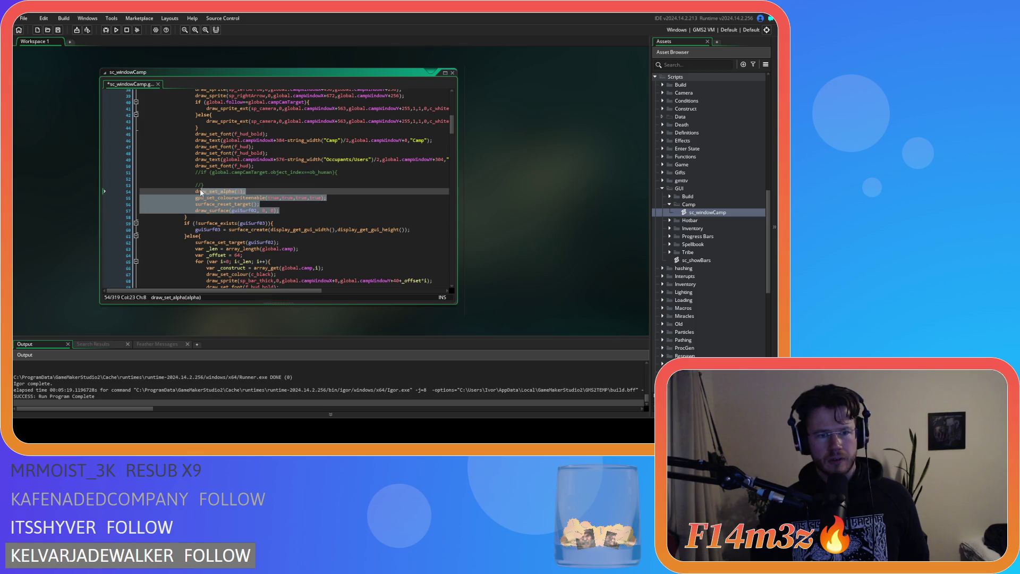
{"action": "scroll", "coordinate": [273, 232], "scroll_direction": "down", "scroll_amount": 20}
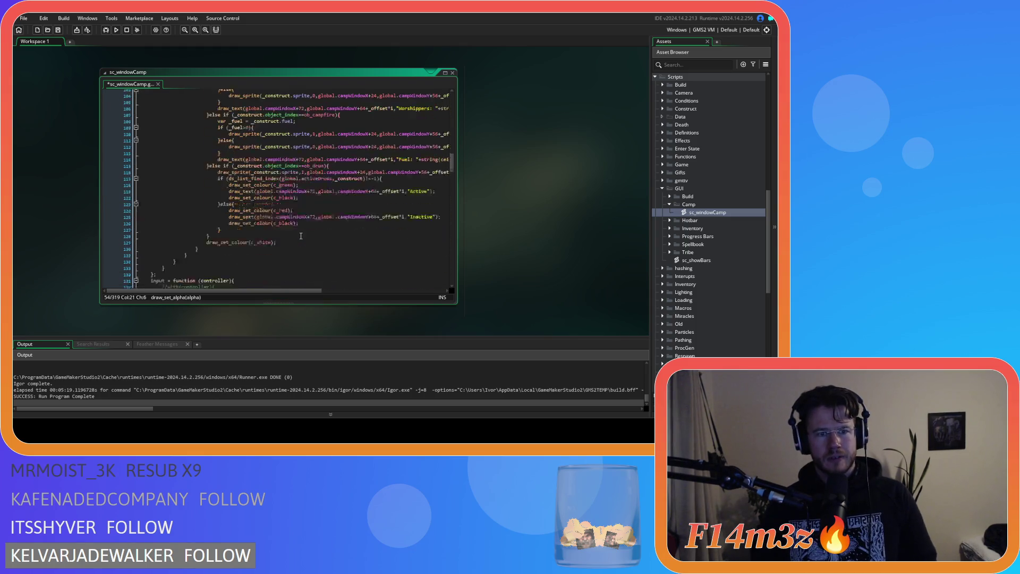
{"action": "left_click", "coordinate": [279, 178]}
{"action": "key", "text": "Return"}
{"action": "key", "text": "ctrl+v"}
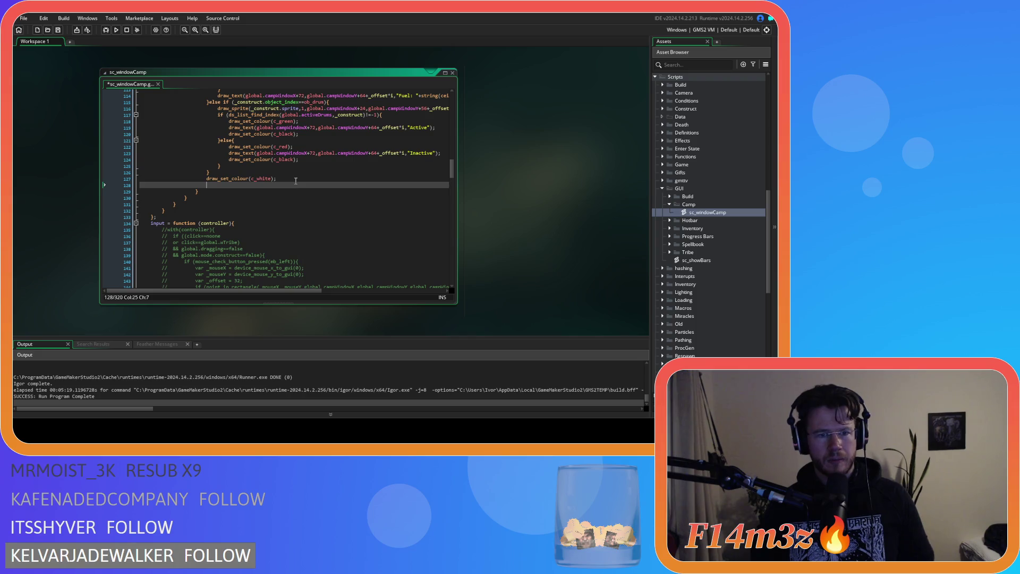
Indent the draw_surface, colour write enable and surface reset lines one level.
{"action": "left_click", "coordinate": [189, 205]}
{"action": "key", "text": "Tab"}
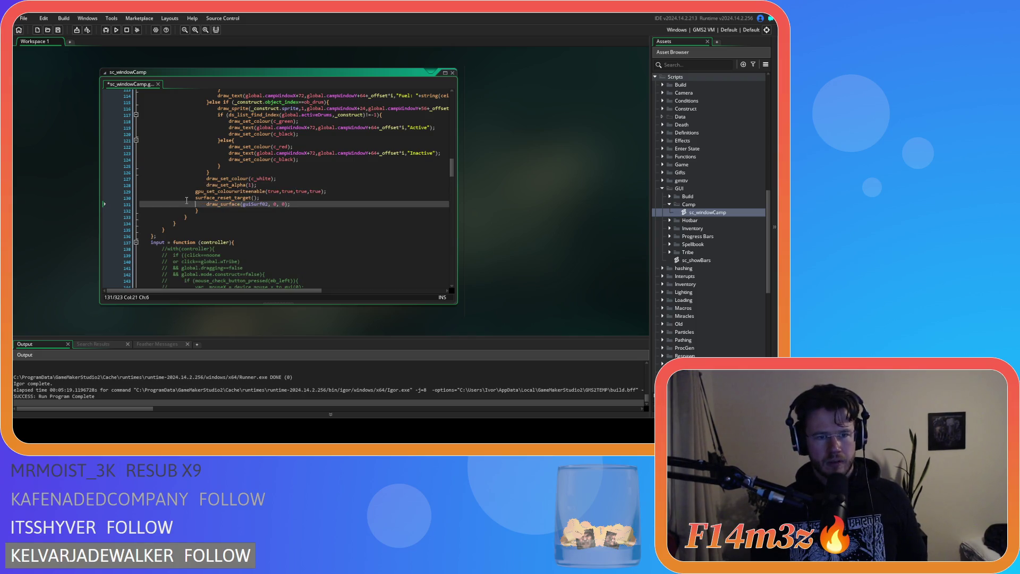
{"action": "left_click", "coordinate": [186, 198]}
{"action": "key", "text": "Tab"}
{"action": "left_click", "coordinate": [186, 192]}
{"action": "key", "text": "Tab"}
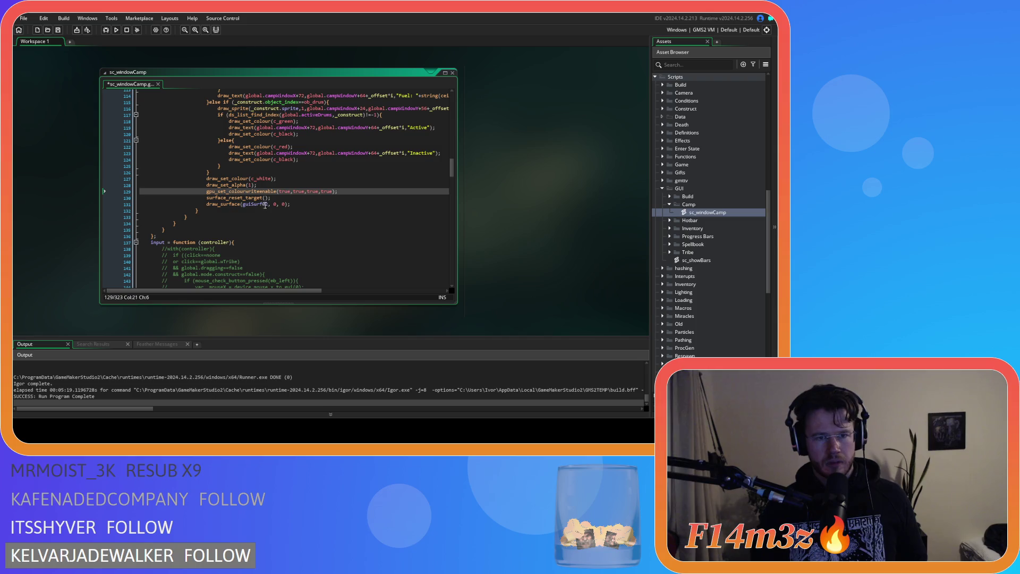
Change the draw_surface and new surface target calls to use guiSurf03.
{"action": "left_click", "coordinate": [268, 205]}
{"action": "type", "text": "3"}
{"action": "scroll", "coordinate": [312, 216], "scroll_direction": "up", "scroll_amount": 15}
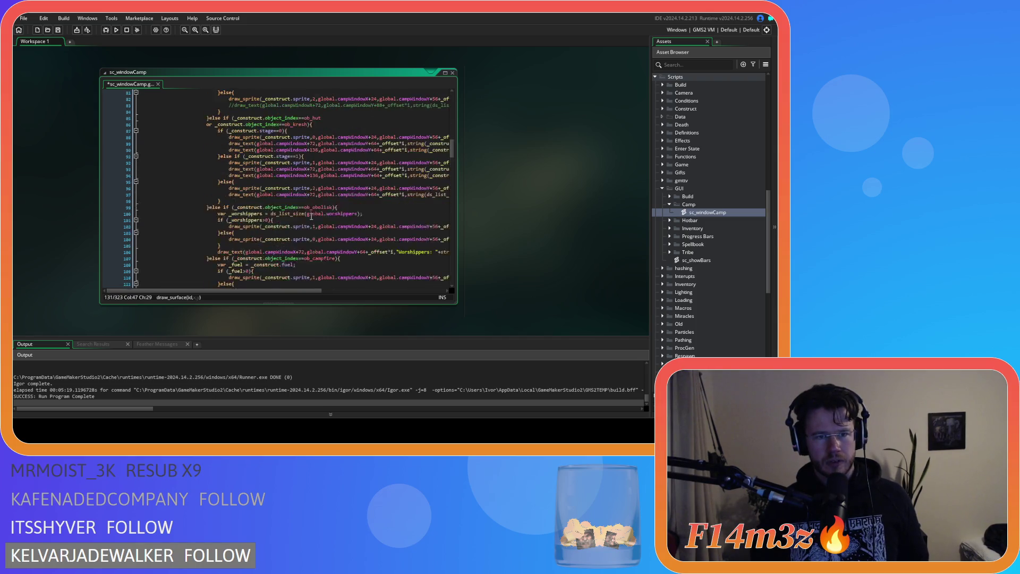
{"action": "left_click", "coordinate": [274, 194]}
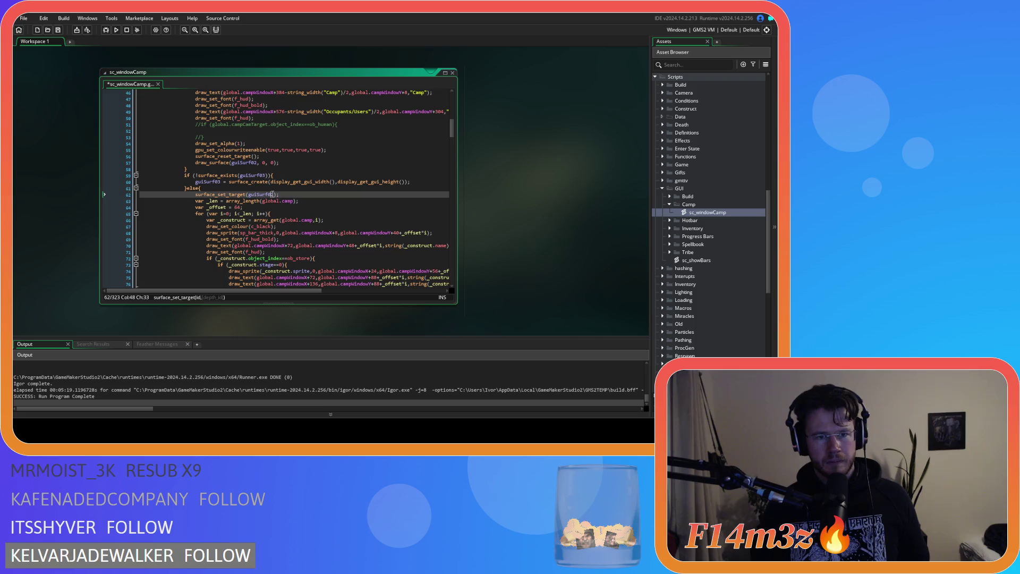
{"action": "key", "text": "BackSpace"}
{"action": "type", "text": "3"}
{"action": "key", "text": "End"}
{"action": "scroll", "coordinate": [301, 193], "scroll_direction": "down", "scroll_amount": 15}
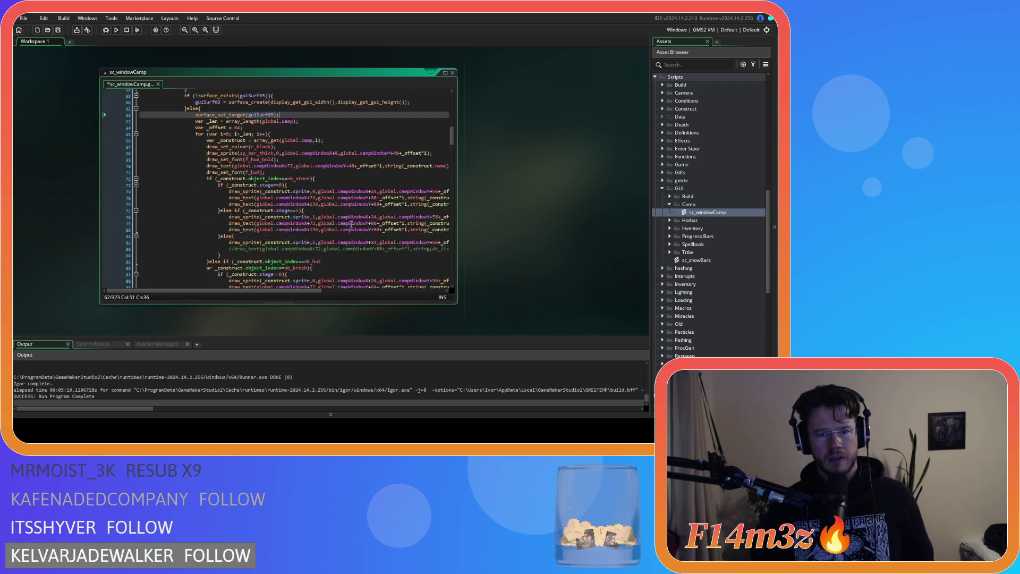
{"action": "scroll", "coordinate": [351, 223], "scroll_direction": "up", "scroll_amount": 15}
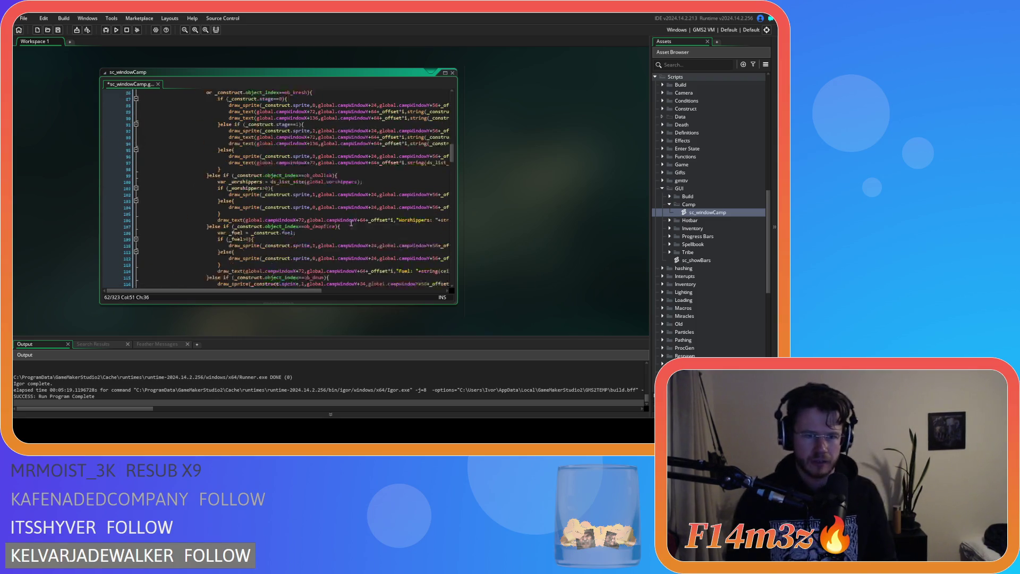
Save and run the game with F5, which fails to build, then scroll through sc_windowCamp.
{"action": "key", "text": "F5"}
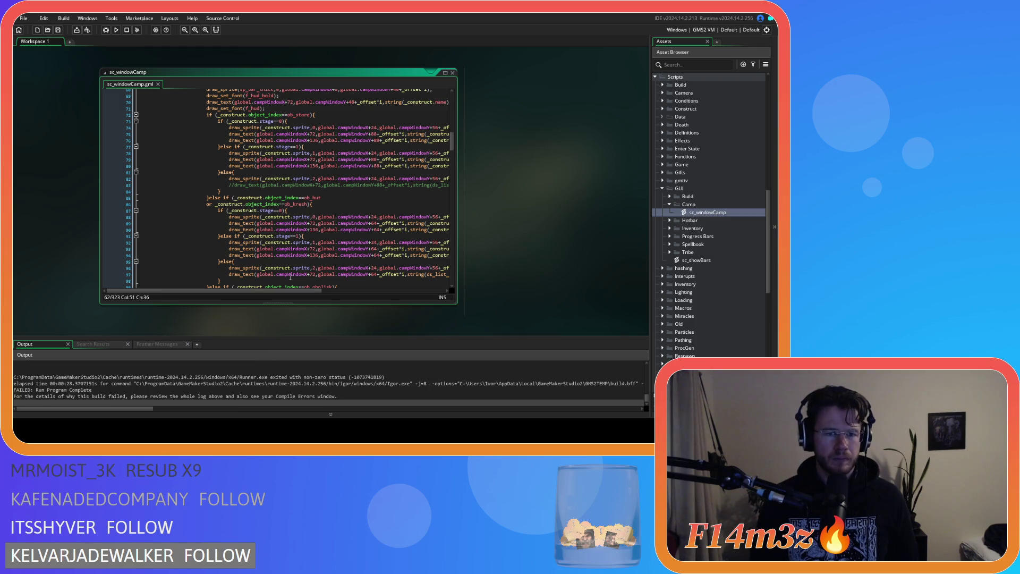
{"action": "left_click_drag", "start_coordinate": [451, 140], "coordinate": [452, 168]}
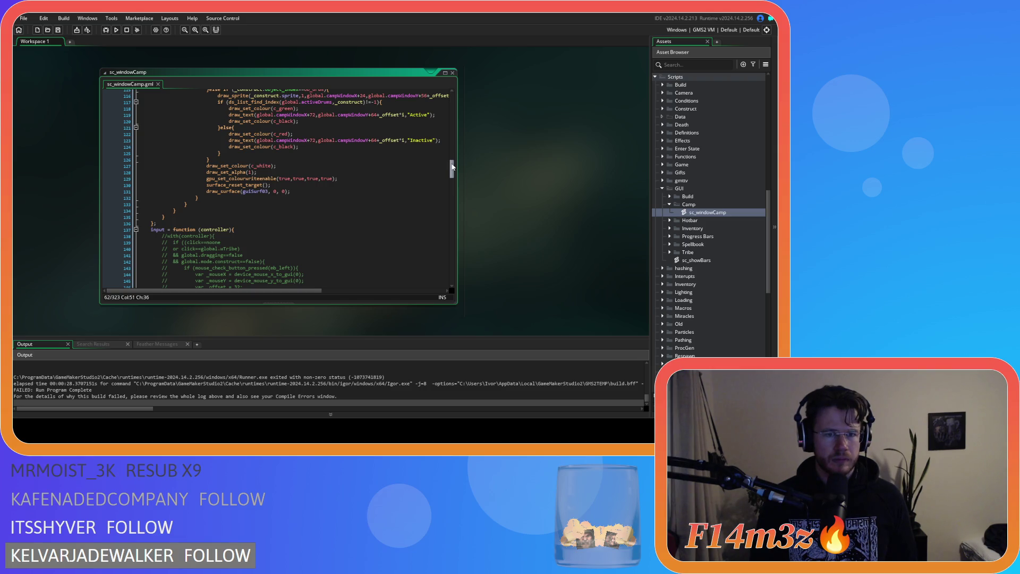
{"action": "left_click_drag", "start_coordinate": [453, 168], "coordinate": [443, 128]}
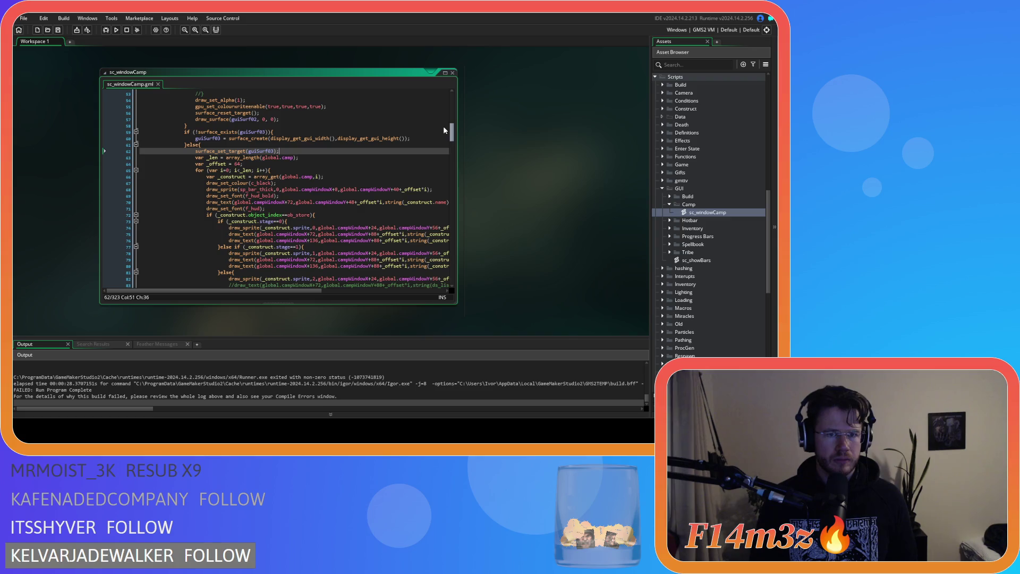
{"action": "mouse_move", "coordinate": [444, 129]}
{"action": "left_mouse_down"}
{"action": "mouse_move", "coordinate": [448, 160]}
{"action": "mouse_move", "coordinate": [436, 91]}
{"action": "left_mouse_up"}
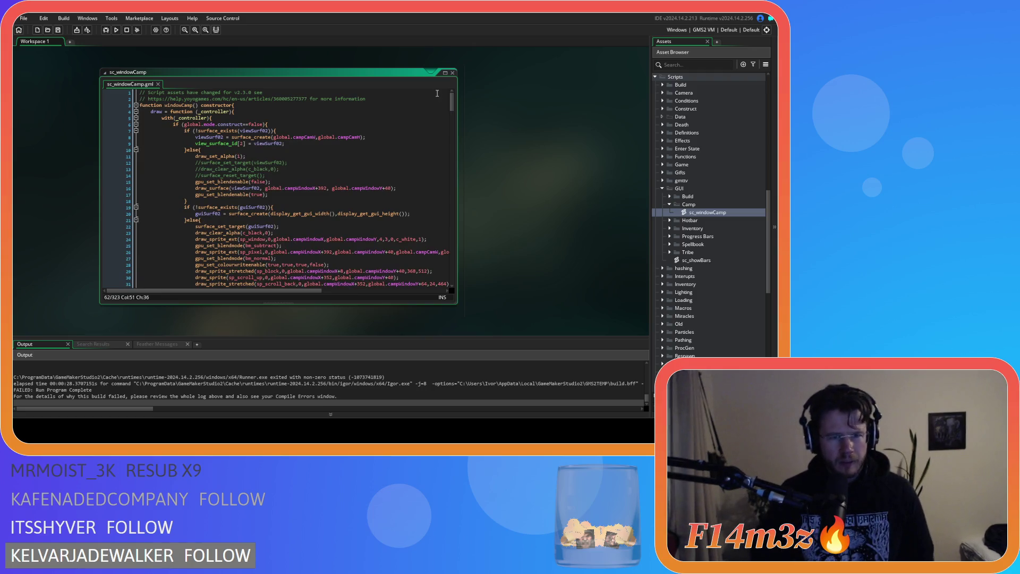
Look over the construct-mode condition and guiSurf03 surface block, then select ob_gui in the assets.
{"action": "left_click", "coordinate": [330, 131]}
{"action": "left_click", "coordinate": [329, 127]}
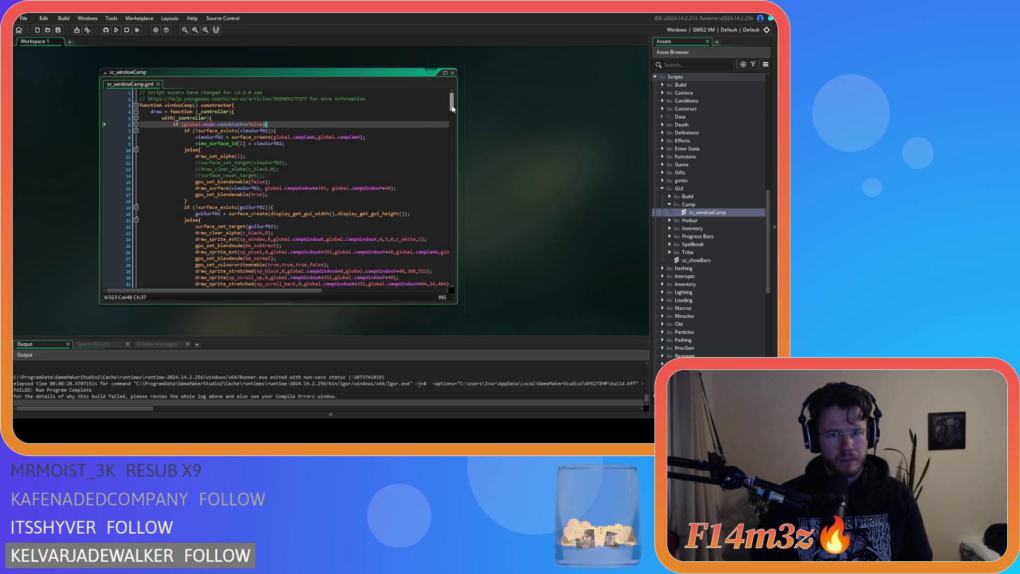
{"action": "left_click_drag", "start_coordinate": [453, 104], "coordinate": [453, 135]}
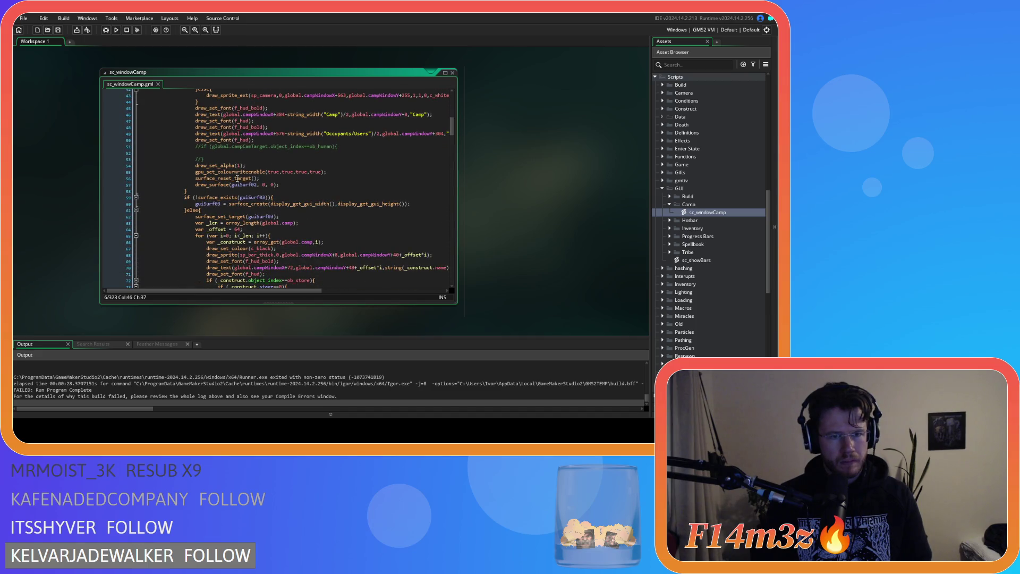
{"action": "left_click", "coordinate": [284, 192]}
{"action": "scroll", "coordinate": [284, 195], "scroll_direction": "down", "scroll_amount": 3}
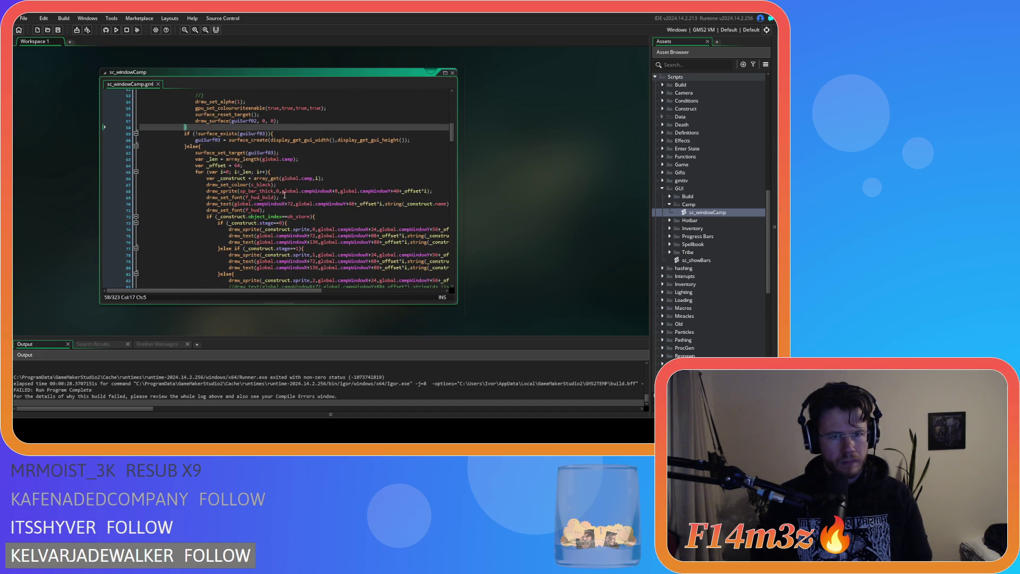
{"action": "scroll", "coordinate": [284, 195], "scroll_direction": "up", "scroll_amount": 1}
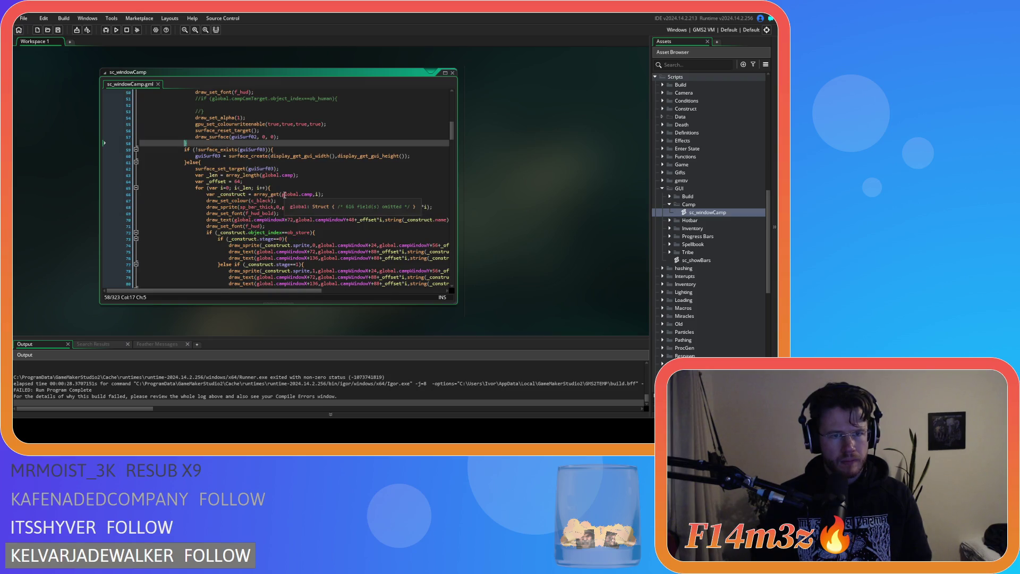
{"action": "scroll", "coordinate": [706, 213], "scroll_direction": "up", "scroll_amount": 10}
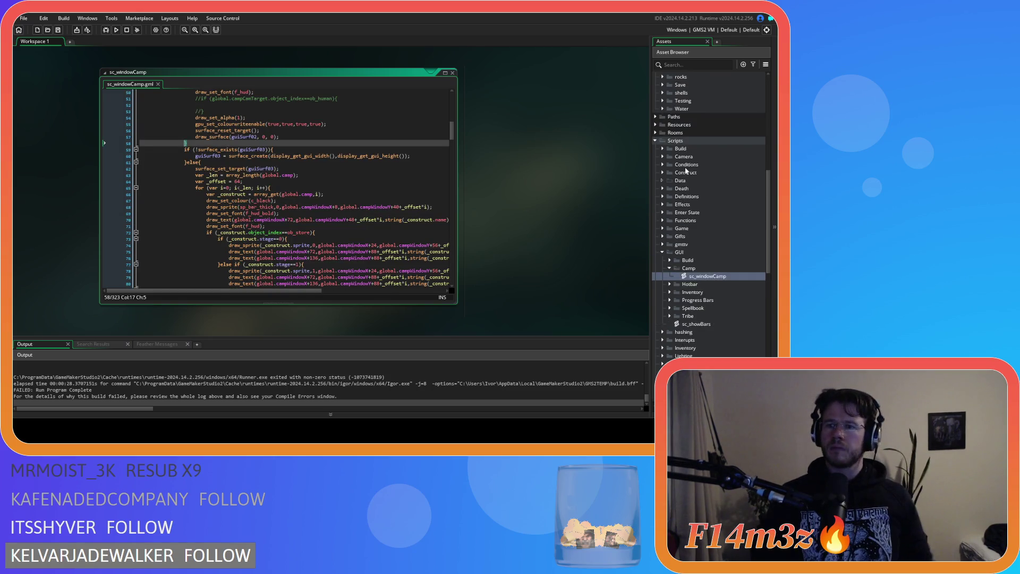
{"action": "left_click", "coordinate": [698, 246]}
{"action": "double_click", "coordinate": [698, 246]}
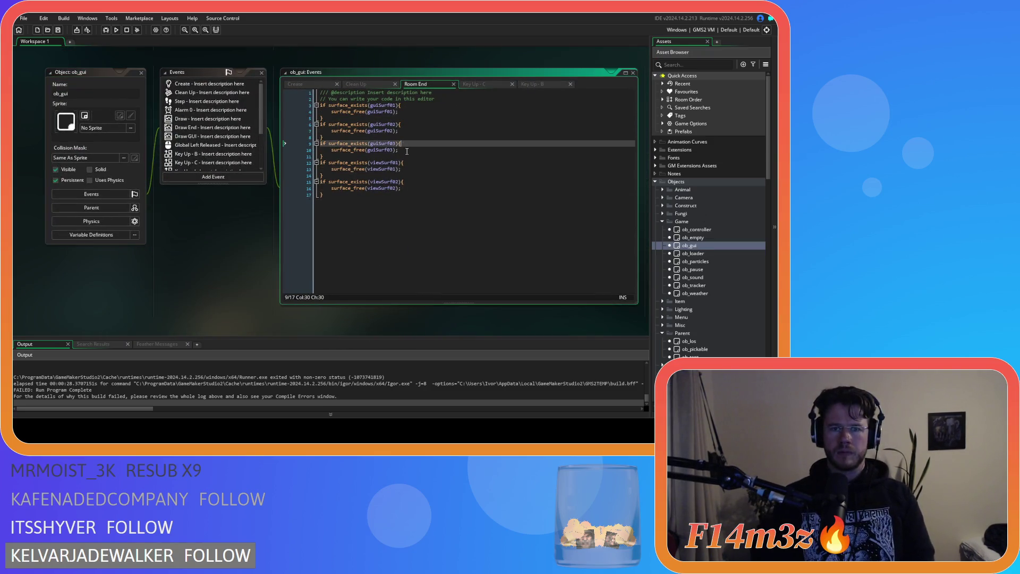
{"action": "left_click", "coordinate": [324, 85]}
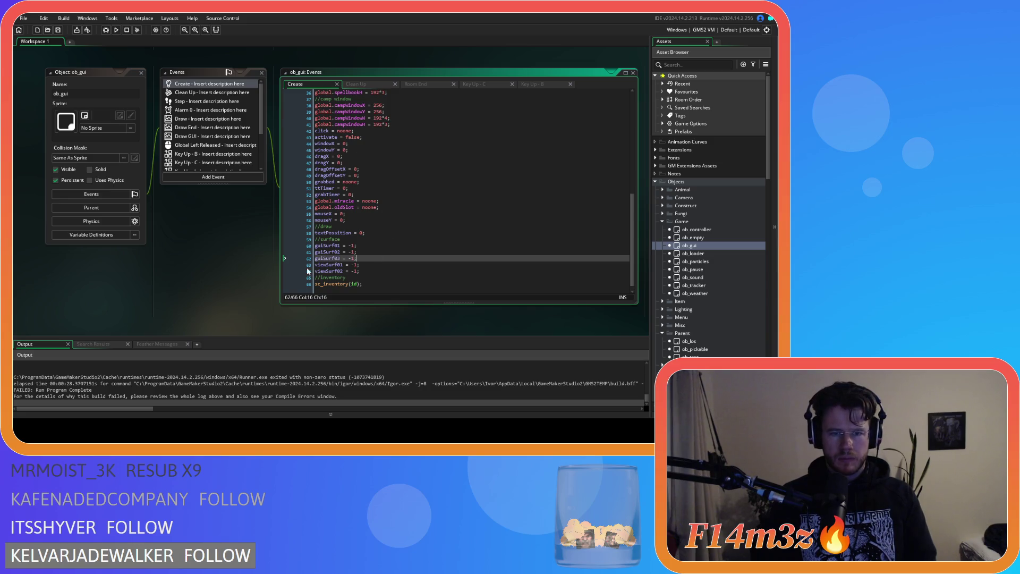
{"action": "left_click_drag", "start_coordinate": [325, 258], "coordinate": [376, 255]}
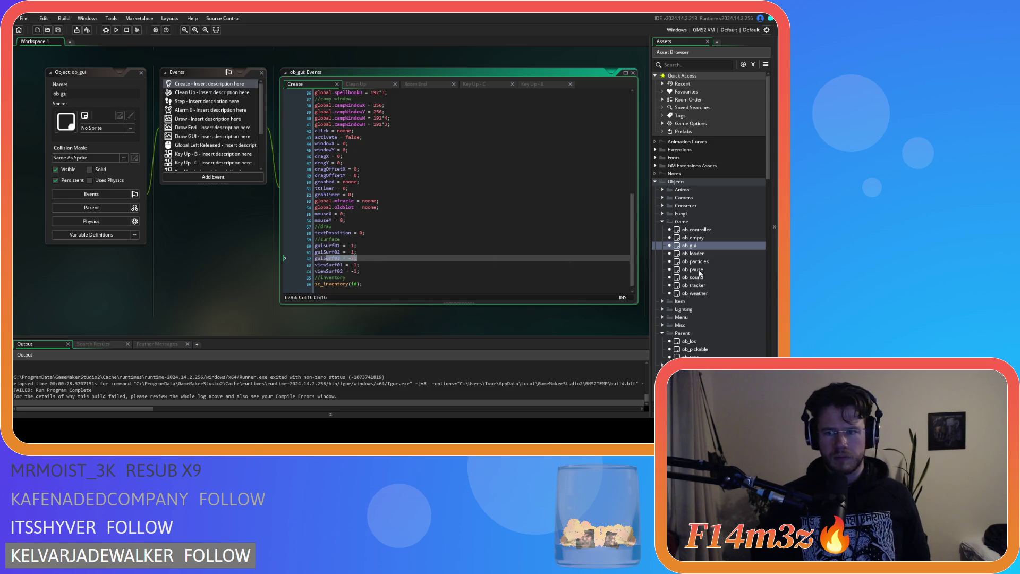
{"action": "scroll", "coordinate": [703, 281], "scroll_direction": "down", "scroll_amount": 10}
{"action": "left_click", "coordinate": [702, 196]}
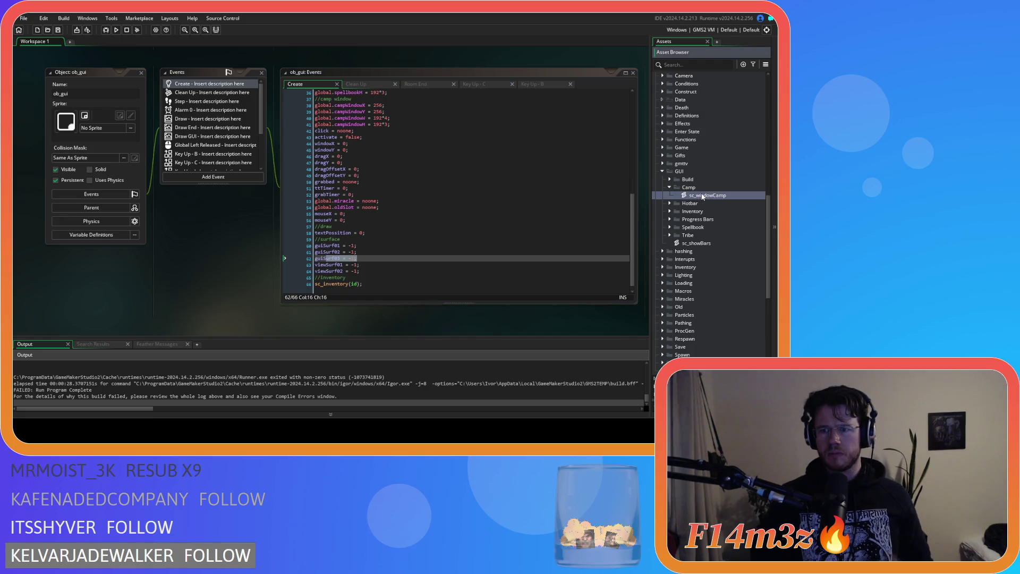
{"action": "double_click", "coordinate": [702, 196]}
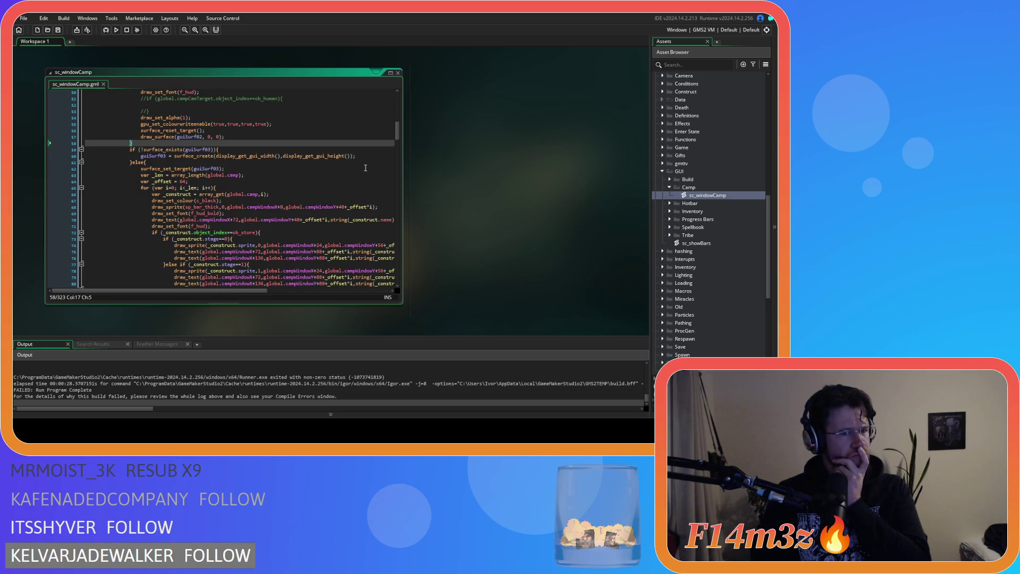
Scroll through sc_windowCamp's camp list drawing code and expand the Tribe scripts folder.
{"action": "scroll", "coordinate": [366, 167], "scroll_direction": "down", "scroll_amount": 20}
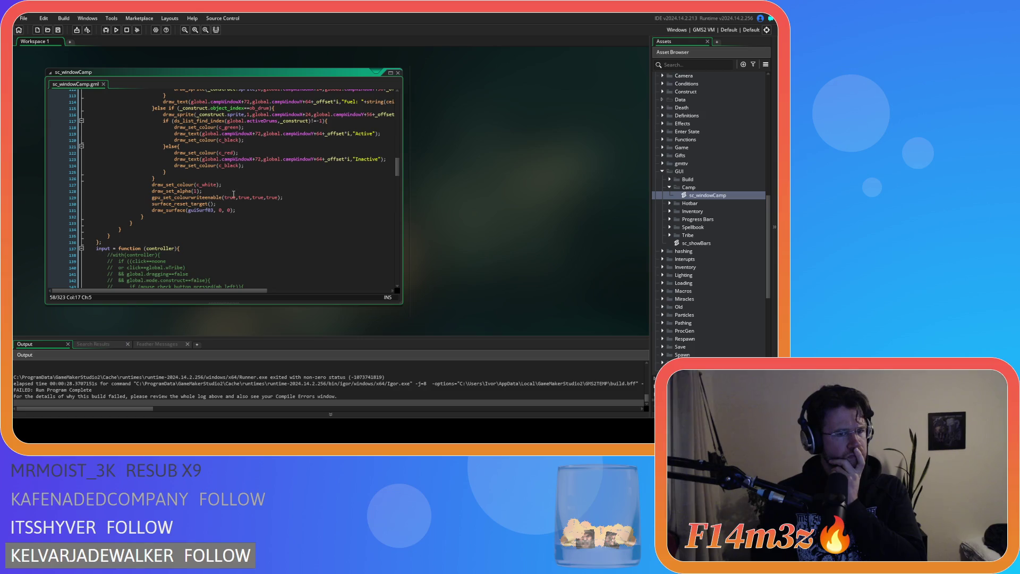
{"action": "left_click", "coordinate": [142, 217]}
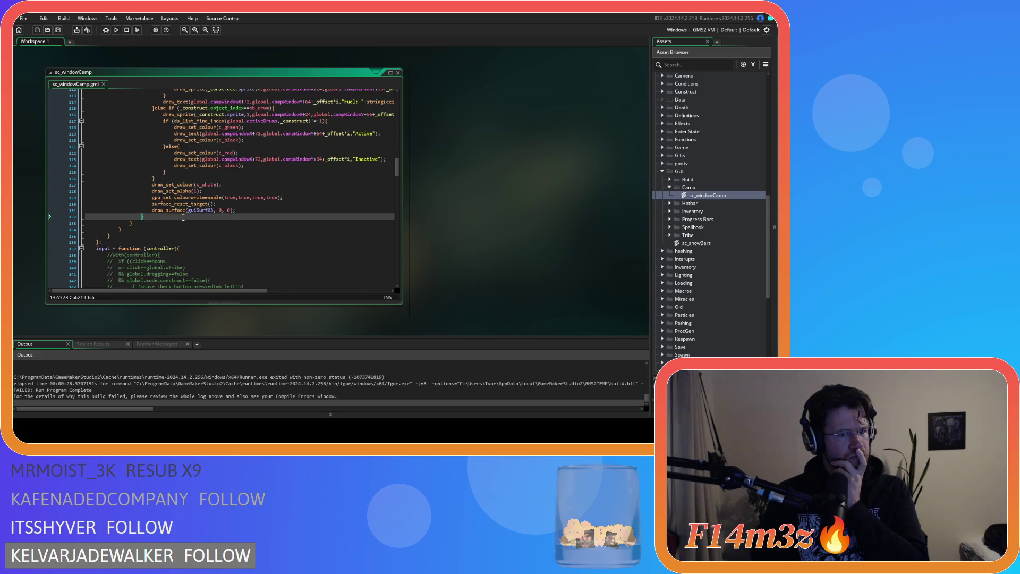
{"action": "scroll", "coordinate": [182, 217], "scroll_direction": "up", "scroll_amount": 20}
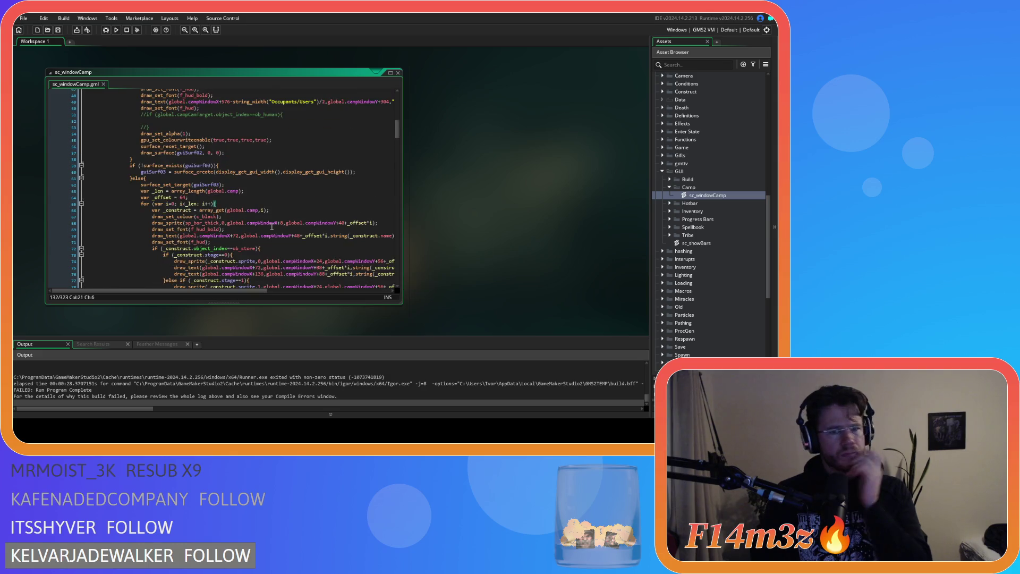
{"action": "scroll", "coordinate": [272, 227], "scroll_direction": "up", "scroll_amount": 15}
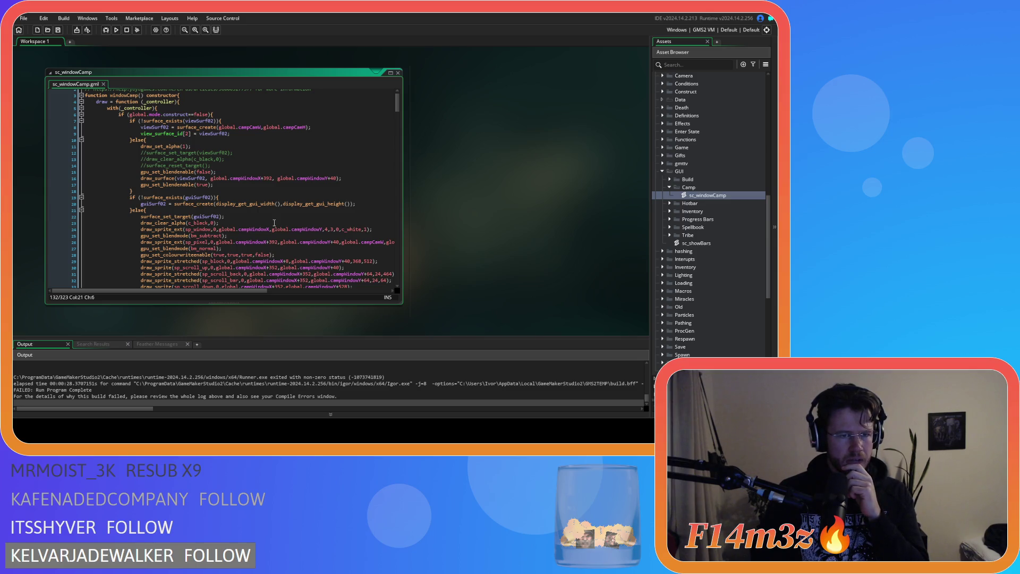
{"action": "left_click", "coordinate": [670, 236]}
Copy the gpu_set_colourwriteenable line from sc_windowTribe's guiSurf01 block, then reopen sc_windowCamp.
{"action": "double_click", "coordinate": [707, 259]}
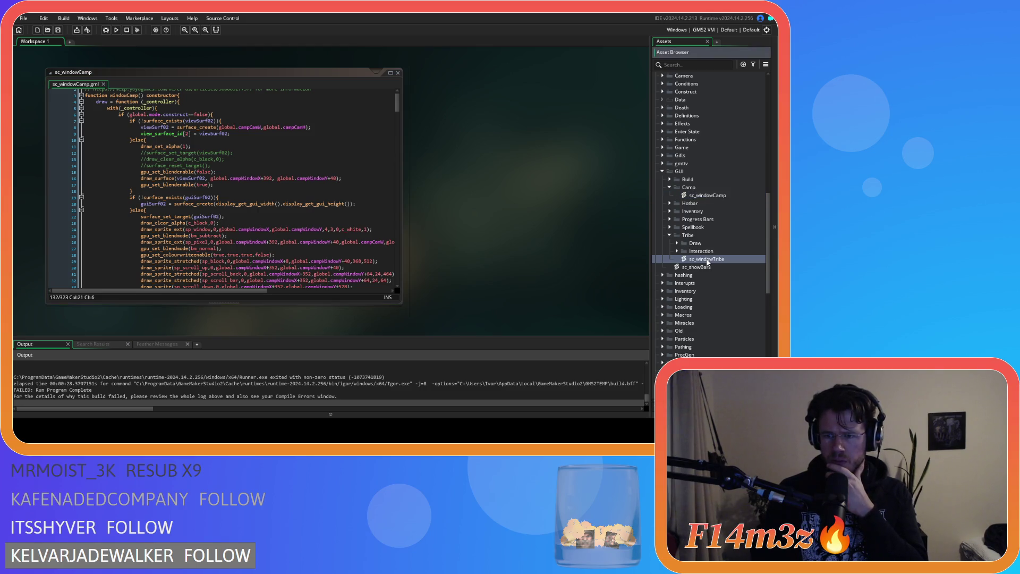
{"action": "scroll", "coordinate": [287, 161], "scroll_direction": "down", "scroll_amount": 3}
{"action": "scroll", "coordinate": [287, 161], "scroll_direction": "down", "scroll_amount": 3}
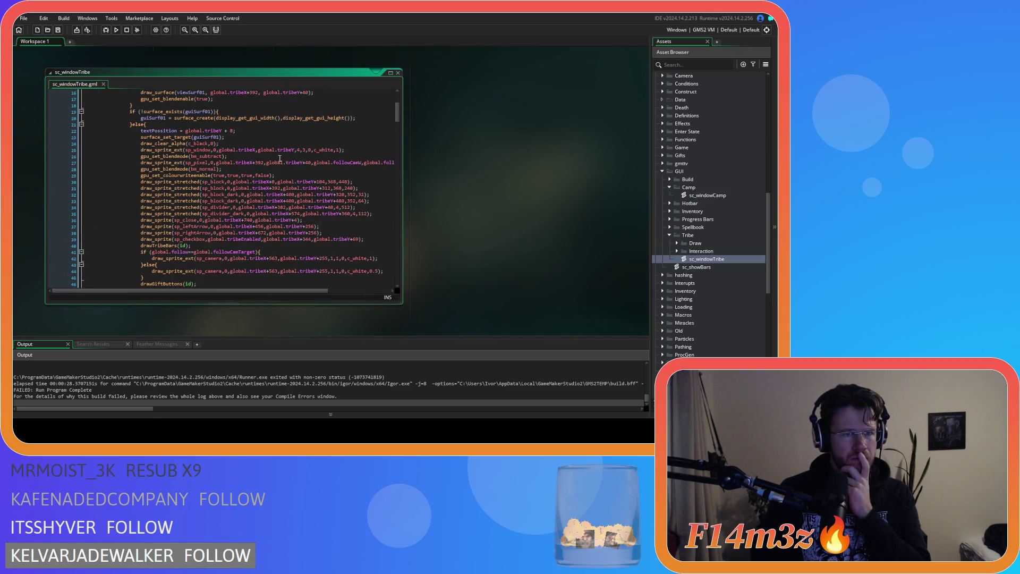
{"action": "left_click", "coordinate": [239, 137]}
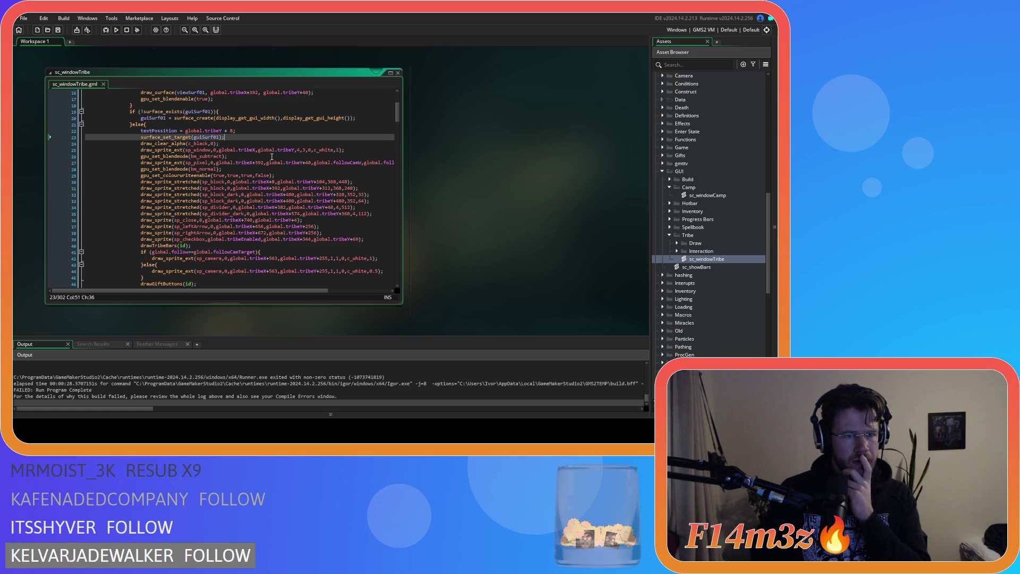
{"action": "left_click_drag", "start_coordinate": [282, 176], "coordinate": [137, 169]}
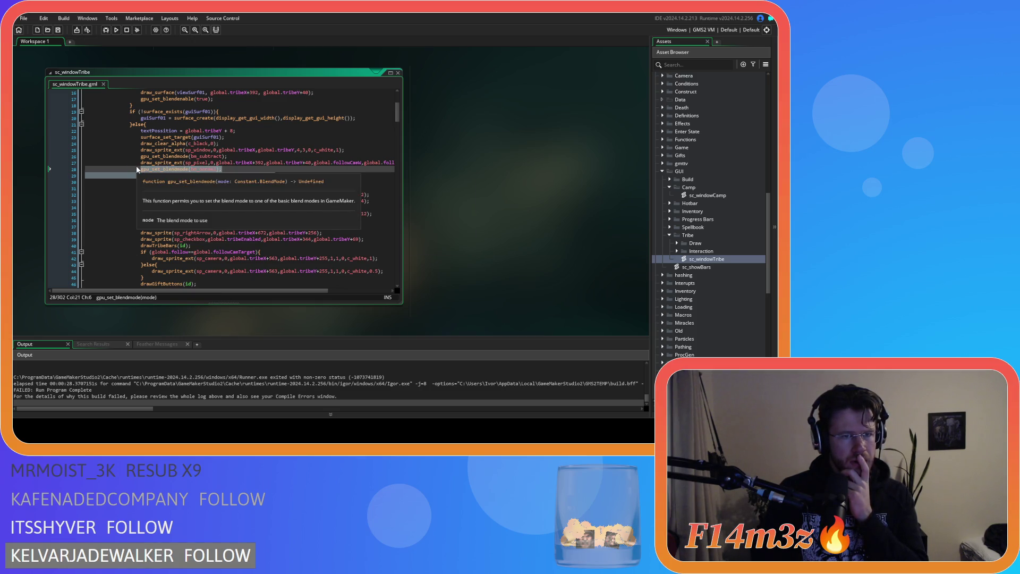
{"action": "key", "text": "shift+Down"}
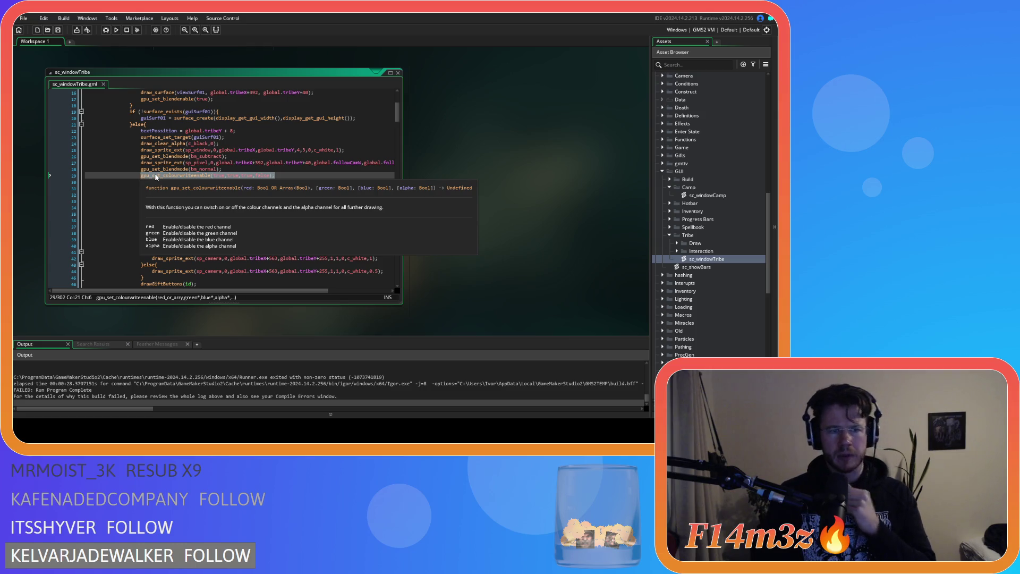
{"action": "right_click", "coordinate": [156, 176]}
{"action": "left_click", "coordinate": [174, 188]}
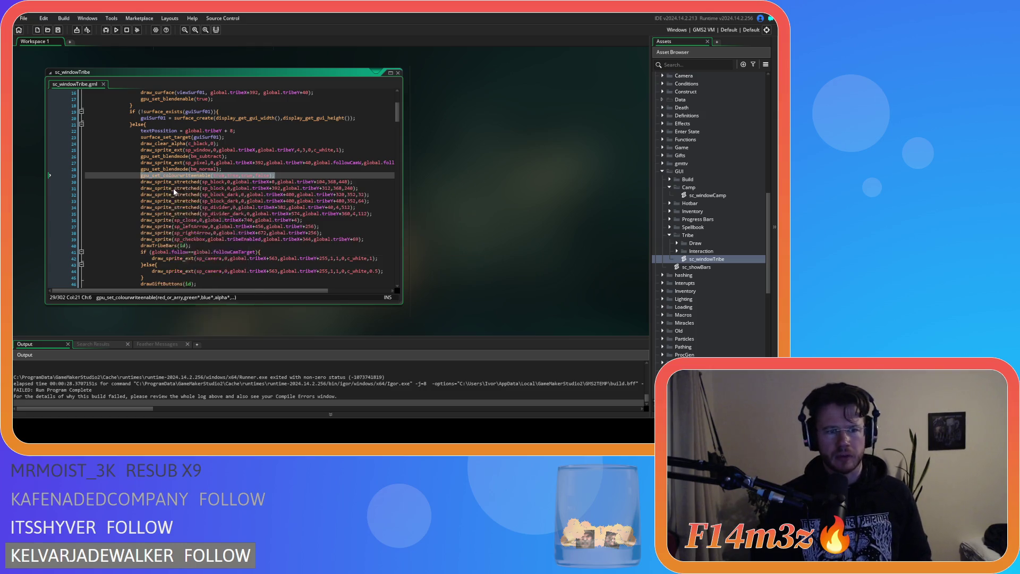
{"action": "right_click", "coordinate": [254, 187]}
{"action": "left_click", "coordinate": [271, 199]}
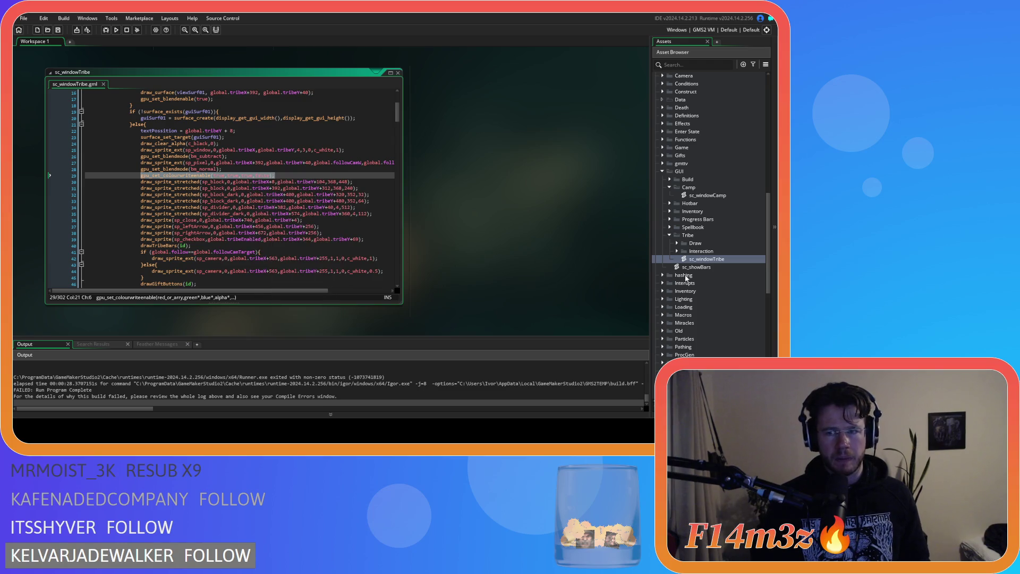
{"action": "double_click", "coordinate": [707, 195]}
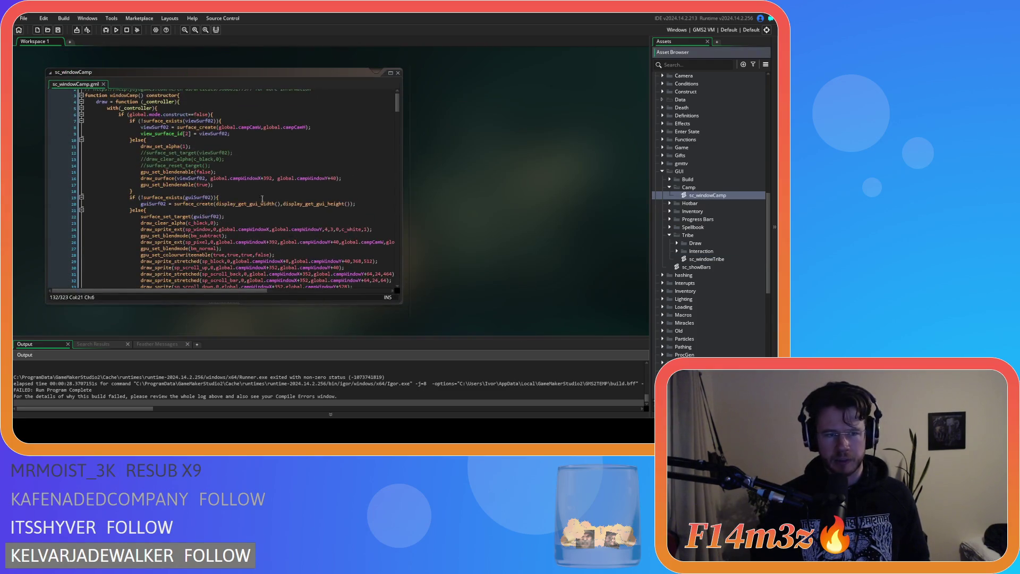
{"action": "scroll", "coordinate": [262, 199], "scroll_direction": "down", "scroll_amount": 3}
{"action": "left_click", "coordinate": [246, 154]}
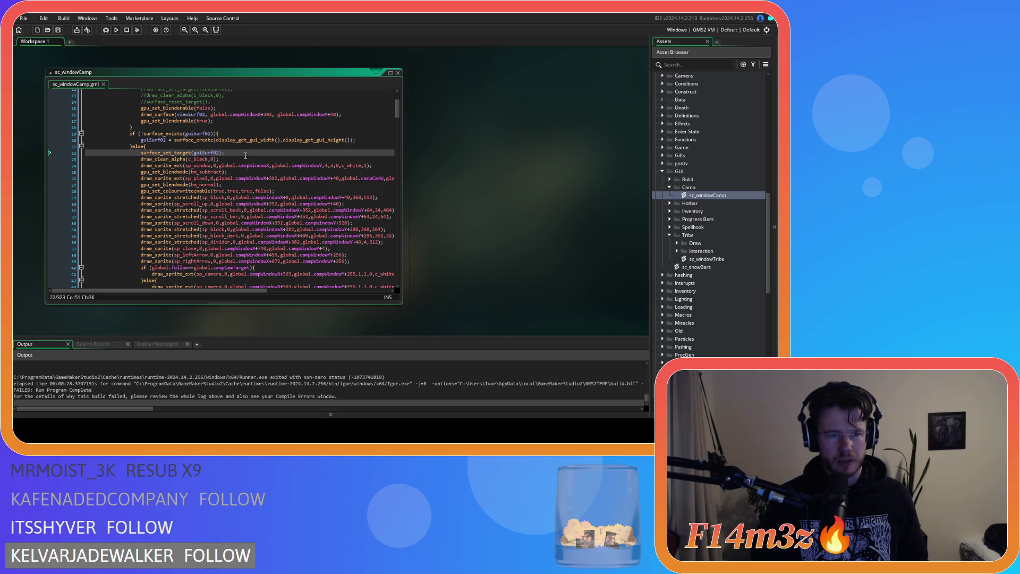
{"action": "key", "text": "Return"}
{"action": "key", "text": "ctrl+v"}
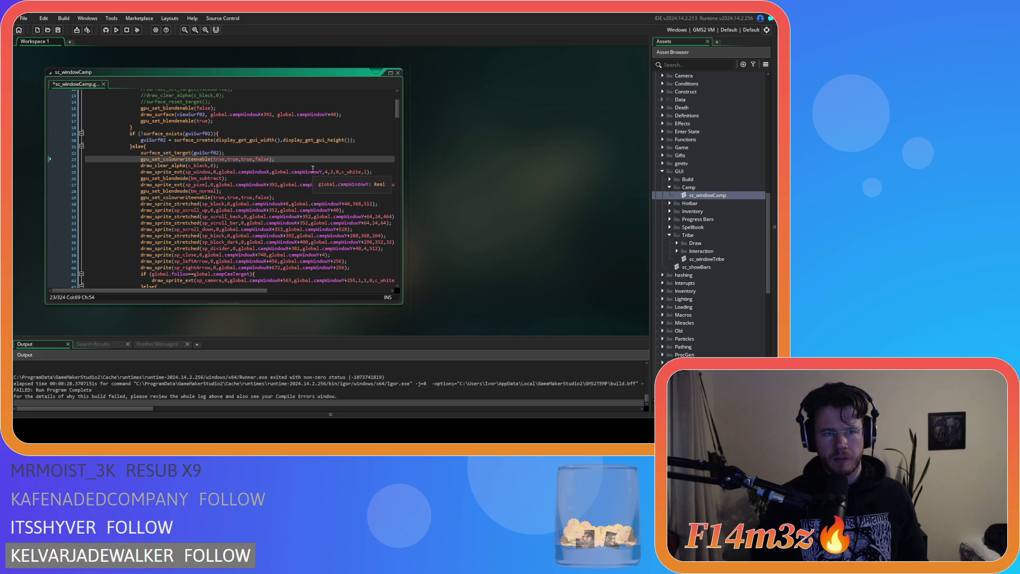
{"action": "key", "text": "ctrl+s"}
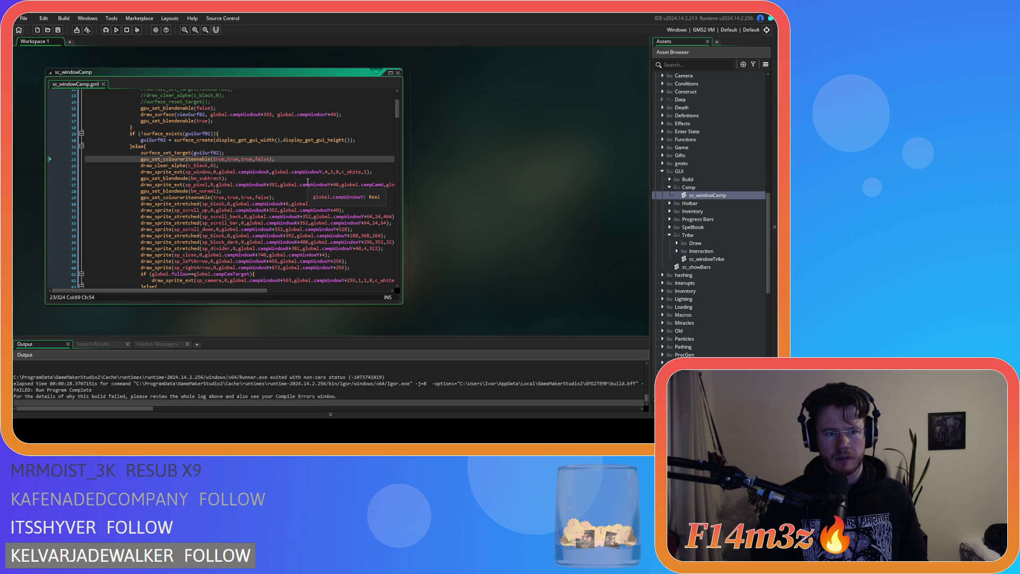
{"action": "scroll", "coordinate": [317, 192], "scroll_direction": "down", "scroll_amount": 9}
{"action": "scroll", "coordinate": [318, 192], "scroll_direction": "up", "scroll_amount": 10}
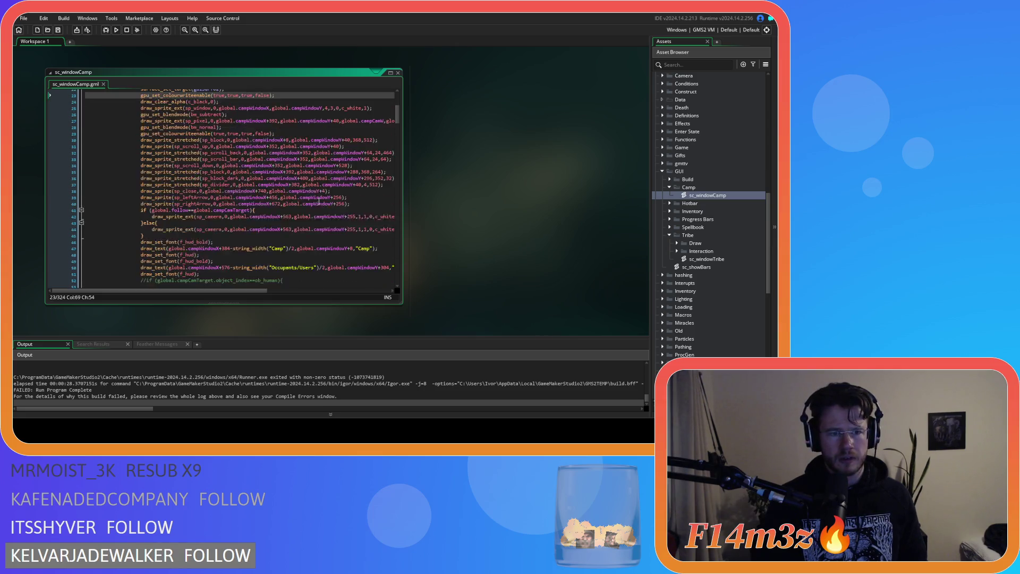
{"action": "key", "text": "ctrl+z"}
{"action": "scroll", "coordinate": [319, 201], "scroll_direction": "down", "scroll_amount": 14}
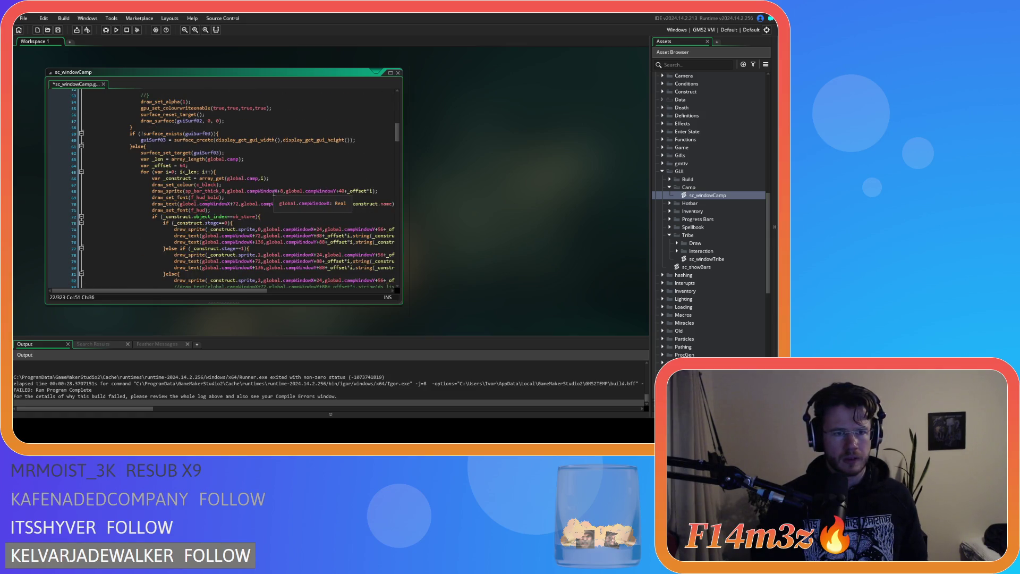
{"action": "left_click", "coordinate": [243, 153]}
{"action": "key", "text": "ctrl+y"}
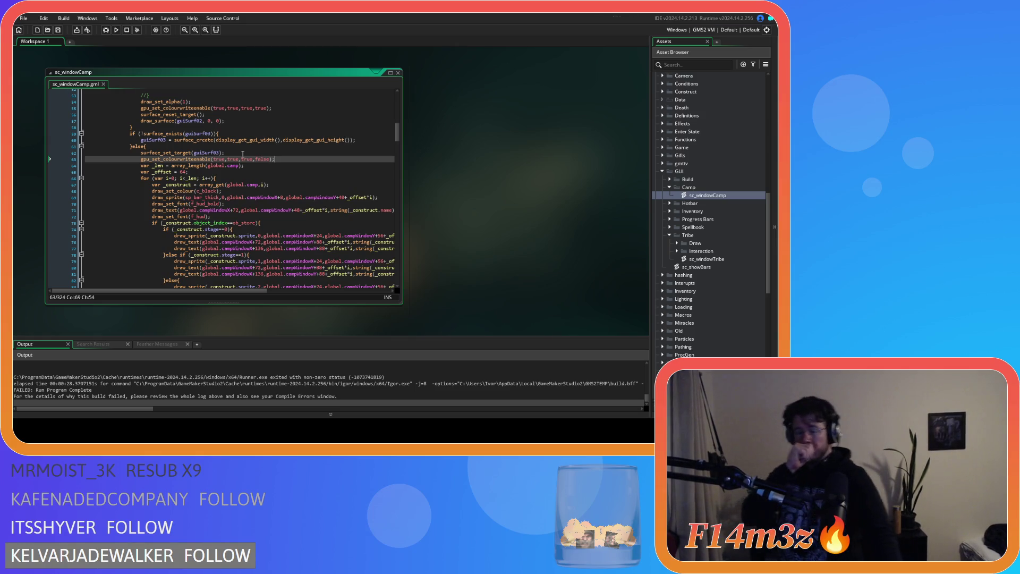
{"action": "scroll", "coordinate": [250, 145], "scroll_direction": "down", "scroll_amount": 3}
{"action": "scroll", "coordinate": [250, 145], "scroll_direction": "down", "scroll_amount": 15}
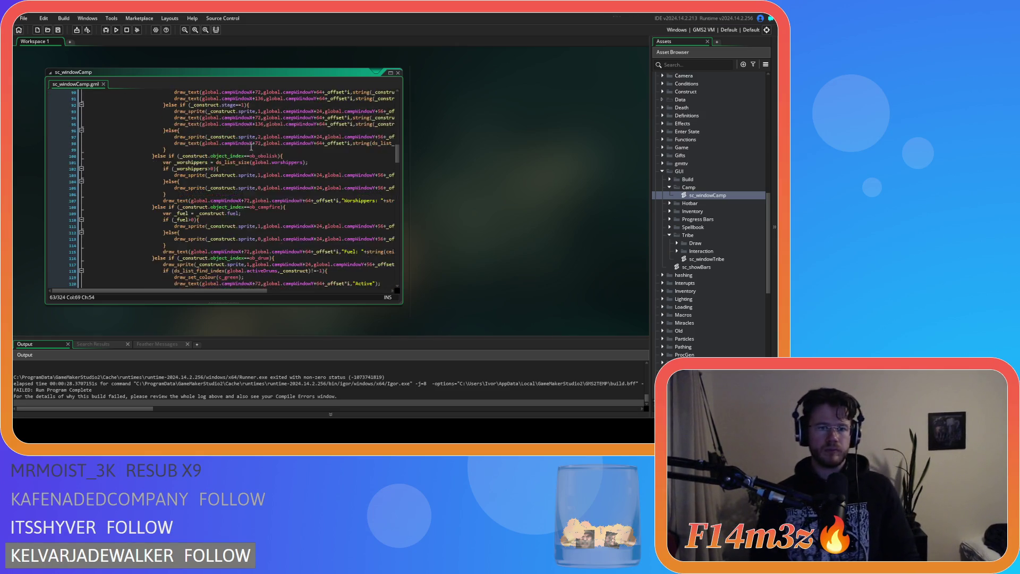
{"action": "left_click", "coordinate": [304, 193]}
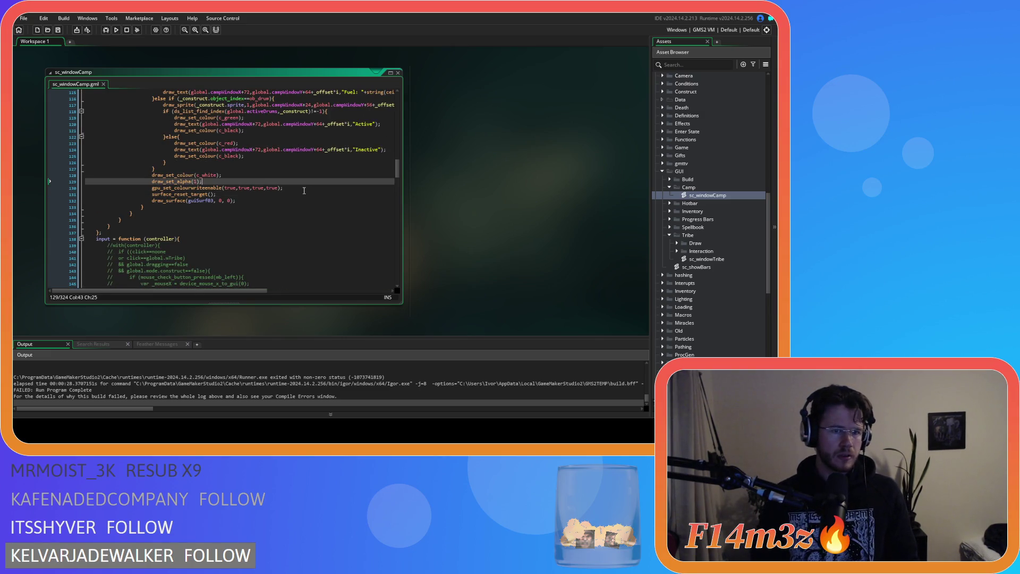
{"action": "left_click", "coordinate": [305, 189]}
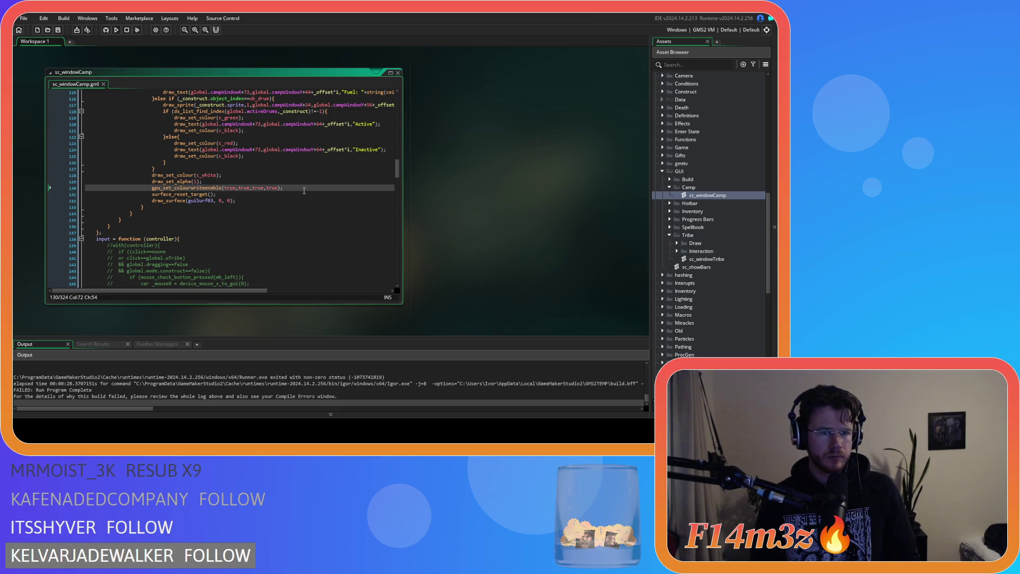
{"action": "left_click", "coordinate": [206, 195]}
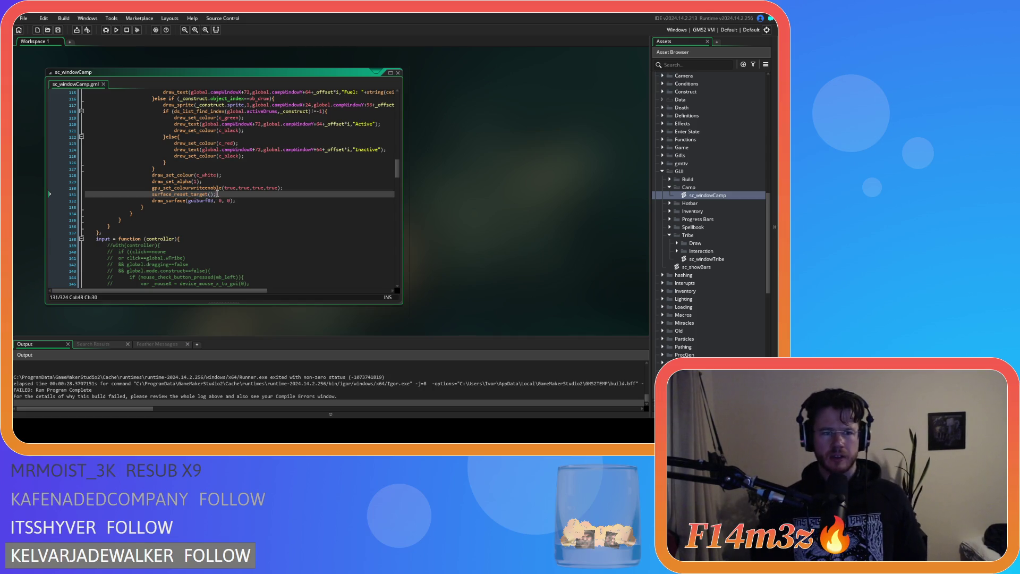
{"action": "left_click", "coordinate": [211, 195]}
{"action": "scroll", "coordinate": [211, 195], "scroll_direction": "up", "scroll_amount": 15}
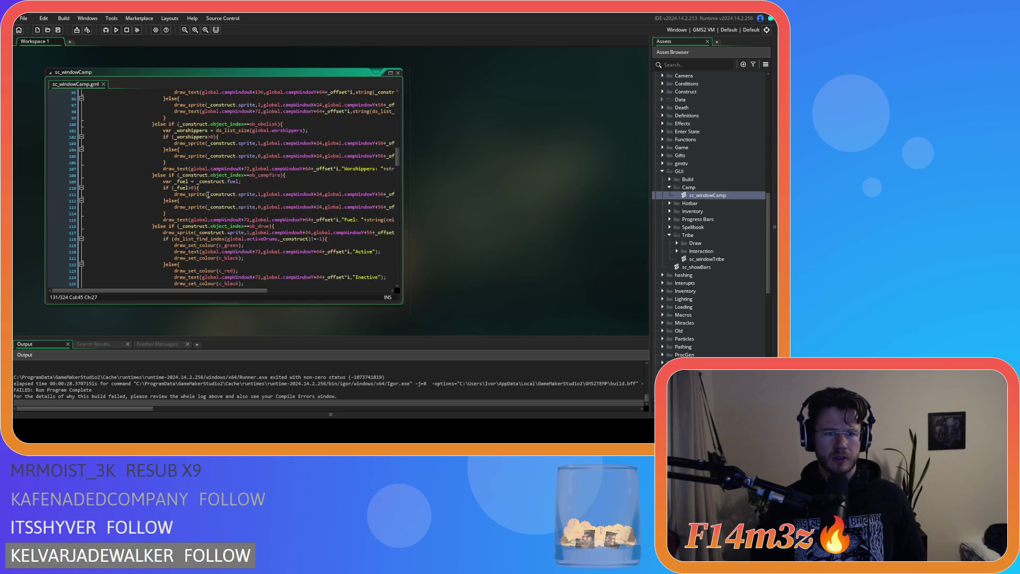
{"action": "scroll", "coordinate": [207, 195], "scroll_direction": "up", "scroll_amount": 3}
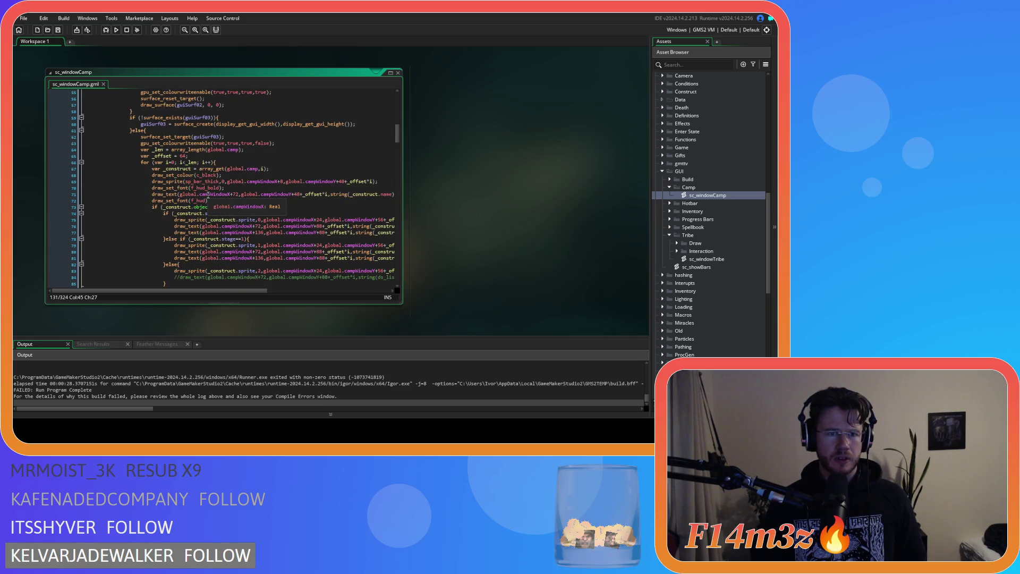
{"action": "left_click_drag", "start_coordinate": [169, 138], "coordinate": [196, 138]}
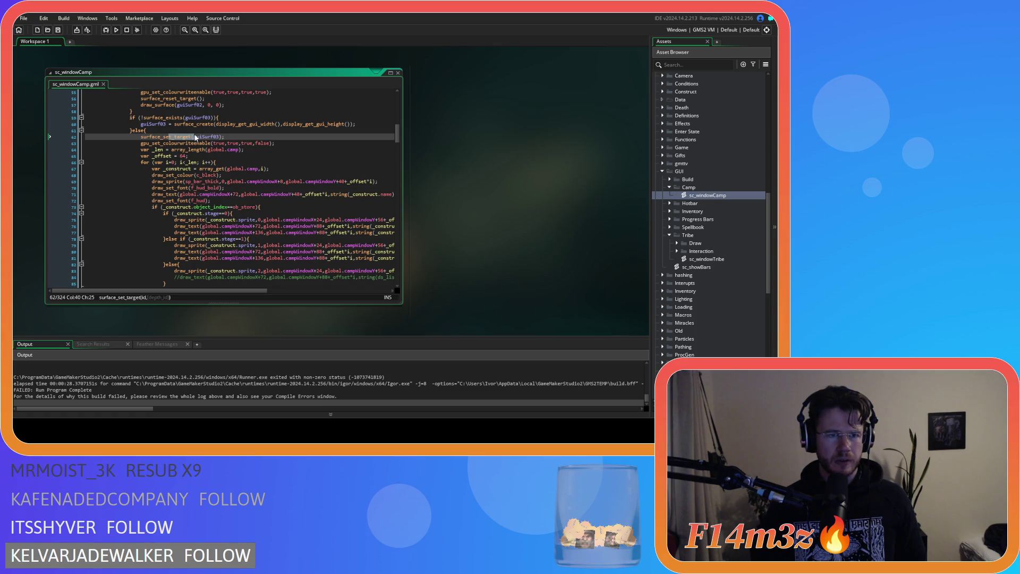
{"action": "scroll", "coordinate": [196, 137], "scroll_direction": "up", "scroll_amount": 15}
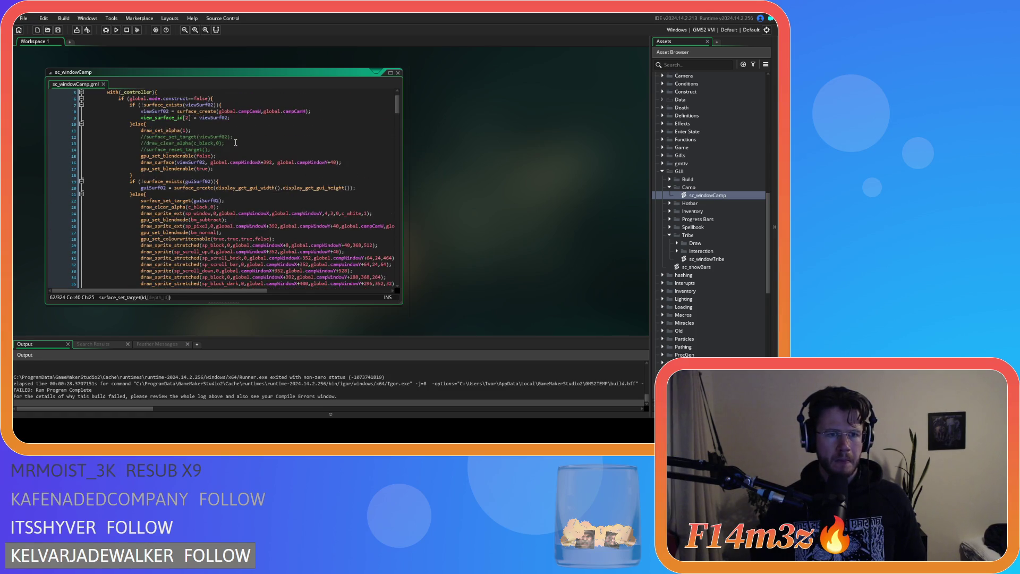
{"action": "scroll", "coordinate": [236, 142], "scroll_direction": "down", "scroll_amount": 10}
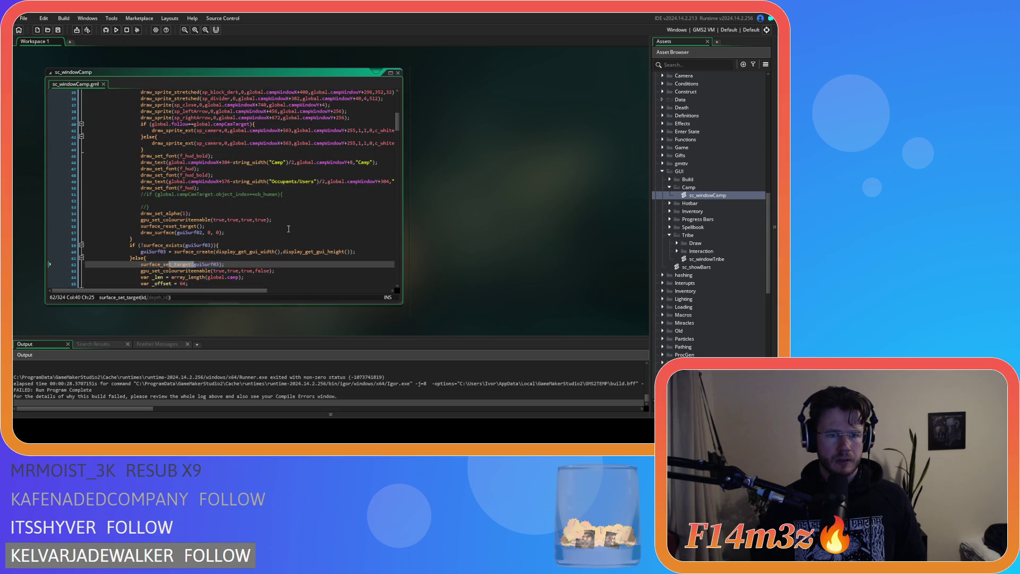
{"action": "left_click", "coordinate": [207, 221]}
{"action": "scroll", "coordinate": [211, 223], "scroll_direction": "up", "scroll_amount": 9}
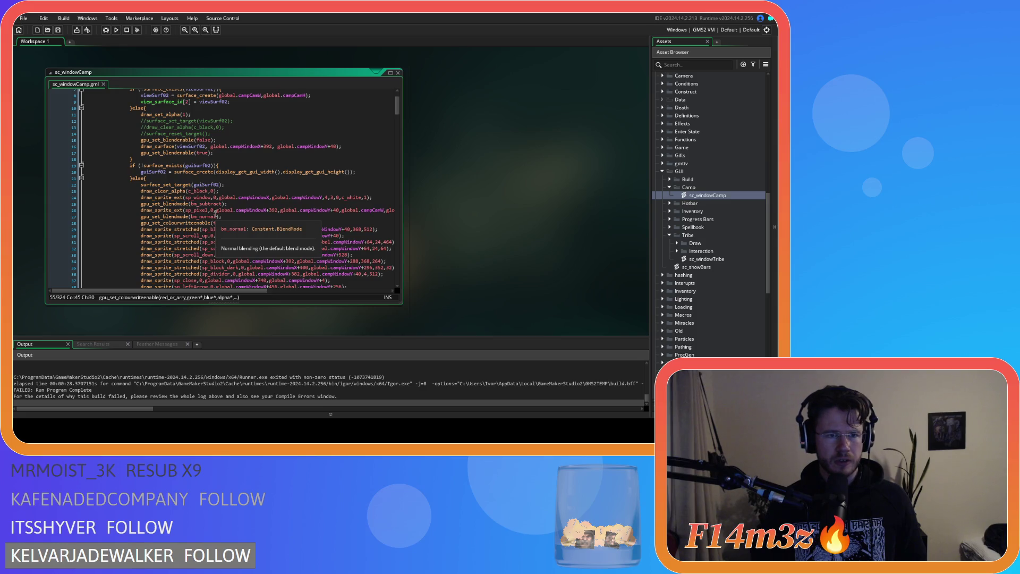
{"action": "scroll", "coordinate": [216, 214], "scroll_direction": "up", "scroll_amount": 3}
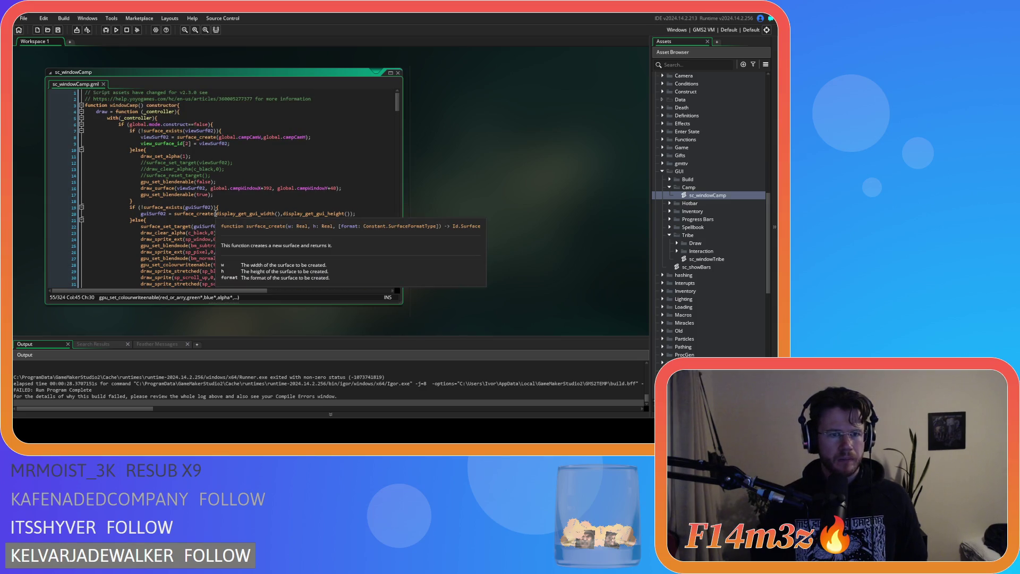
{"action": "scroll", "coordinate": [216, 214], "scroll_direction": "down", "scroll_amount": 20}
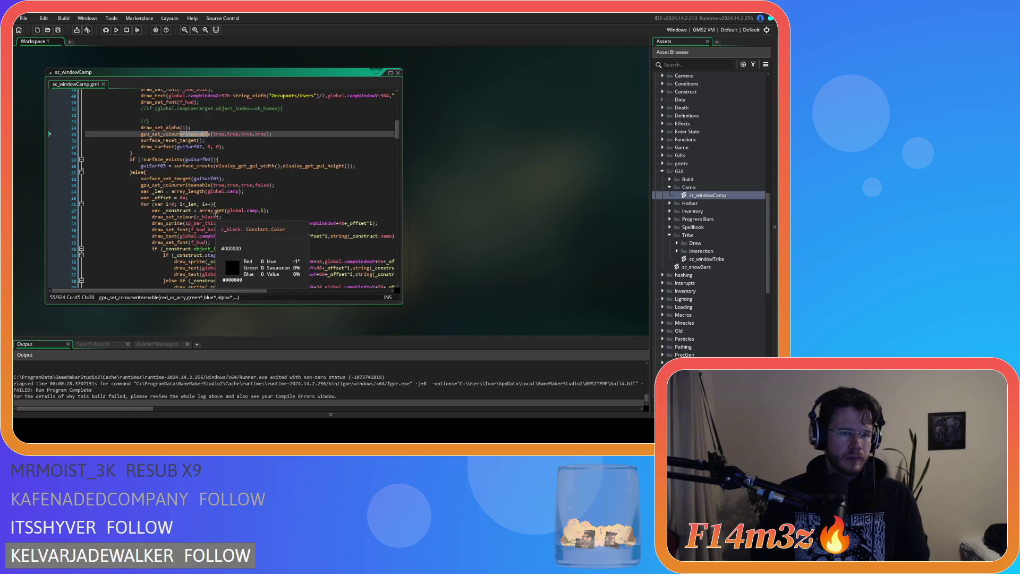
{"action": "scroll", "coordinate": [216, 214], "scroll_direction": "down", "scroll_amount": 14}
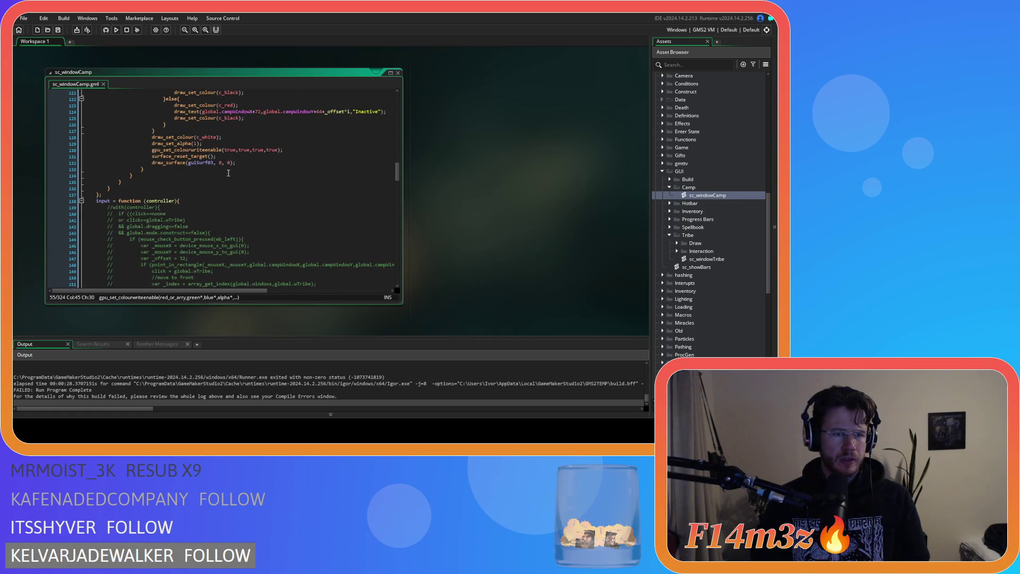
{"action": "left_click", "coordinate": [244, 164]}
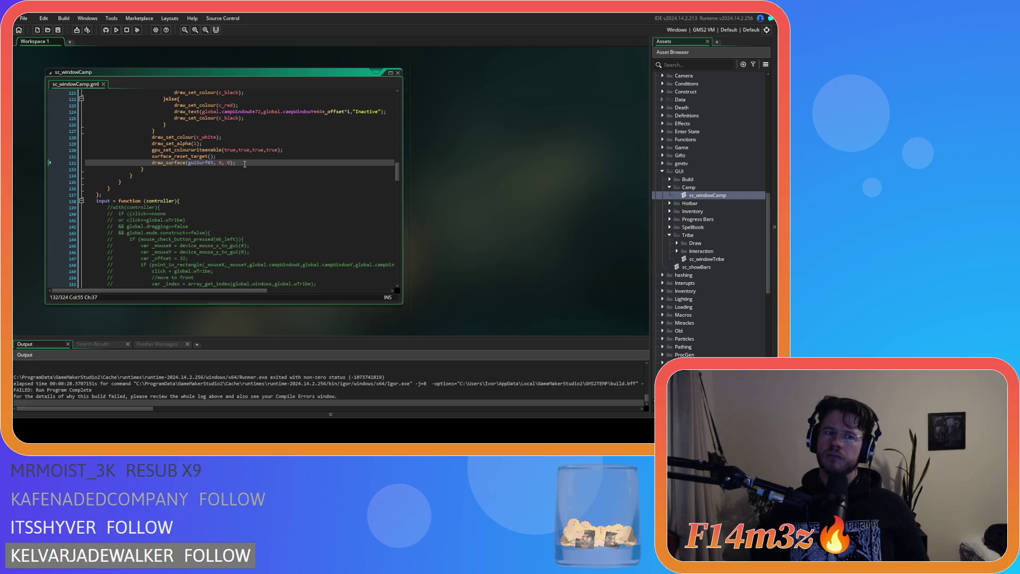
Build and run the game with F5, producing a failed build in Output.
{"action": "key", "text": "F5"}
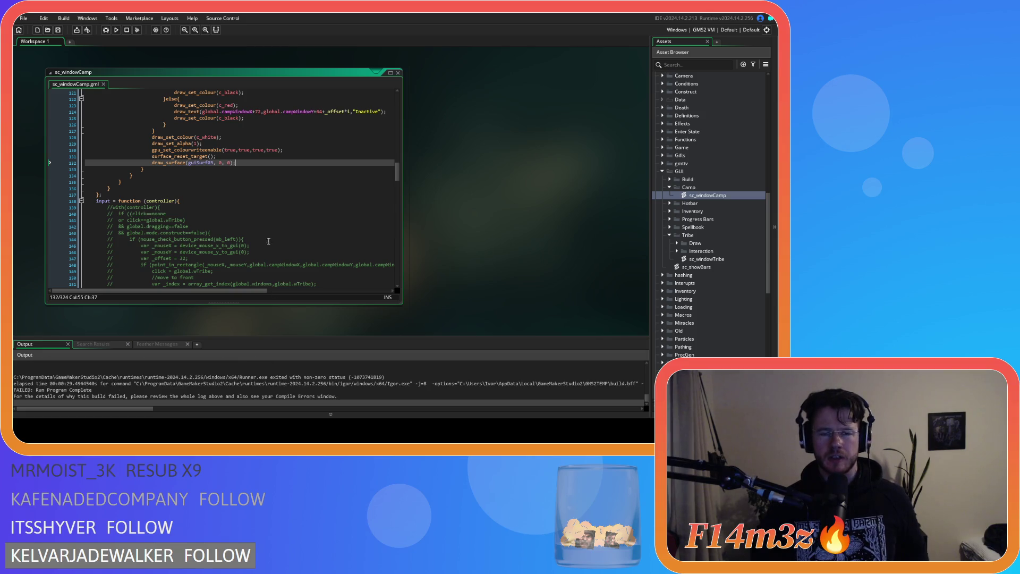
{"action": "scroll", "coordinate": [271, 188], "scroll_direction": "up", "scroll_amount": 20}
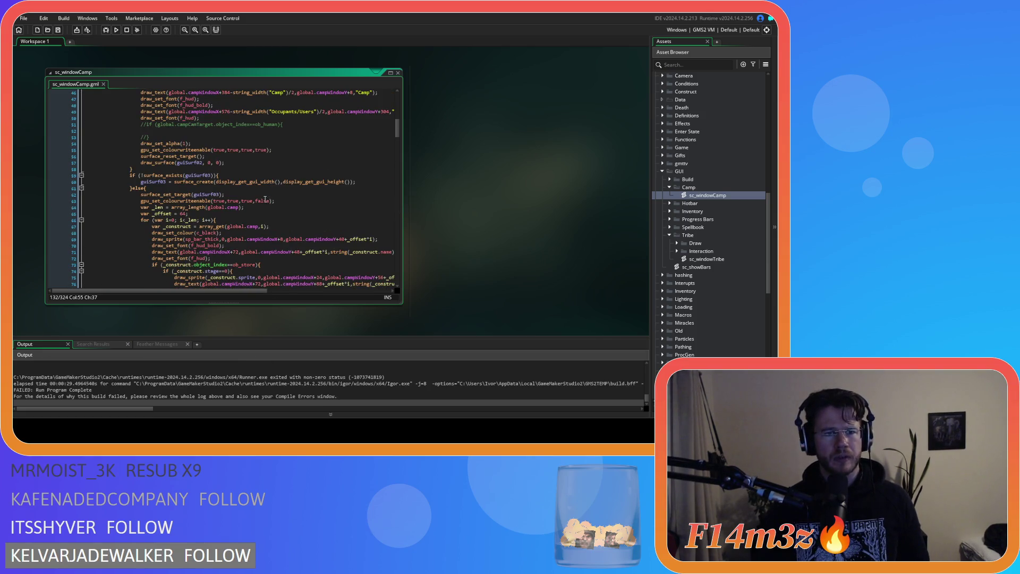
{"action": "left_click", "coordinate": [179, 175]}
{"action": "left_click", "coordinate": [224, 174]}
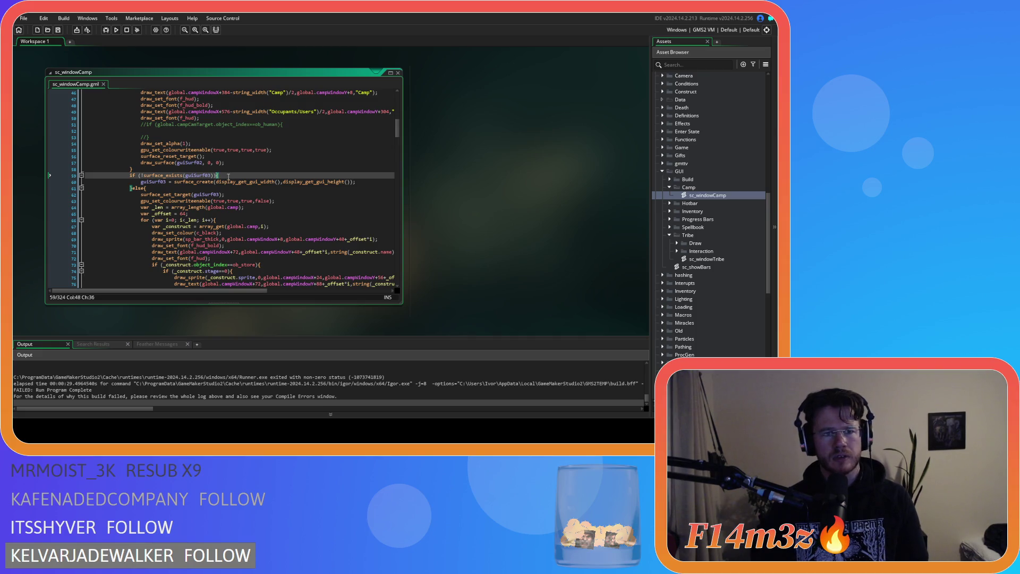
{"action": "left_click", "coordinate": [188, 181]}
{"action": "mouse_move", "coordinate": [141, 182]}
{"action": "left_mouse_down"}
{"action": "mouse_move", "coordinate": [172, 182]}
{"action": "mouse_move", "coordinate": [181, 218]}
{"action": "mouse_move", "coordinate": [236, 194]}
{"action": "left_mouse_up"}
{"action": "left_click", "coordinate": [173, 194]}
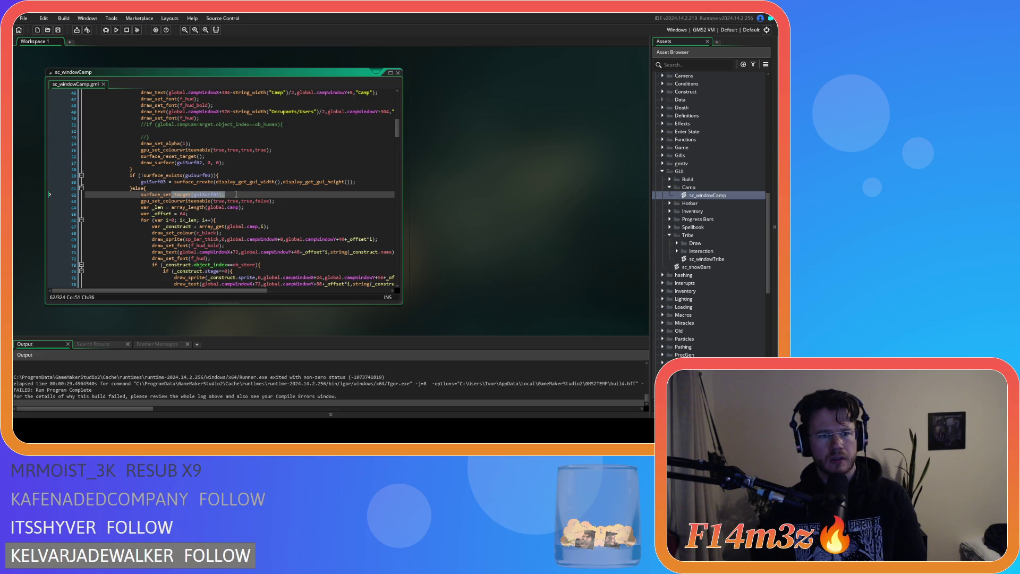
{"action": "scroll", "coordinate": [236, 195], "scroll_direction": "up", "scroll_amount": 5}
{"action": "scroll", "coordinate": [236, 194], "scroll_direction": "down", "scroll_amount": 7}
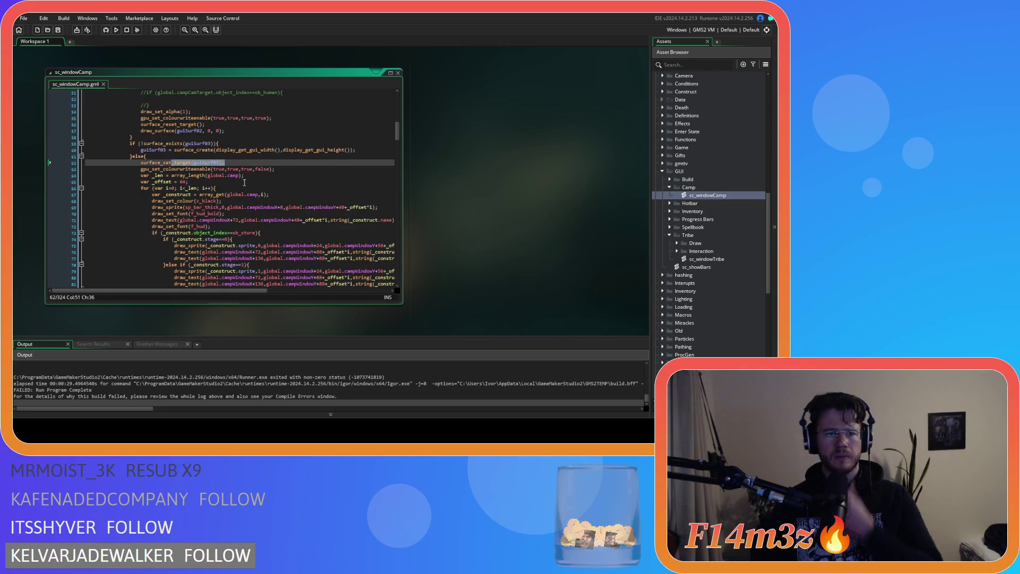
{"action": "scroll", "coordinate": [234, 208], "scroll_direction": "up", "scroll_amount": 4}
{"action": "scroll", "coordinate": [234, 208], "scroll_direction": "up", "scroll_amount": 12}
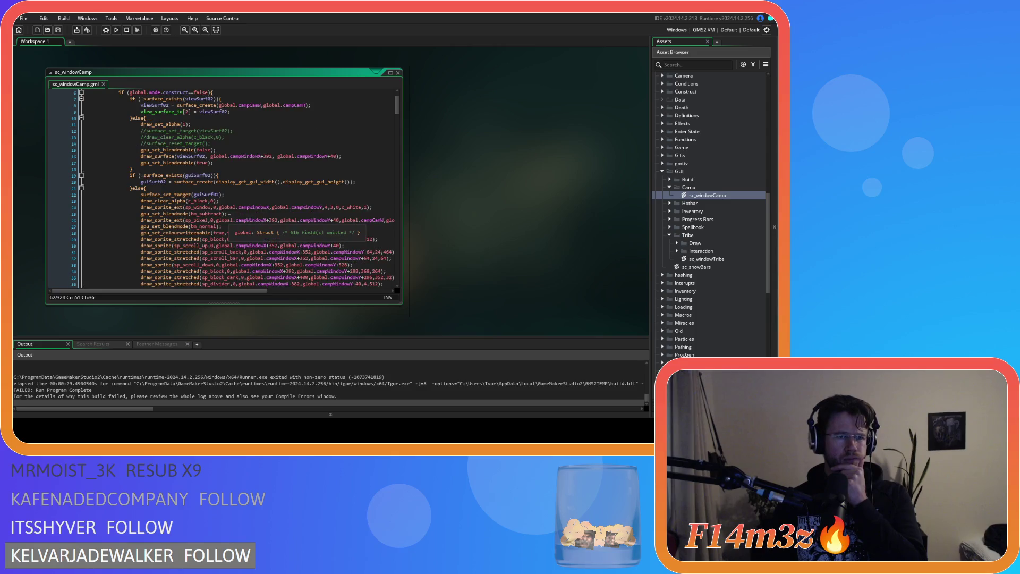
{"action": "left_click", "coordinate": [146, 189]}
{"action": "scroll", "coordinate": [145, 189], "scroll_direction": "down", "scroll_amount": 10}
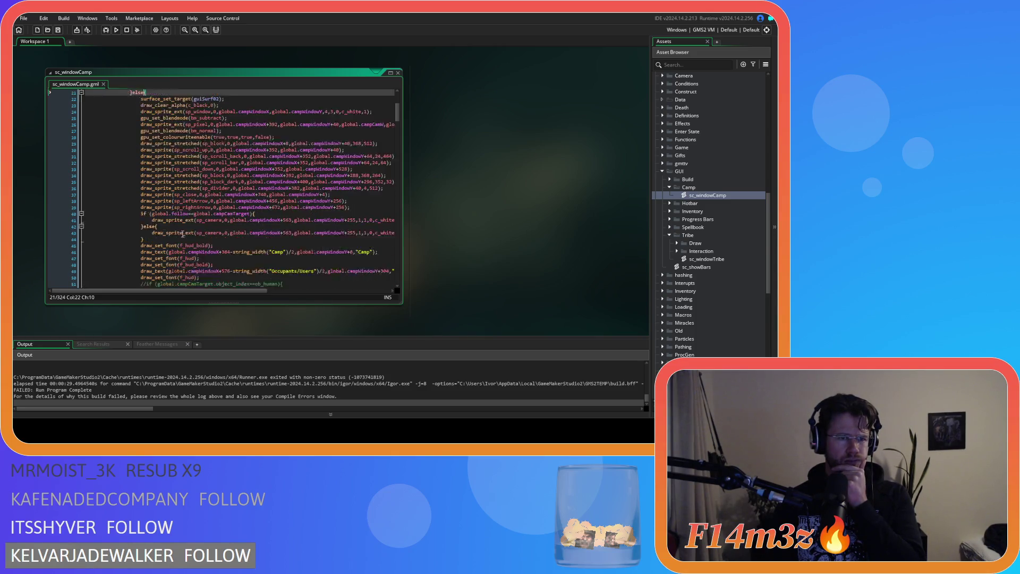
{"action": "scroll", "coordinate": [183, 234], "scroll_direction": "up", "scroll_amount": 12}
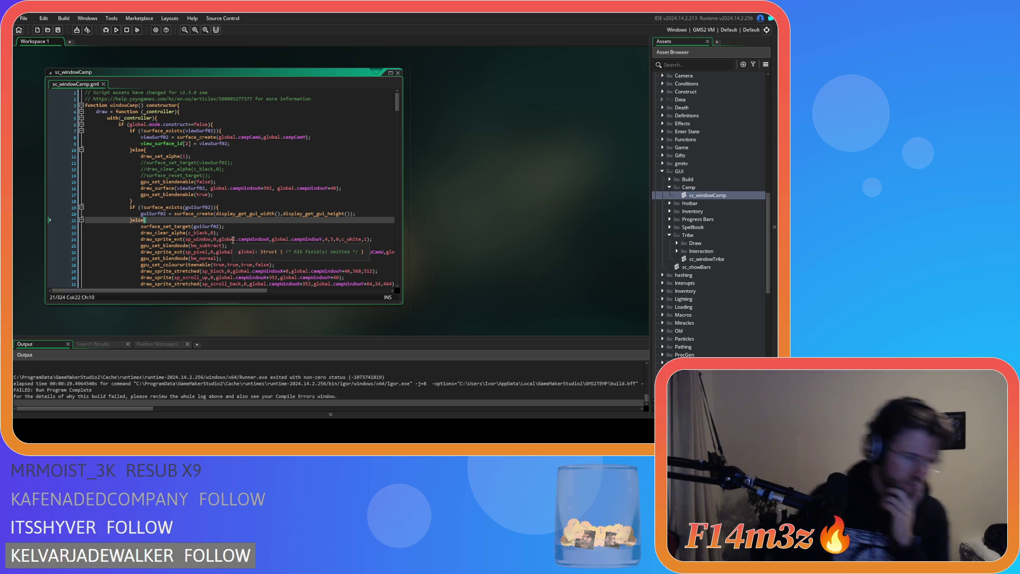
{"action": "scroll", "coordinate": [233, 240], "scroll_direction": "down", "scroll_amount": 10}
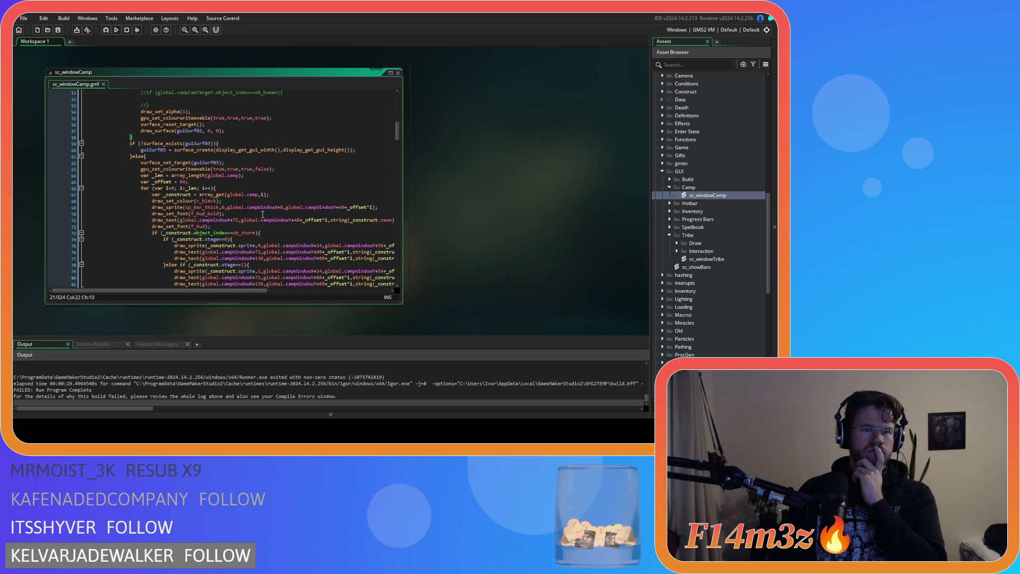
{"action": "scroll", "coordinate": [263, 214], "scroll_direction": "down", "scroll_amount": 20}
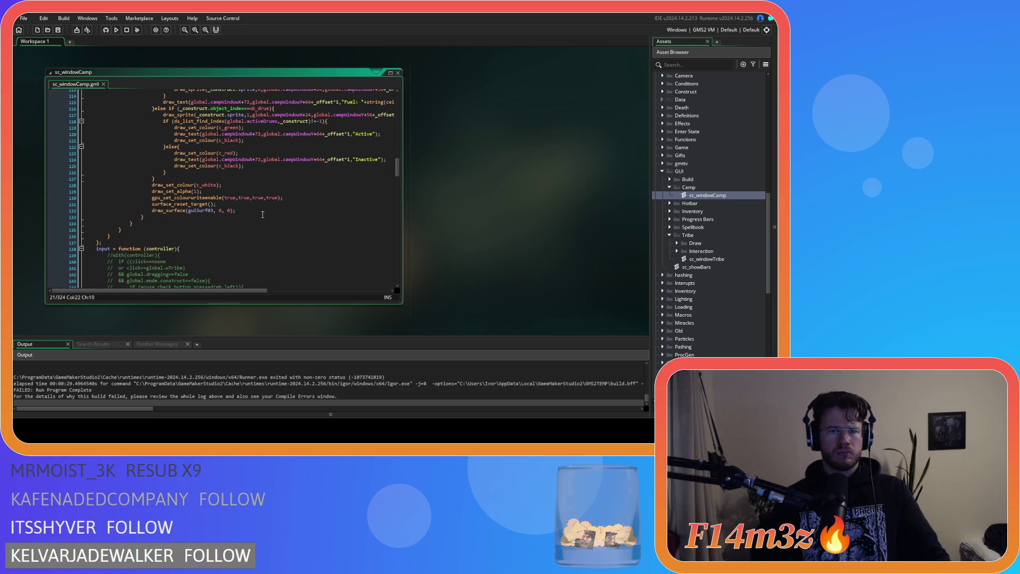
{"action": "scroll", "coordinate": [263, 214], "scroll_direction": "up", "scroll_amount": 20}
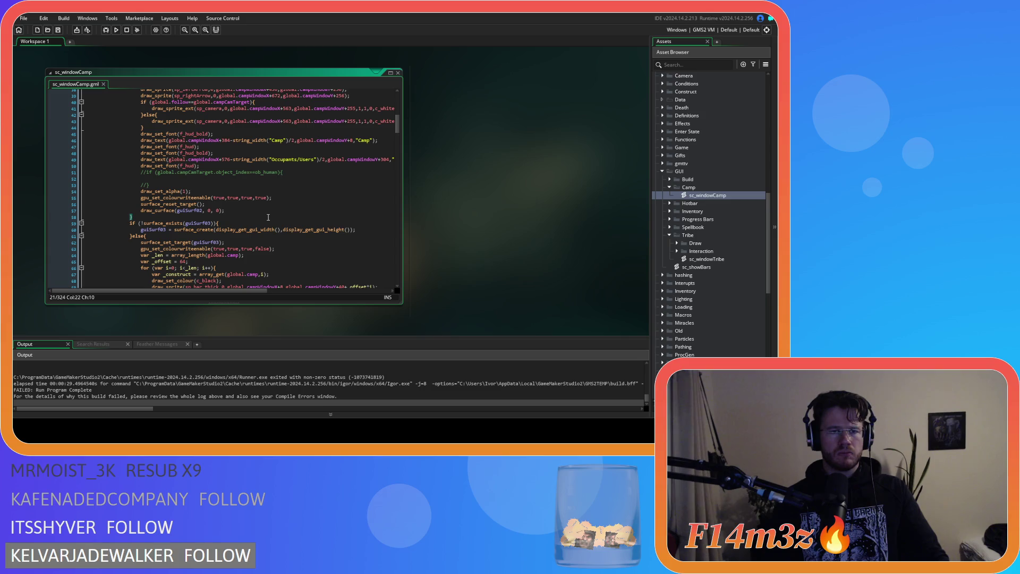
{"action": "scroll", "coordinate": [268, 217], "scroll_direction": "up", "scroll_amount": 12}
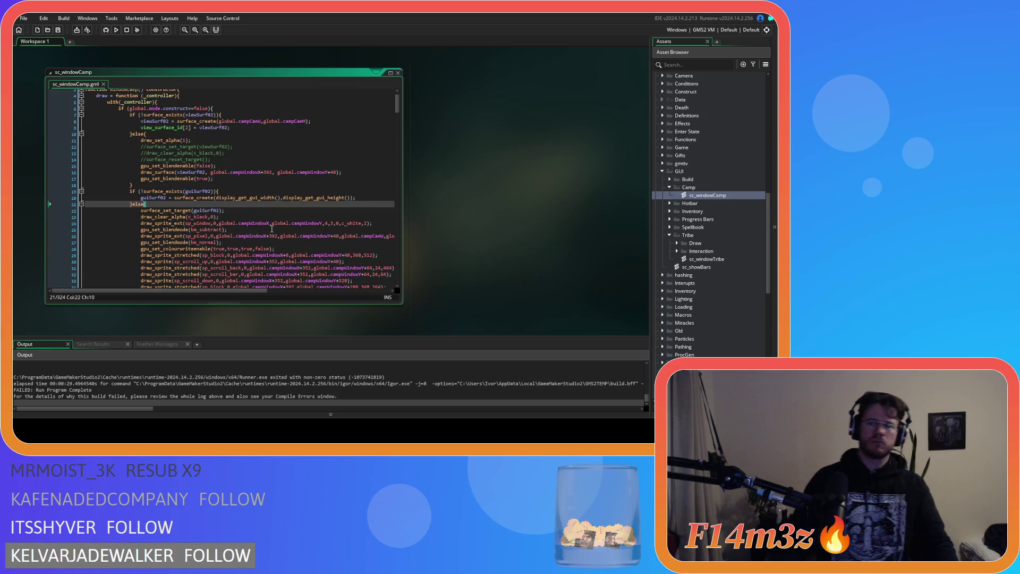
{"action": "mouse_move", "coordinate": [209, 131]}
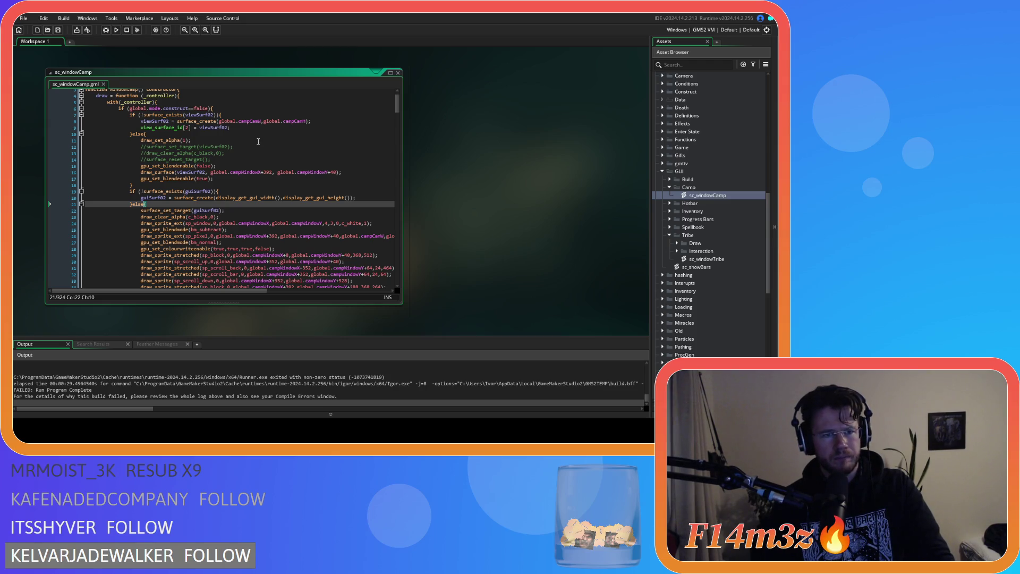
{"action": "scroll", "coordinate": [259, 141], "scroll_direction": "down", "scroll_amount": 8}
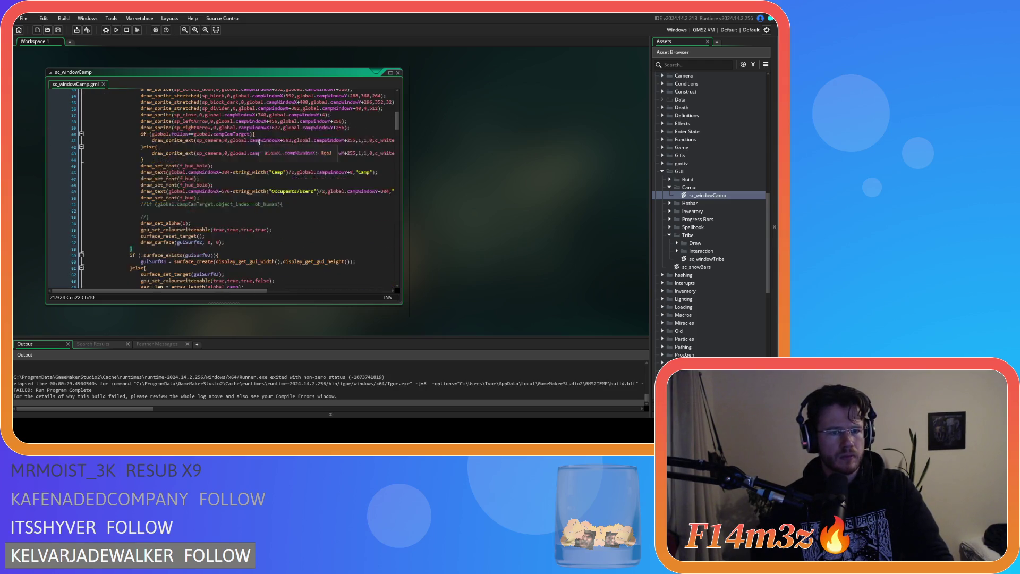
{"action": "scroll", "coordinate": [259, 142], "scroll_direction": "down", "scroll_amount": 7}
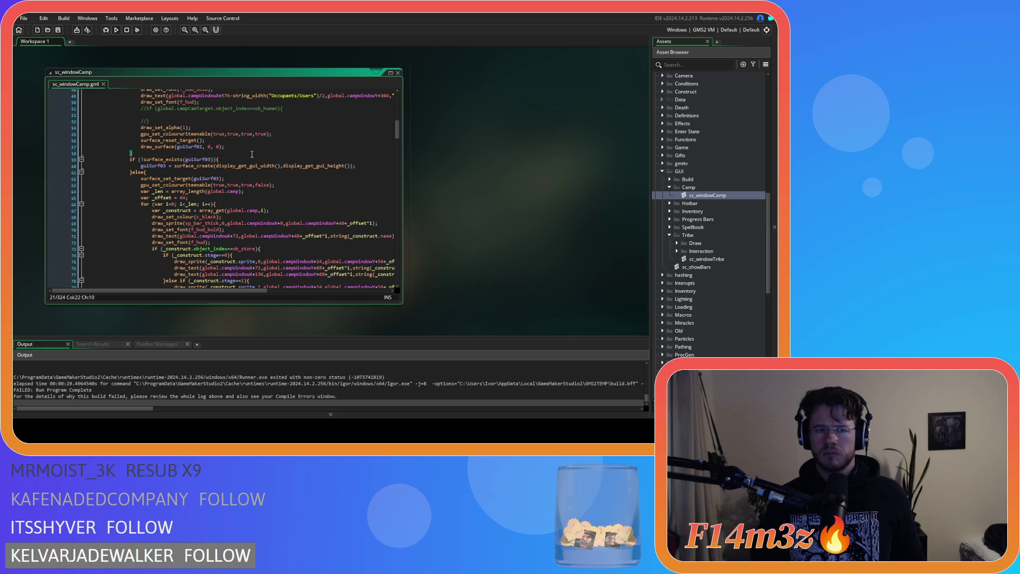
{"action": "left_click", "coordinate": [255, 173]}
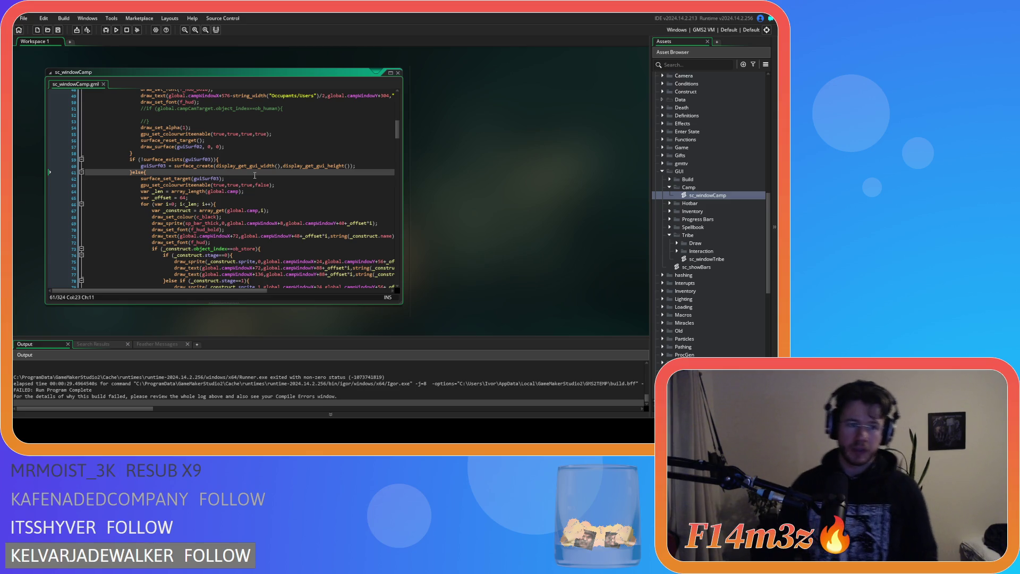
{"action": "left_click", "coordinate": [248, 193]}
{"action": "left_click", "coordinate": [262, 175]}
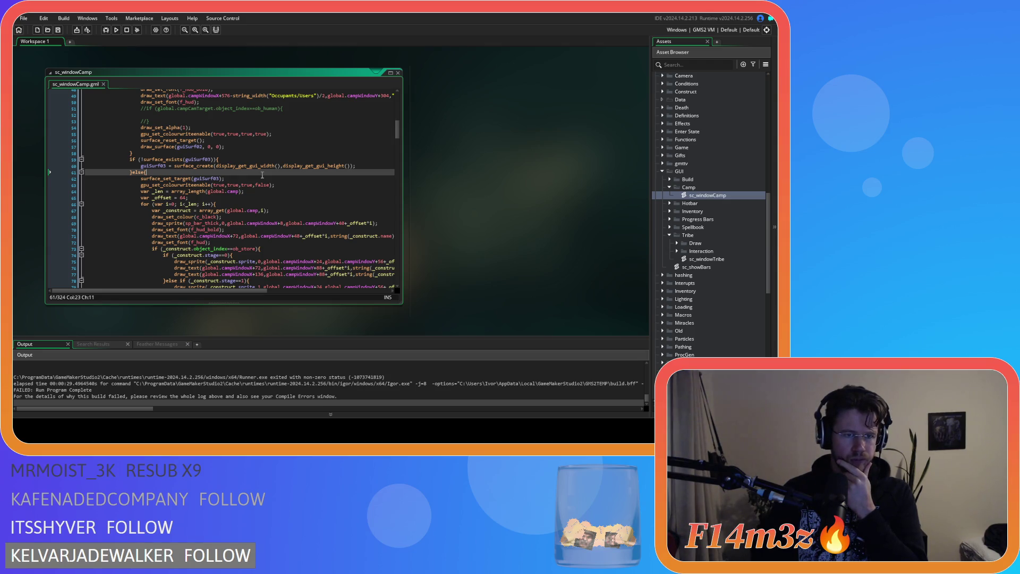
{"action": "scroll", "coordinate": [262, 174], "scroll_direction": "down", "scroll_amount": 20}
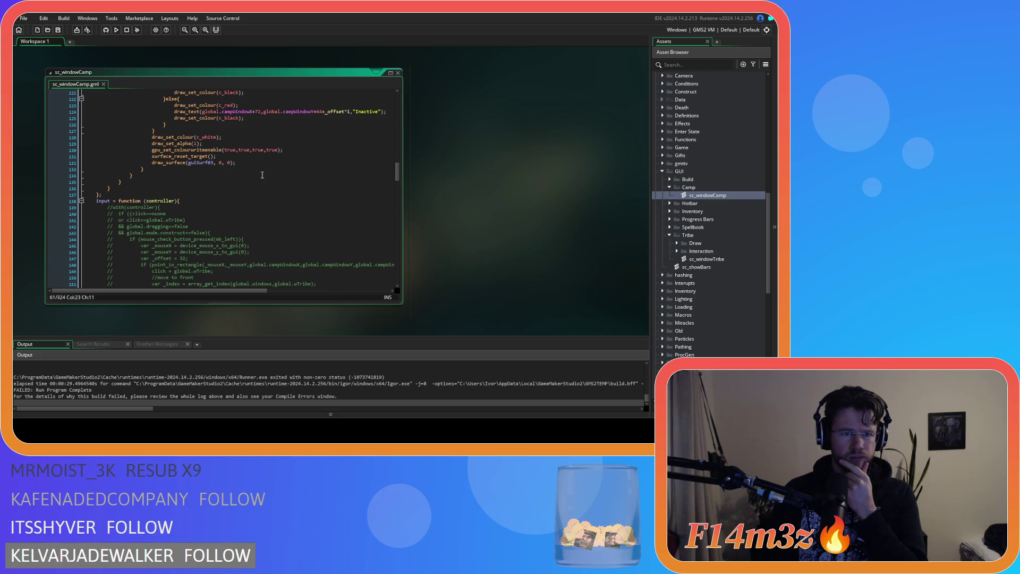
{"action": "scroll", "coordinate": [262, 175], "scroll_direction": "up", "scroll_amount": 20}
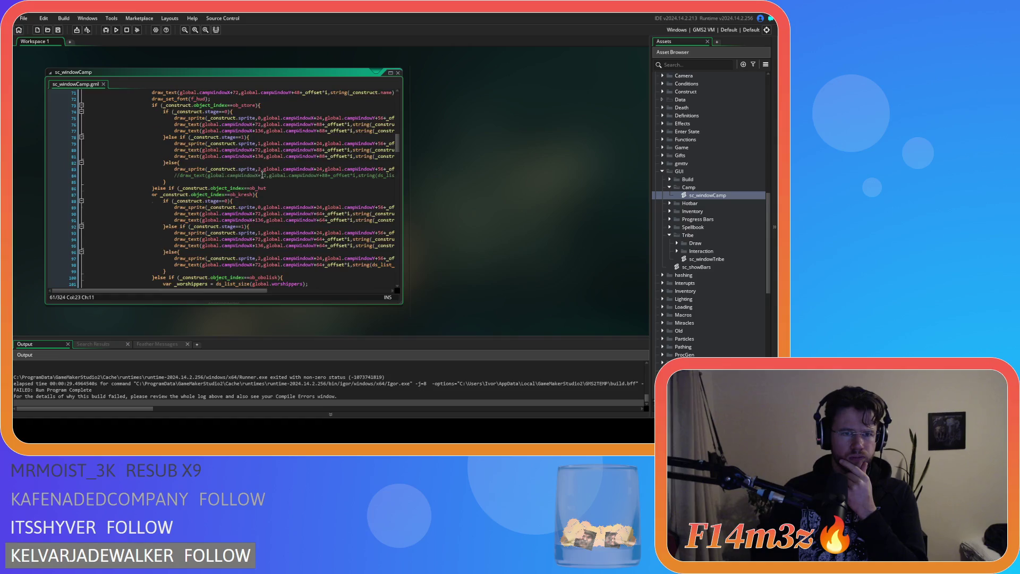
{"action": "scroll", "coordinate": [262, 175], "scroll_direction": "up", "scroll_amount": 5}
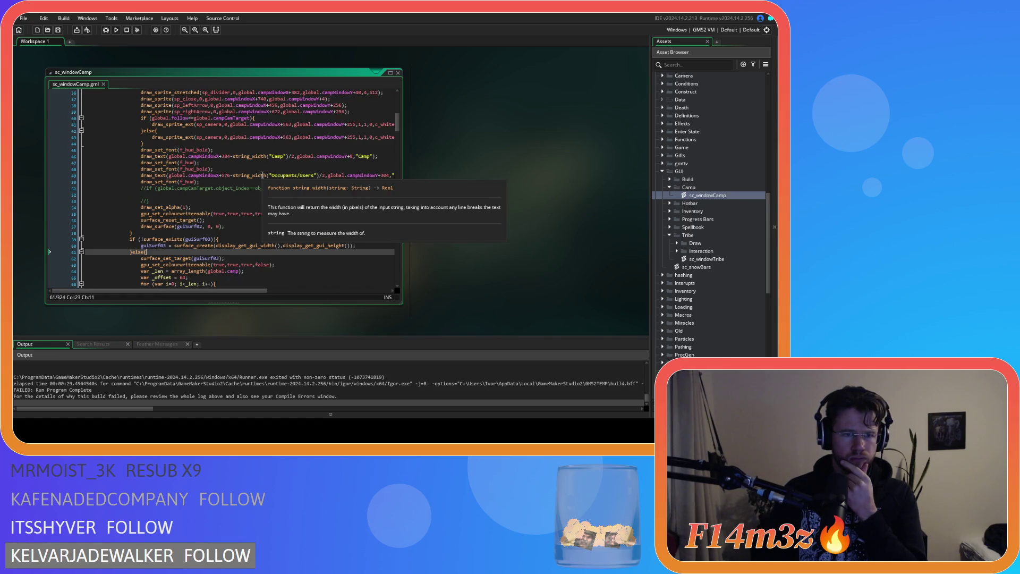
{"action": "scroll", "coordinate": [262, 174], "scroll_direction": "up", "scroll_amount": 11}
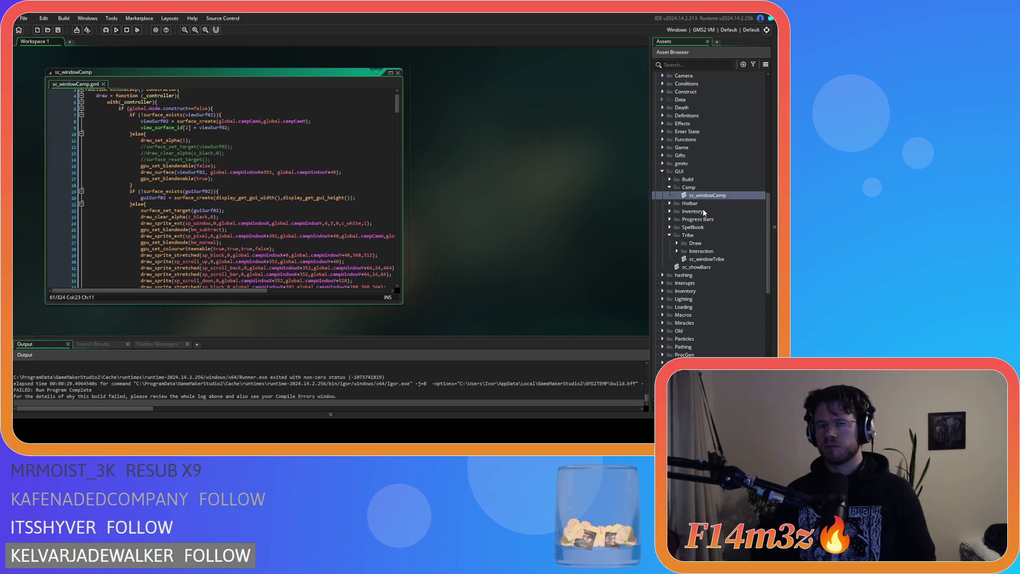
{"action": "scroll", "coordinate": [725, 177], "scroll_direction": "up", "scroll_amount": 5}
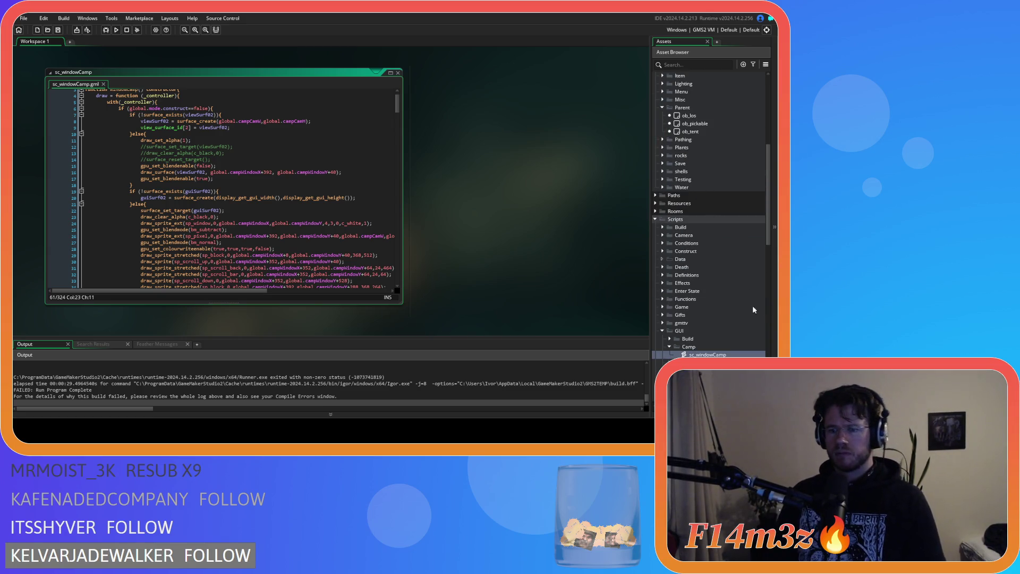
{"action": "scroll", "coordinate": [735, 298], "scroll_direction": "up", "scroll_amount": 4}
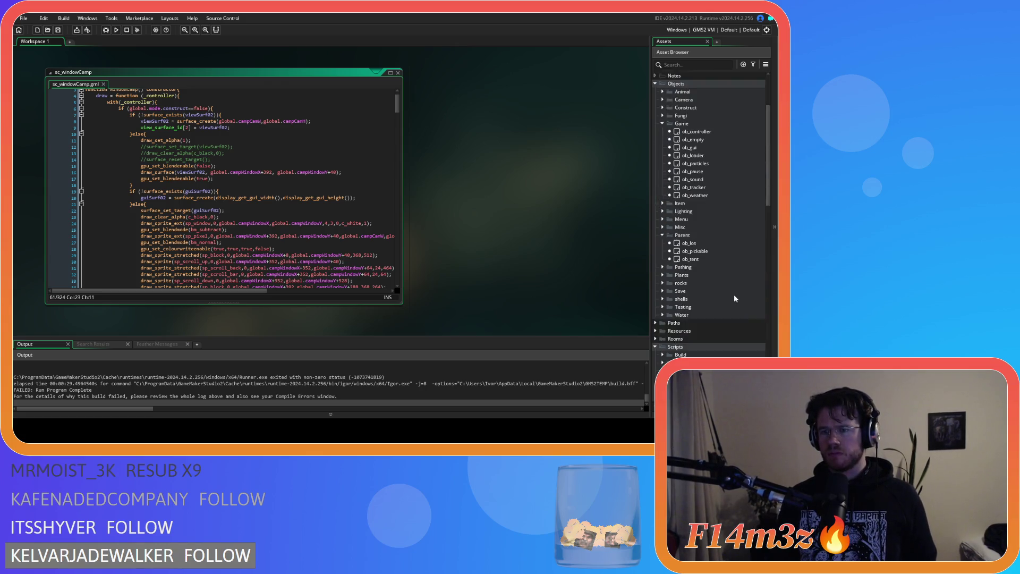
{"action": "scroll", "coordinate": [734, 299], "scroll_direction": "up", "scroll_amount": 3}
{"action": "double_click", "coordinate": [703, 245]}
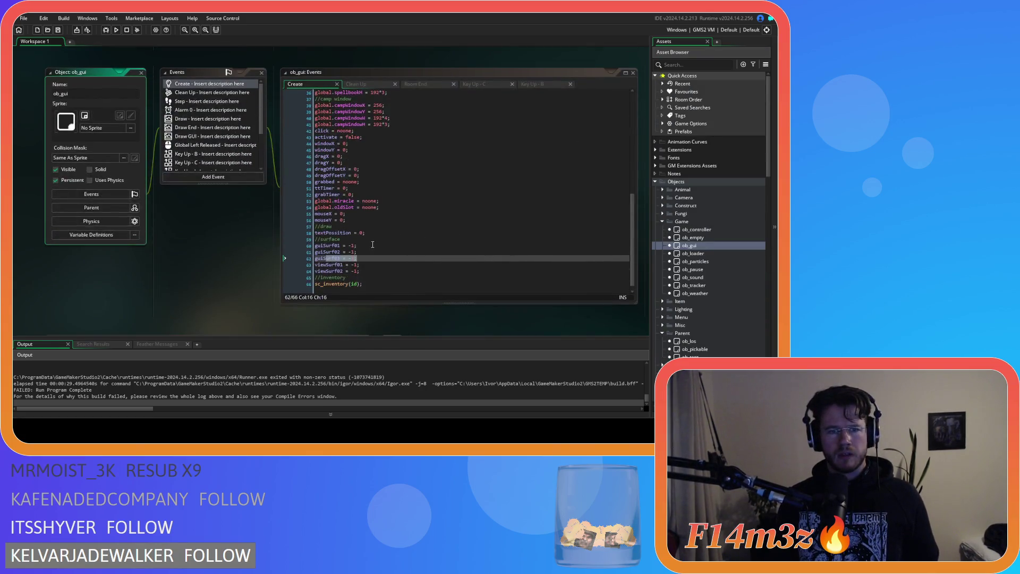
Check ob_gui's Clean Up, Room End, Key Up - B and Key Up - C event code, then reopen sc_windowCamp.
{"action": "left_click", "coordinate": [372, 245]}
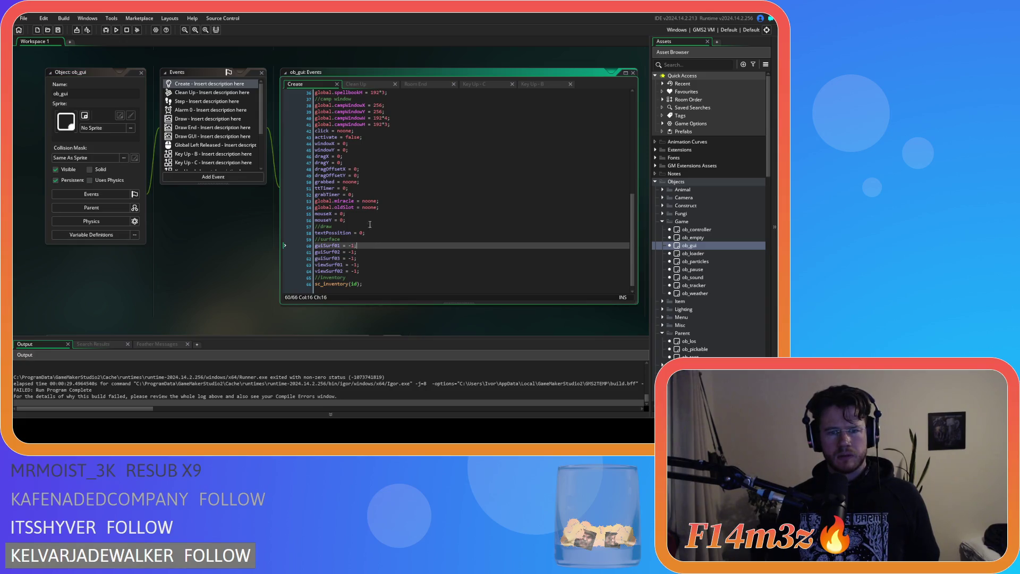
{"action": "left_click", "coordinate": [359, 85]}
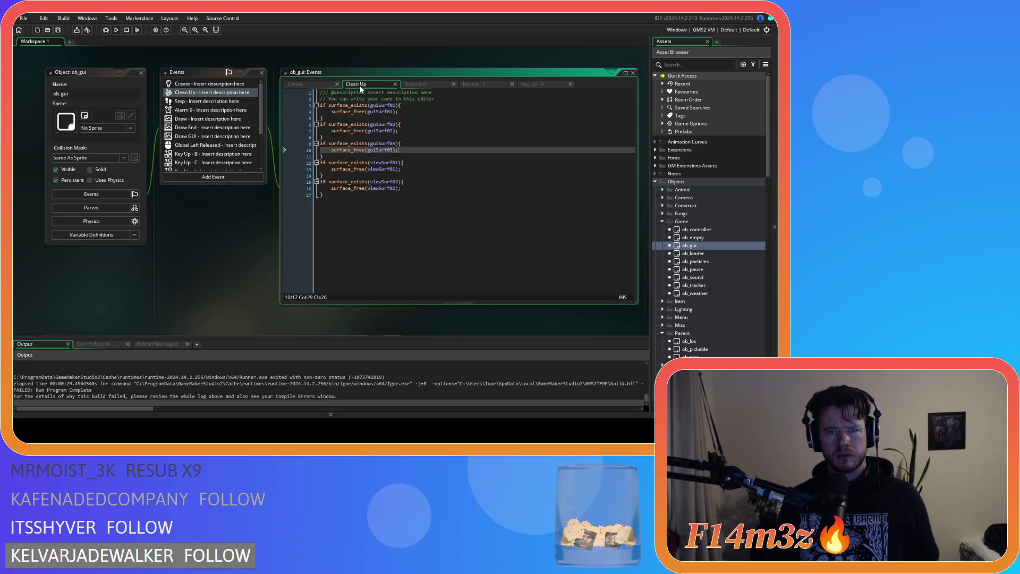
{"action": "left_click", "coordinate": [419, 84]}
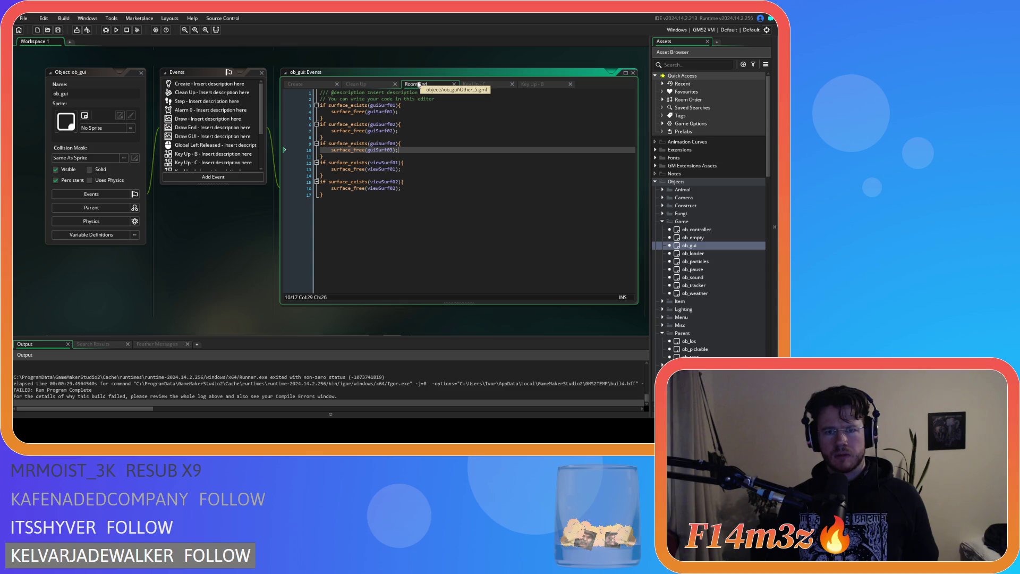
{"action": "left_click", "coordinate": [473, 84]}
{"action": "left_click", "coordinate": [534, 85]}
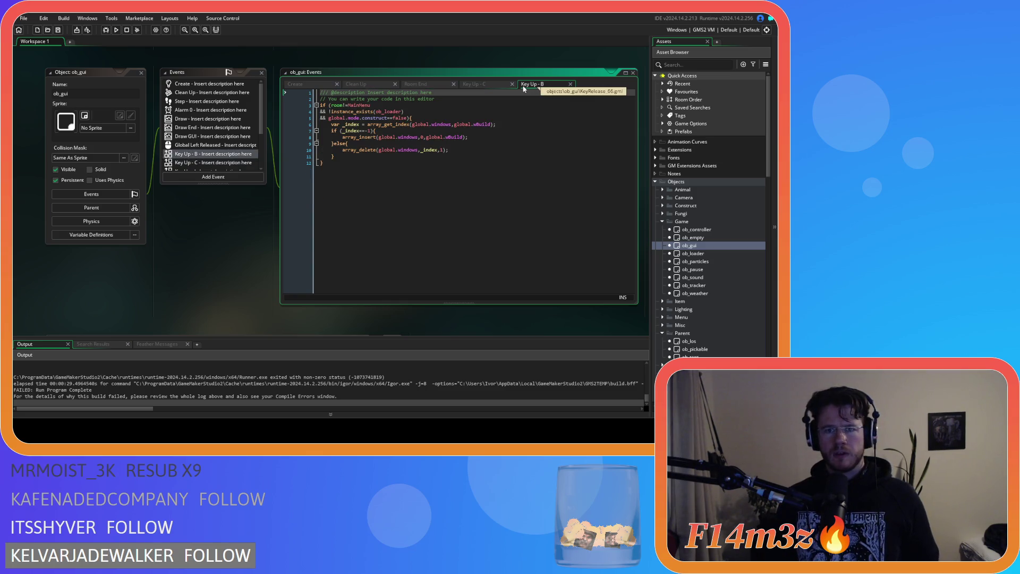
{"action": "left_click", "coordinate": [464, 85]}
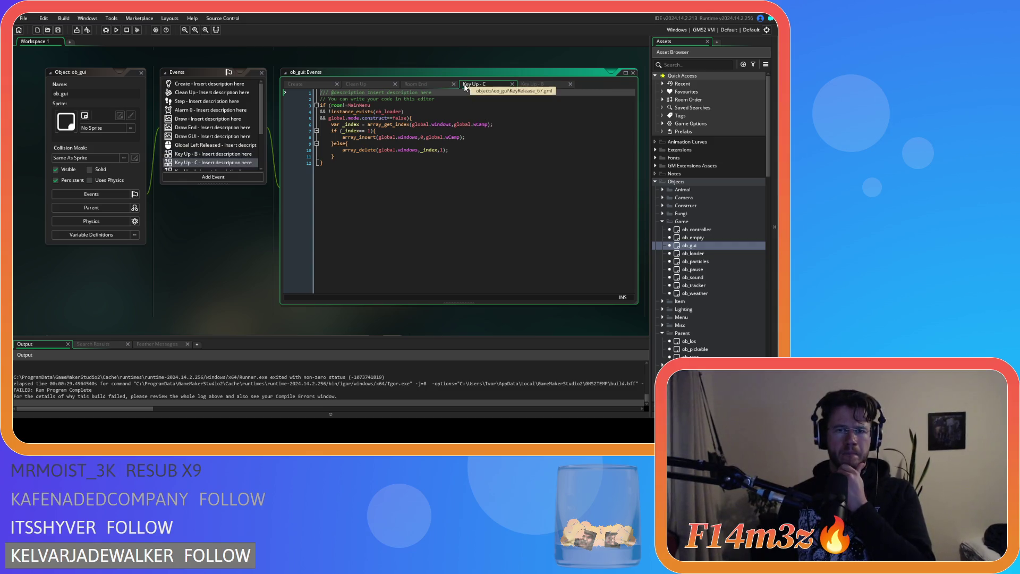
{"action": "left_click", "coordinate": [404, 177]}
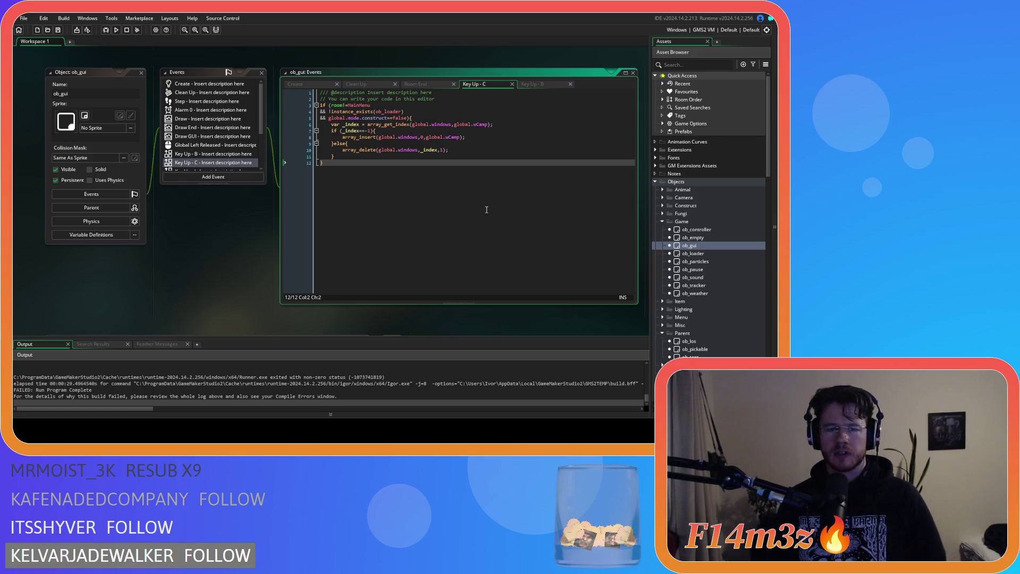
{"action": "scroll", "coordinate": [691, 336], "scroll_direction": "down", "scroll_amount": 10}
{"action": "double_click", "coordinate": [712, 275]}
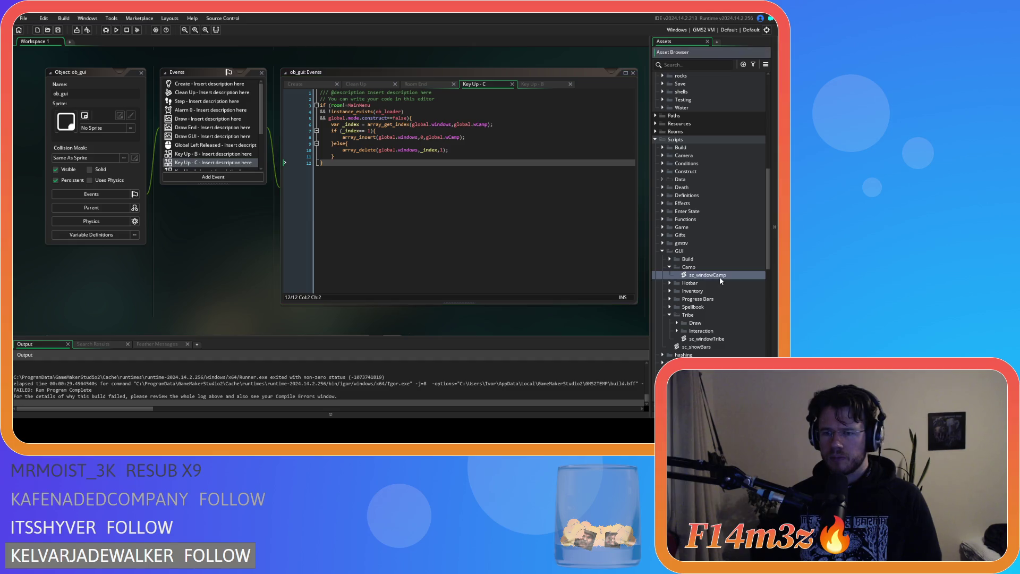
Clean the build cache, rerun the game with F5, and select the draw_clear_alpha call on line 23.
{"action": "left_click", "coordinate": [285, 223]}
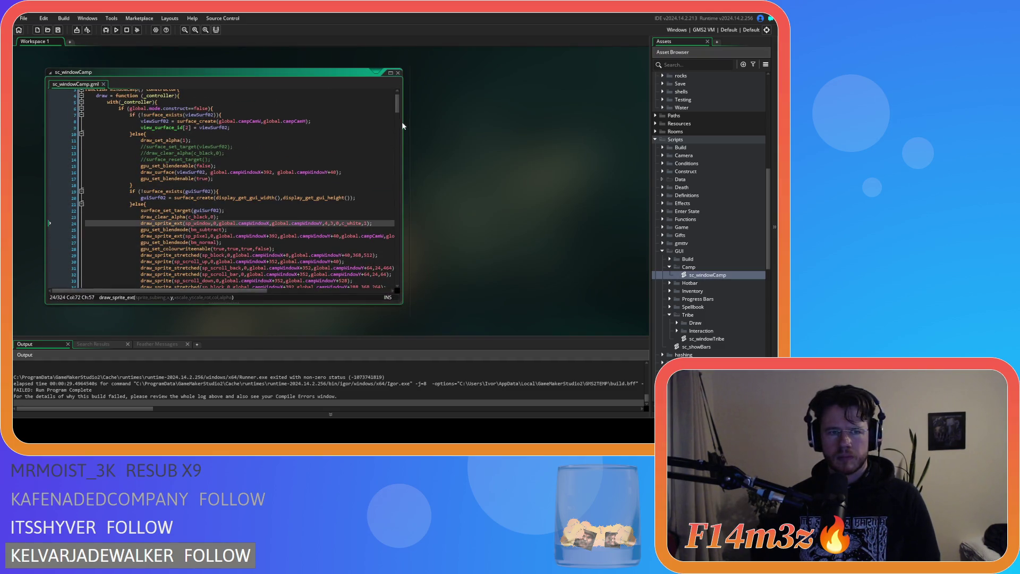
{"action": "scroll", "coordinate": [398, 101], "scroll_direction": "up", "scroll_amount": 1}
{"action": "left_click", "coordinate": [509, 144]}
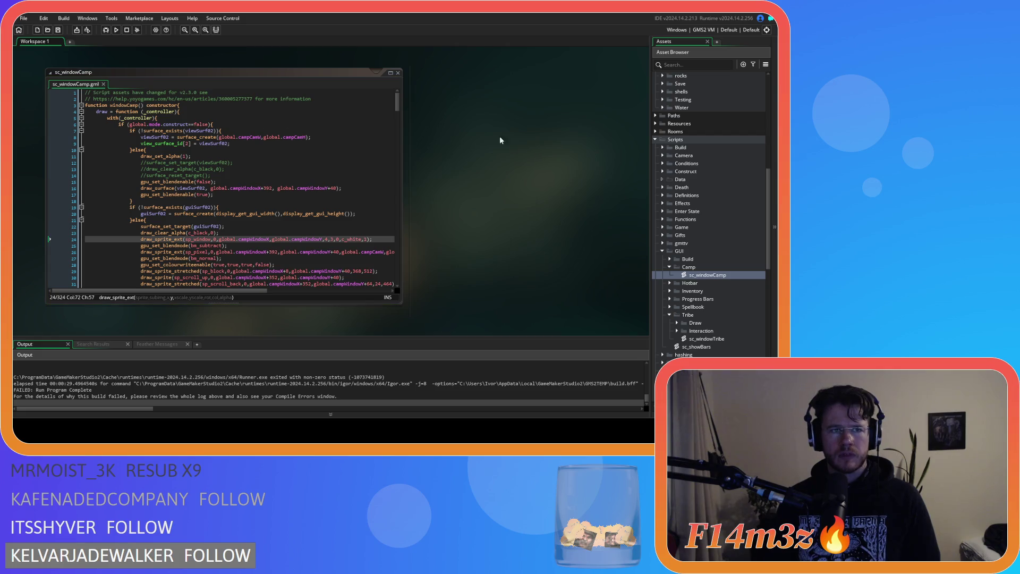
{"action": "left_click", "coordinate": [137, 30]}
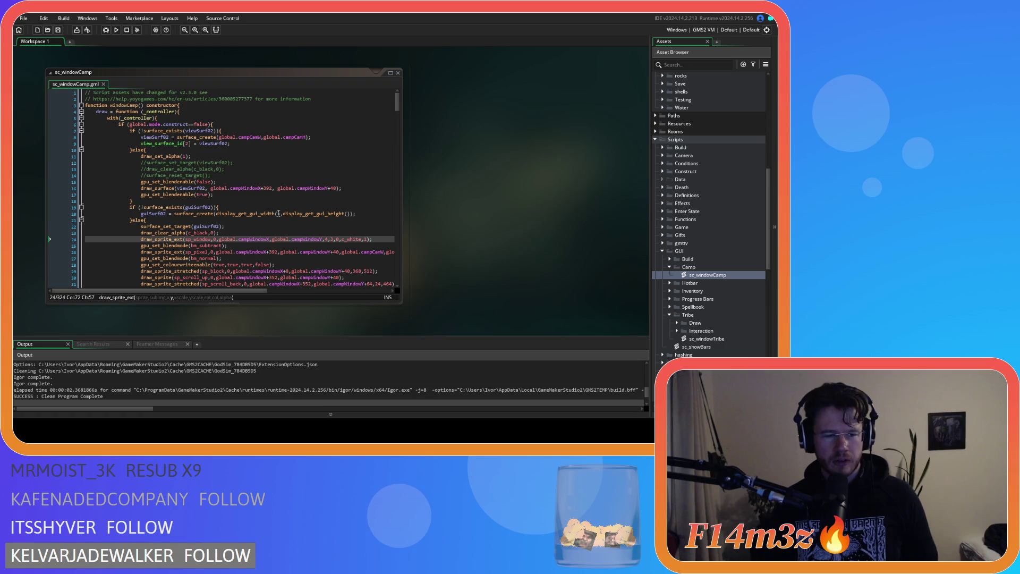
{"action": "key", "text": "Left"}
{"action": "key", "text": "F5"}
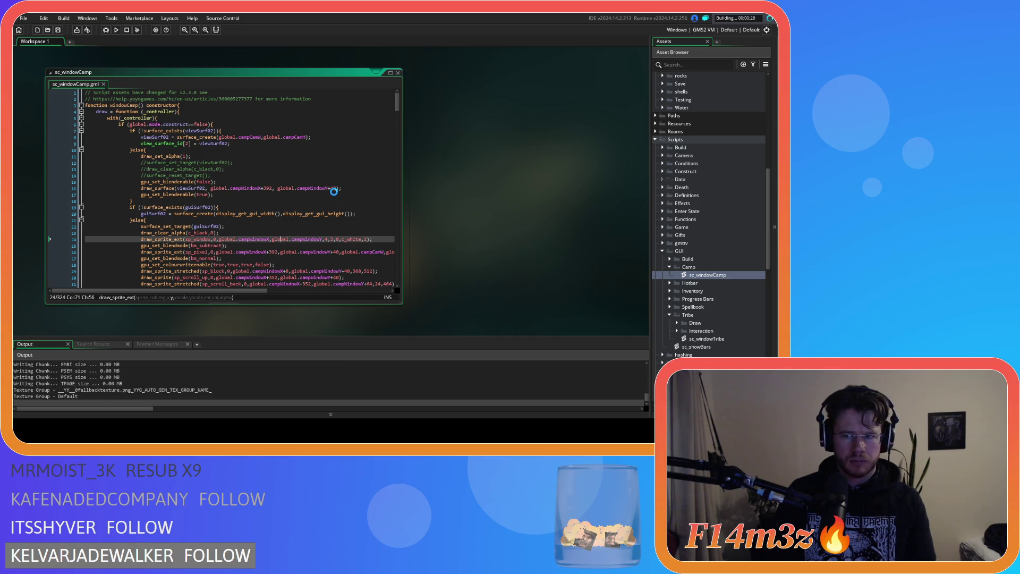
{"action": "scroll", "coordinate": [334, 191], "scroll_direction": "down", "scroll_amount": 3}
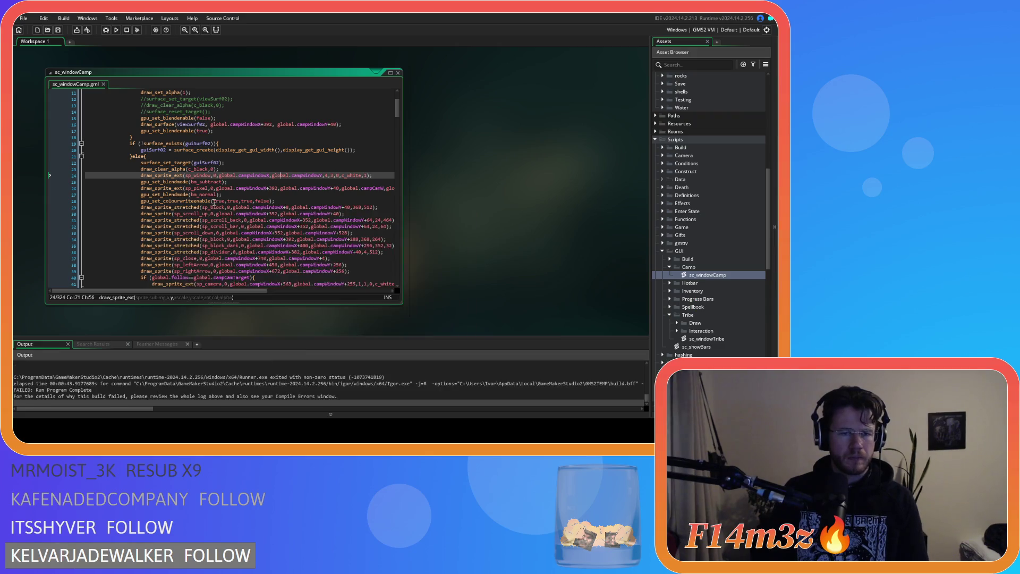
{"action": "left_click_drag", "start_coordinate": [231, 168], "coordinate": [141, 169]}
{"action": "key", "text": "ctrl+c"}
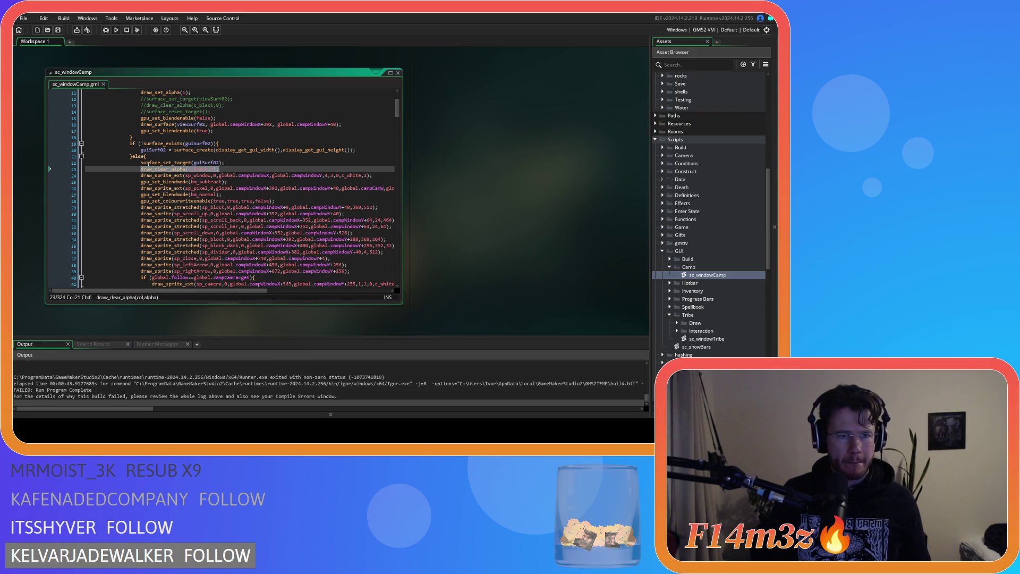
Insert draw_clear_alpha(c_black,0); after surface_set_target(guiSurf03) on line 62 and save.
{"action": "scroll", "coordinate": [241, 246], "scroll_direction": "down", "scroll_amount": 10}
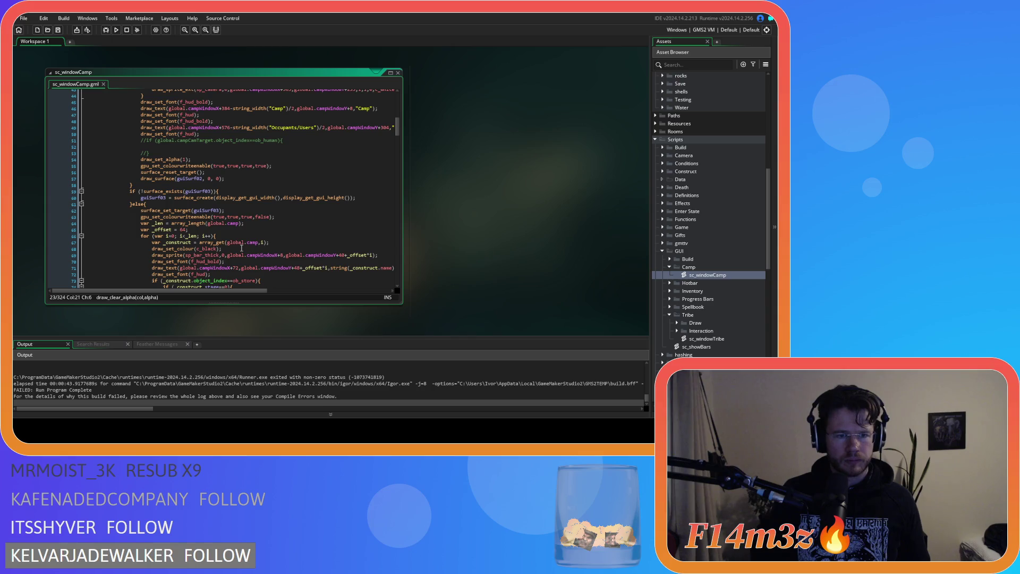
{"action": "scroll", "coordinate": [241, 248], "scroll_direction": "down", "scroll_amount": 2}
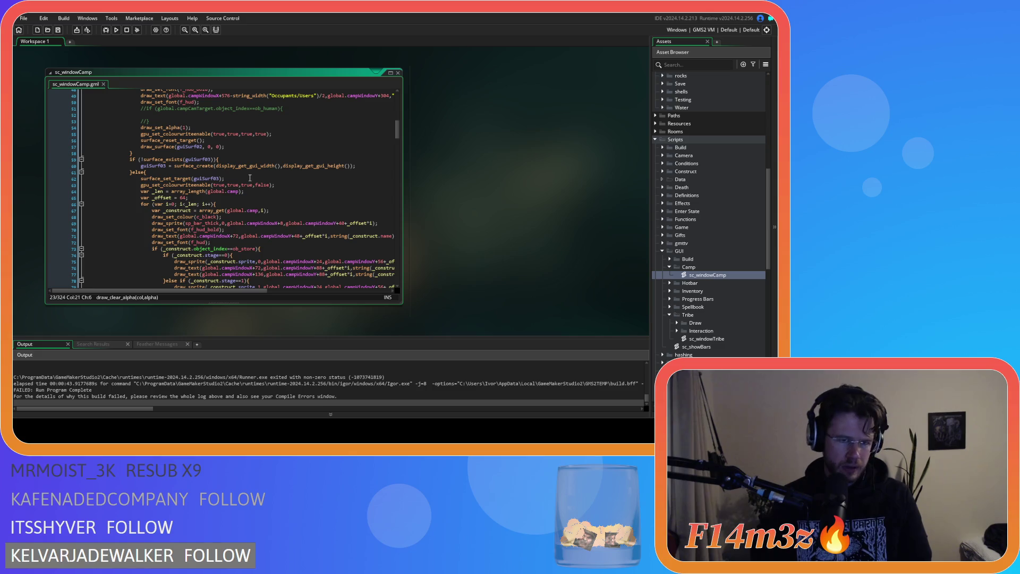
{"action": "scroll", "coordinate": [284, 187], "scroll_direction": "up", "scroll_amount": 12}
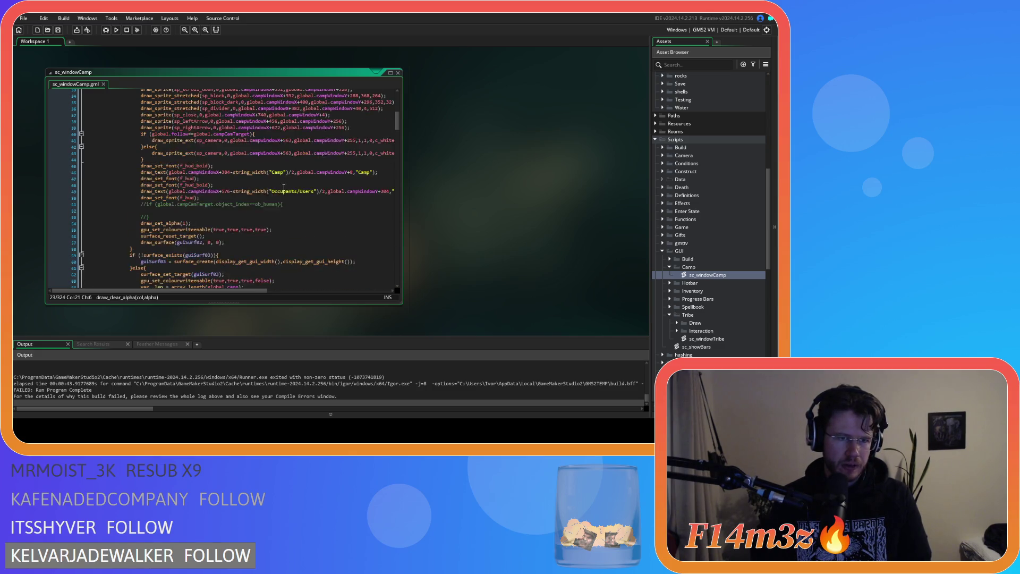
{"action": "scroll", "coordinate": [284, 187], "scroll_direction": "down", "scroll_amount": 14}
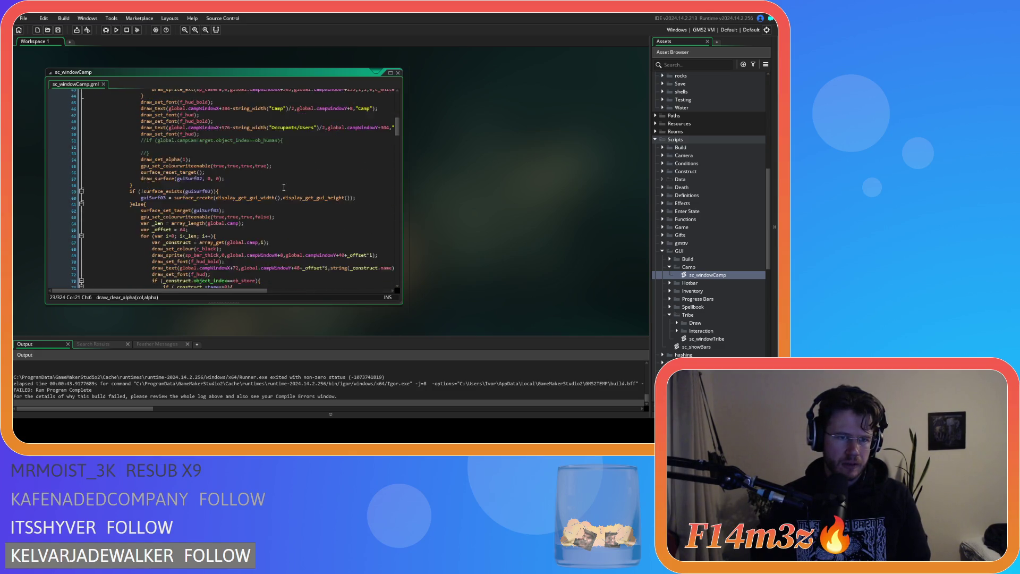
{"action": "left_click", "coordinate": [234, 131]}
{"action": "key", "text": "Return"}
{"action": "key", "text": "ctrl+v"}
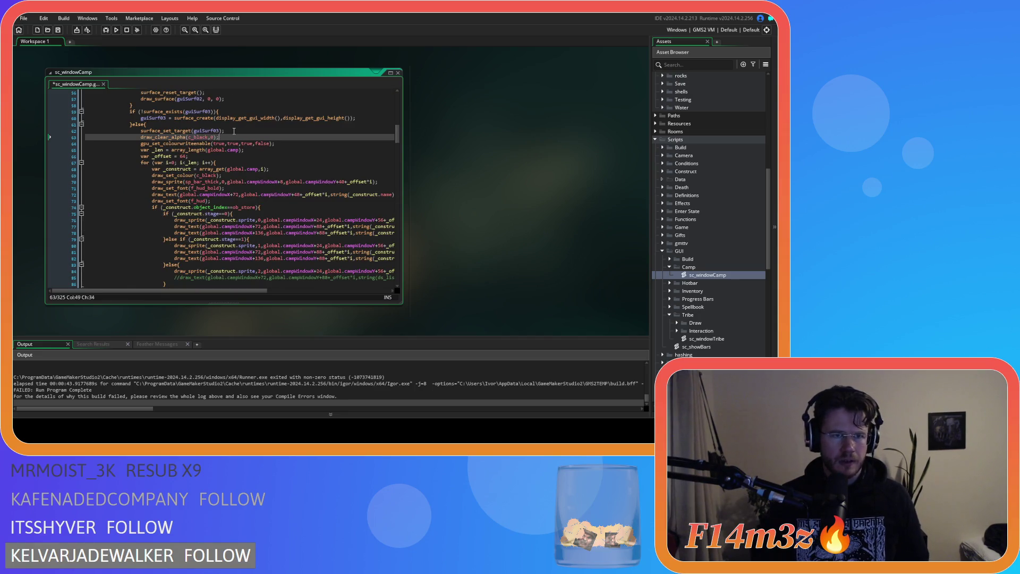
{"action": "key", "text": "ctrl+s"}
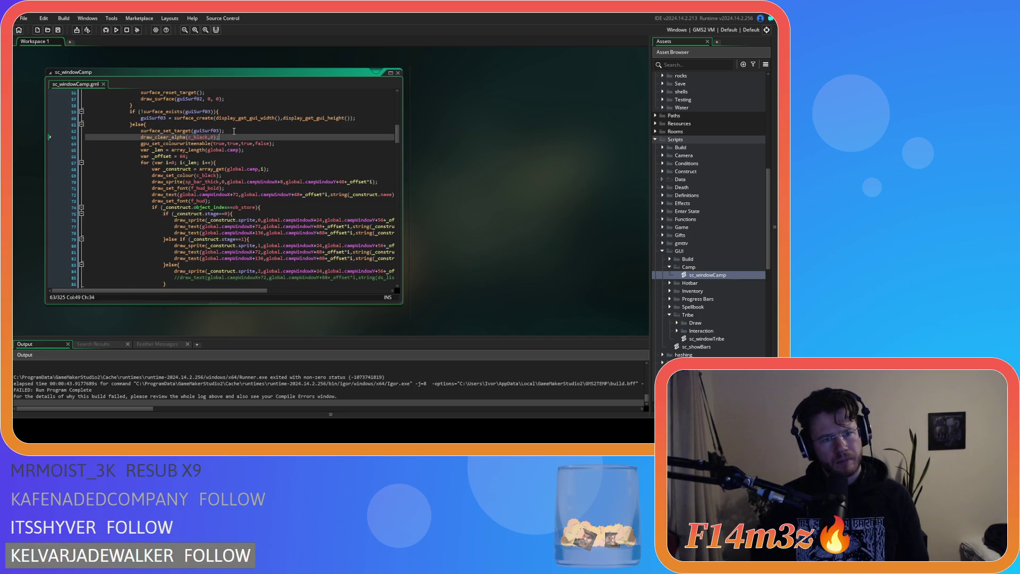
Check the surface_reset_target and surface_set_target calls, then launch a test build.
{"action": "scroll", "coordinate": [234, 131], "scroll_direction": "down", "scroll_amount": 20}
{"action": "left_click_drag", "start_coordinate": [152, 163], "coordinate": [224, 162]}
{"action": "scroll", "coordinate": [222, 163], "scroll_direction": "up", "scroll_amount": 20}
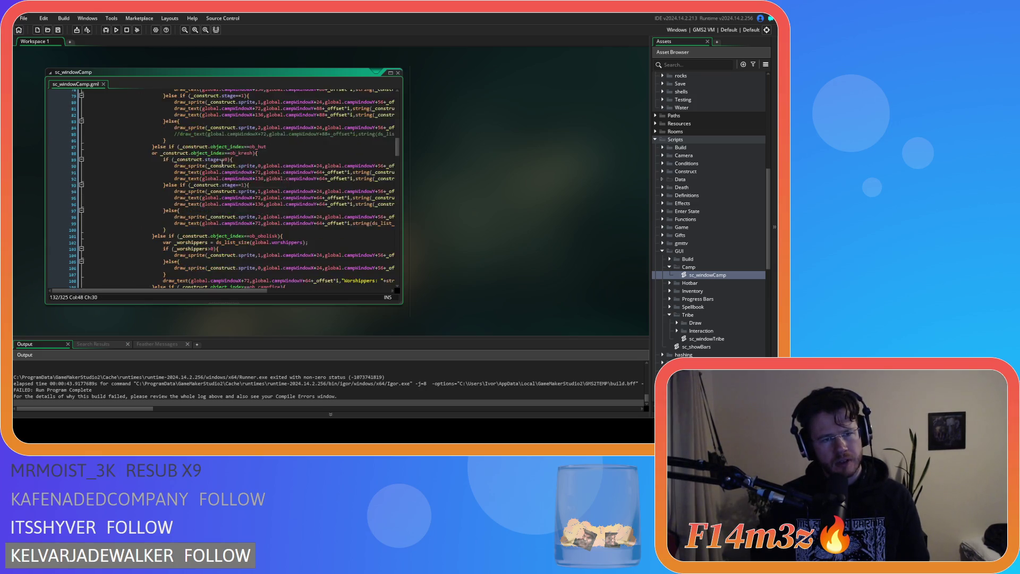
{"action": "left_click", "coordinate": [145, 162]}
{"action": "left_click_drag", "start_coordinate": [161, 163], "coordinate": [211, 163]}
{"action": "left_click", "coordinate": [232, 163]}
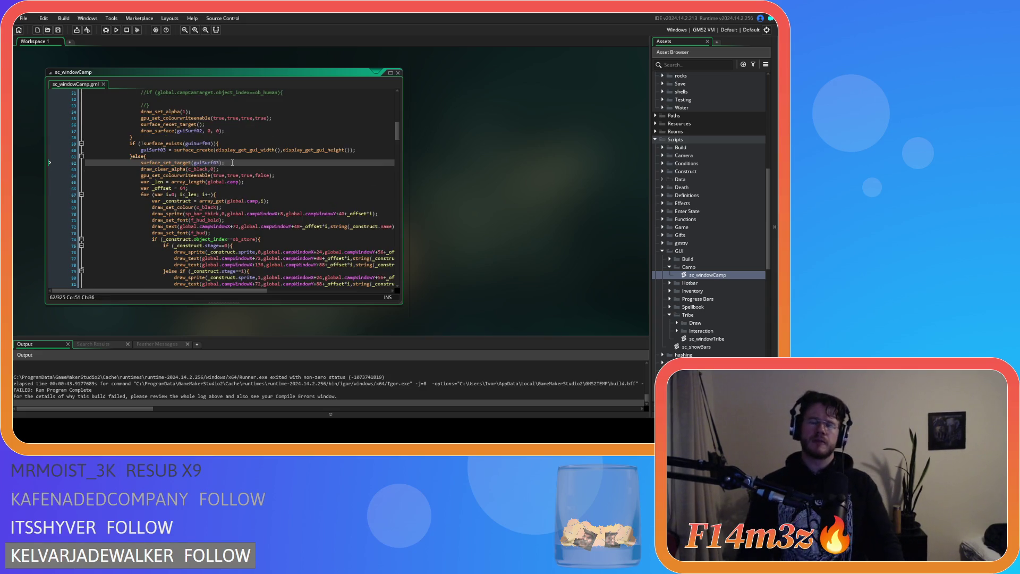
{"action": "key", "text": "F5"}
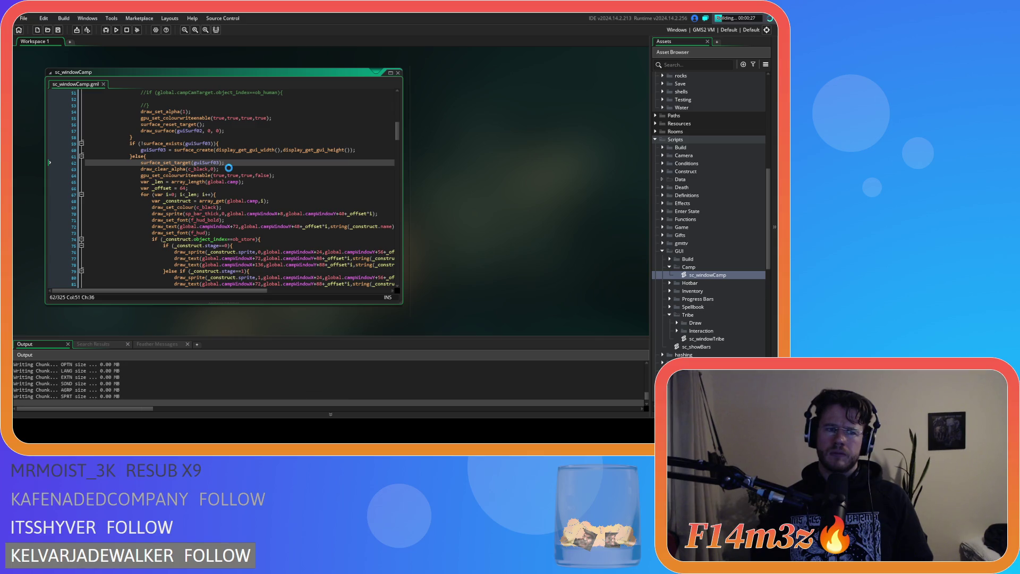
{"action": "scroll", "coordinate": [228, 168], "scroll_direction": "up", "scroll_amount": 15}
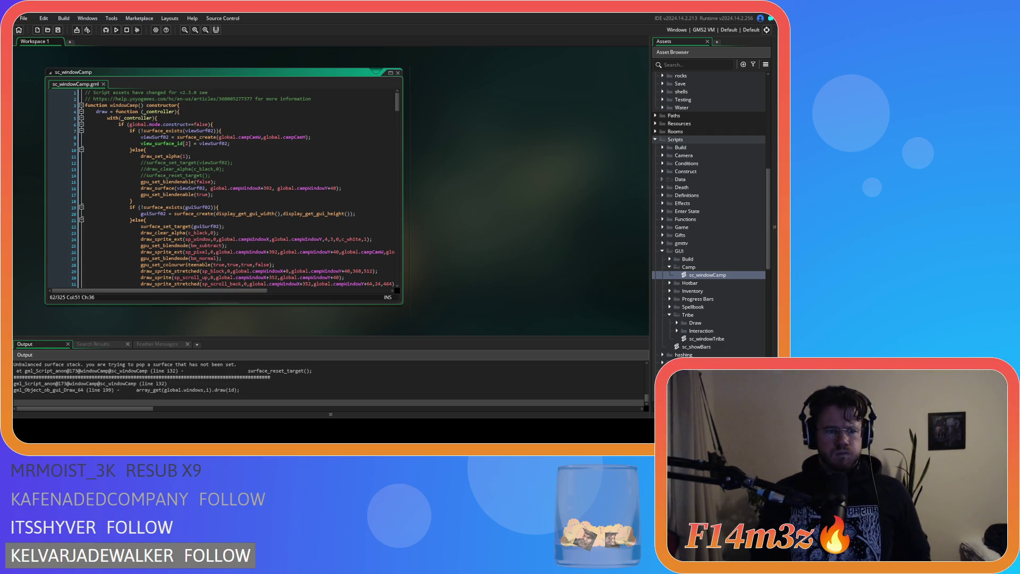
{"action": "left_click", "coordinate": [219, 182]}
{"action": "scroll", "coordinate": [221, 178], "scroll_direction": "down", "scroll_amount": 8}
{"action": "scroll", "coordinate": [221, 176], "scroll_direction": "up", "scroll_amount": 7}
{"action": "scroll", "coordinate": [221, 175], "scroll_direction": "down", "scroll_amount": 13}
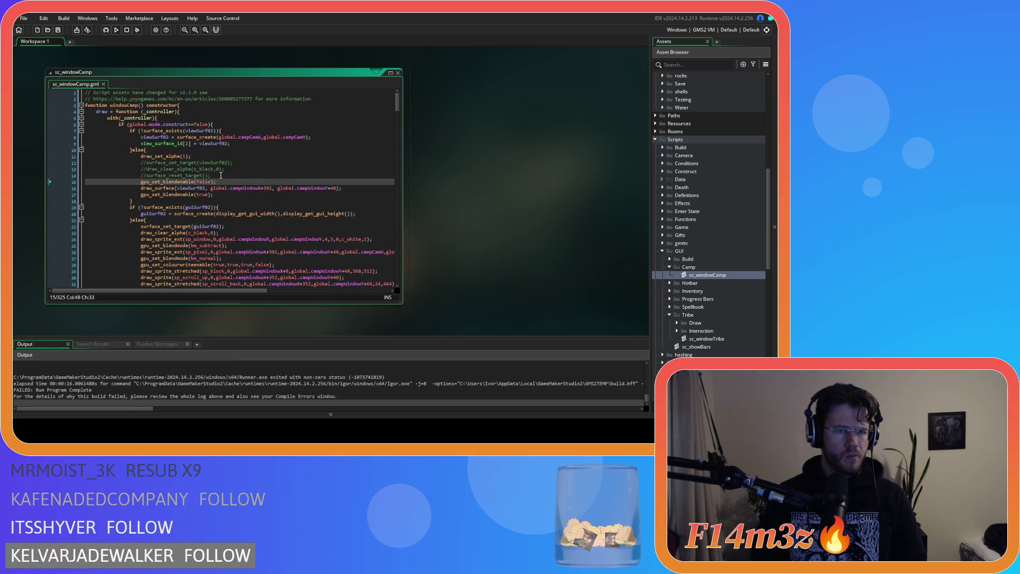
{"action": "scroll", "coordinate": [221, 175], "scroll_direction": "down", "scroll_amount": 3}
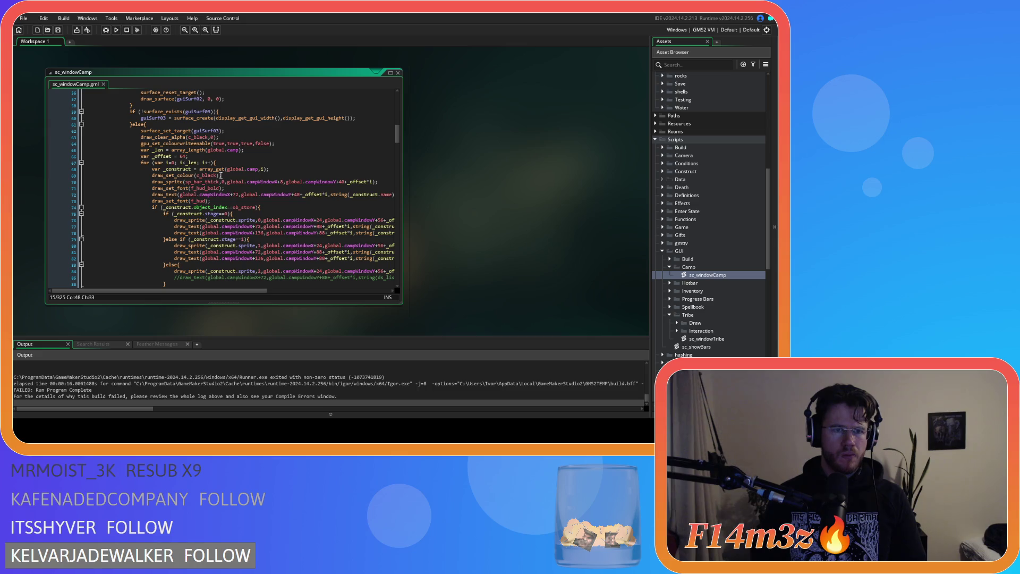
{"action": "left_click", "coordinate": [217, 130]}
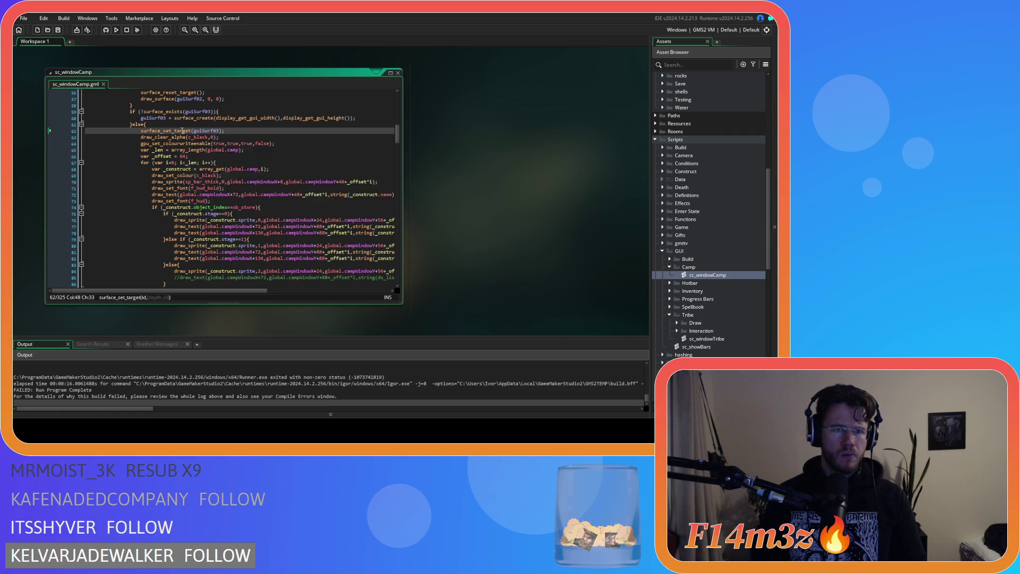
{"action": "mouse_move", "coordinate": [180, 129]}
{"action": "left_click", "coordinate": [221, 137]}
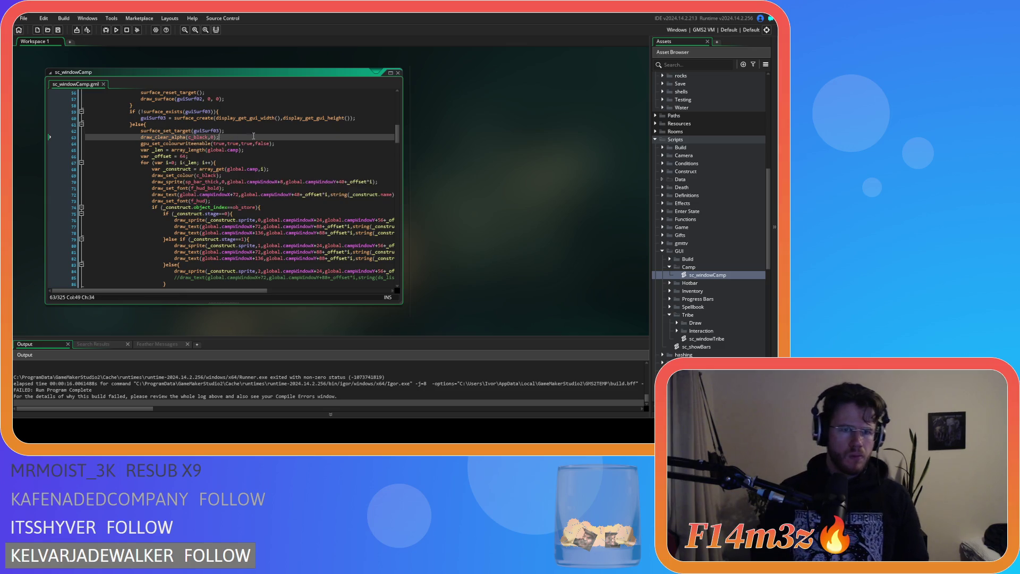
{"action": "left_click", "coordinate": [286, 144]}
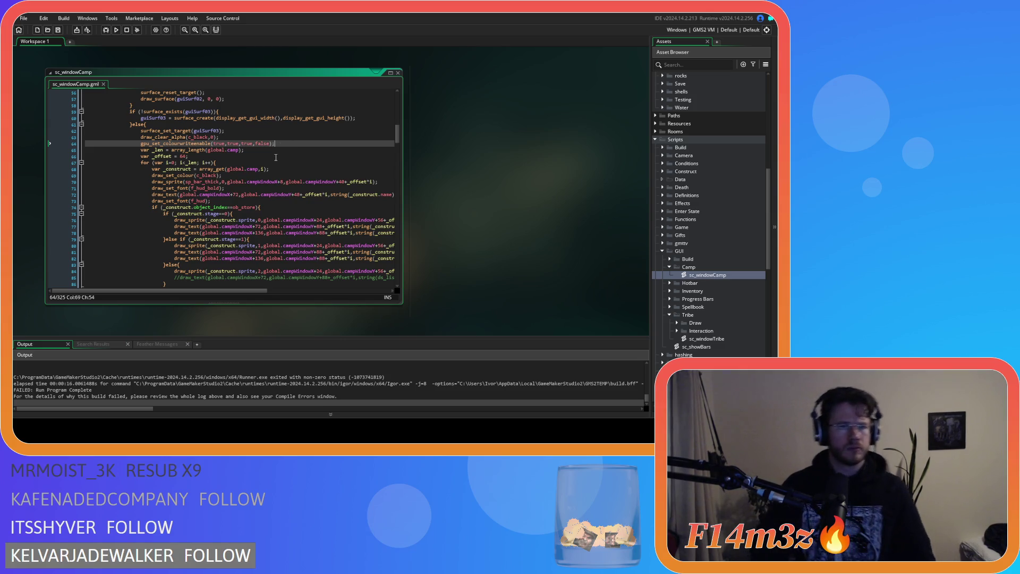
{"action": "scroll", "coordinate": [275, 158], "scroll_direction": "down", "scroll_amount": 15}
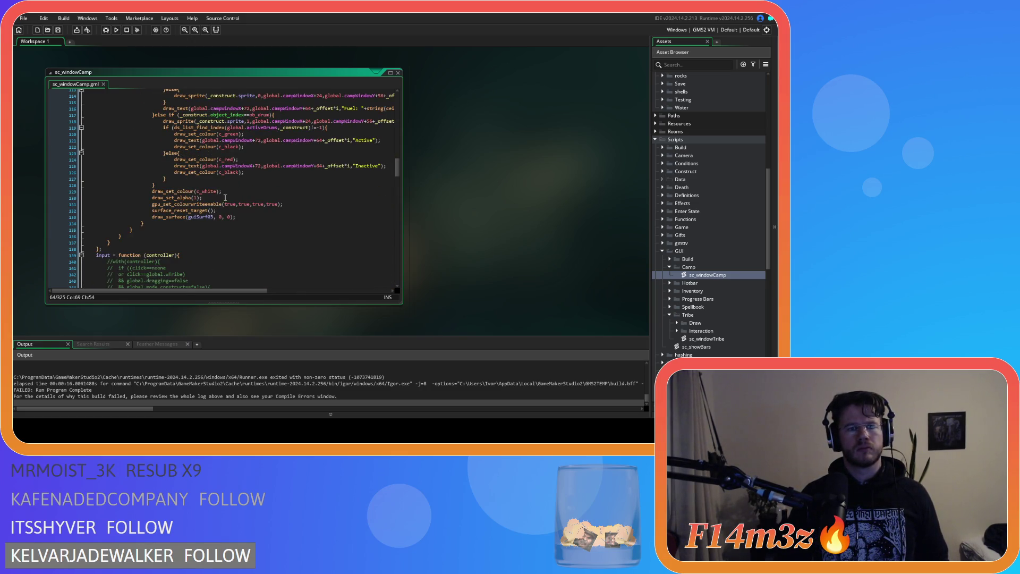
{"action": "left_click", "coordinate": [170, 224]}
{"action": "scroll", "coordinate": [208, 228], "scroll_direction": "up", "scroll_amount": 2}
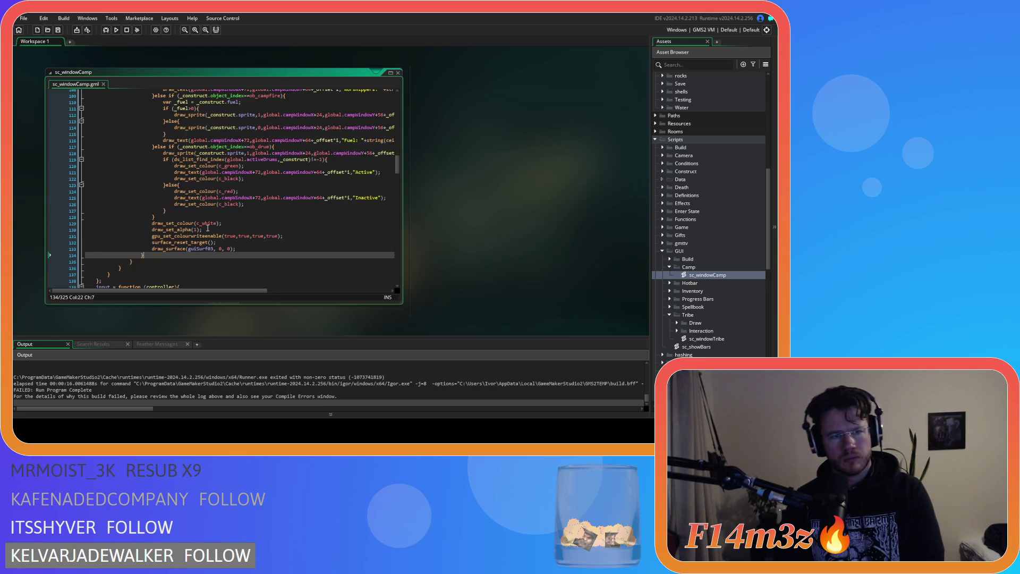
{"action": "scroll", "coordinate": [208, 229], "scroll_direction": "up", "scroll_amount": 1}
{"action": "scroll", "coordinate": [159, 224], "scroll_direction": "up", "scroll_amount": 12}
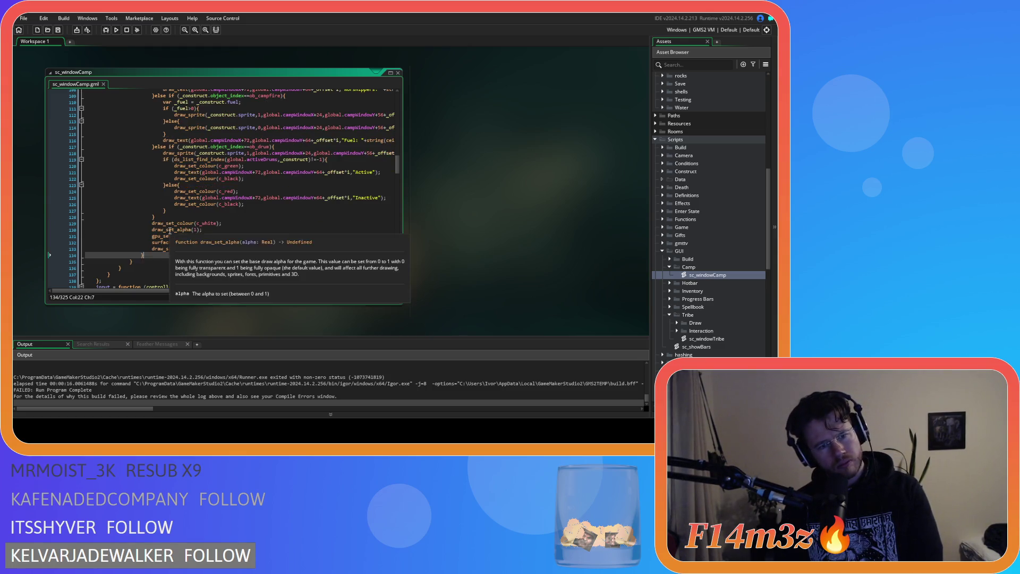
{"action": "scroll", "coordinate": [153, 218], "scroll_direction": "up", "scroll_amount": 7}
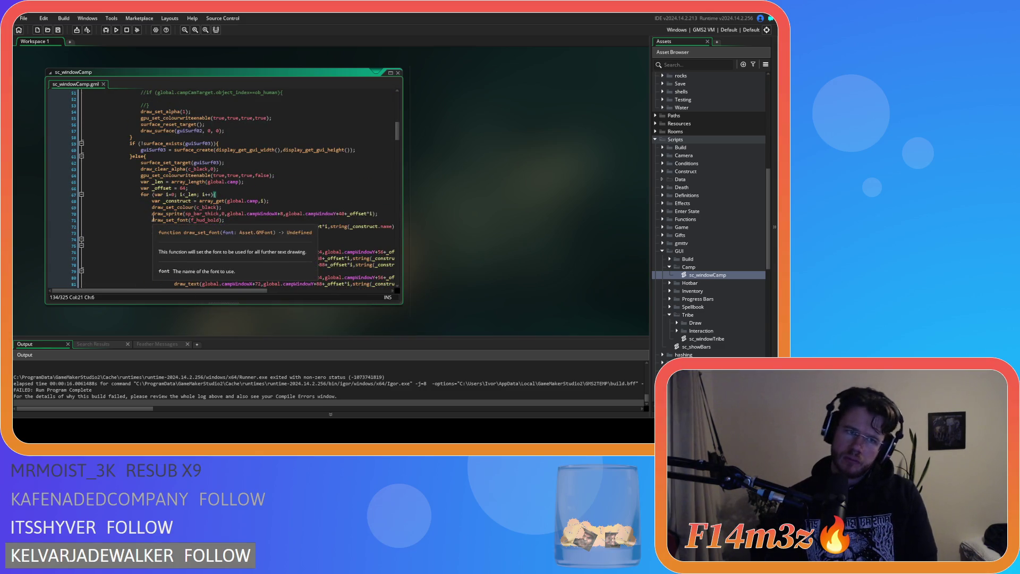
{"action": "scroll", "coordinate": [133, 215], "scroll_direction": "down", "scroll_amount": 15}
{"action": "scroll", "coordinate": [134, 215], "scroll_direction": "down", "scroll_amount": 5}
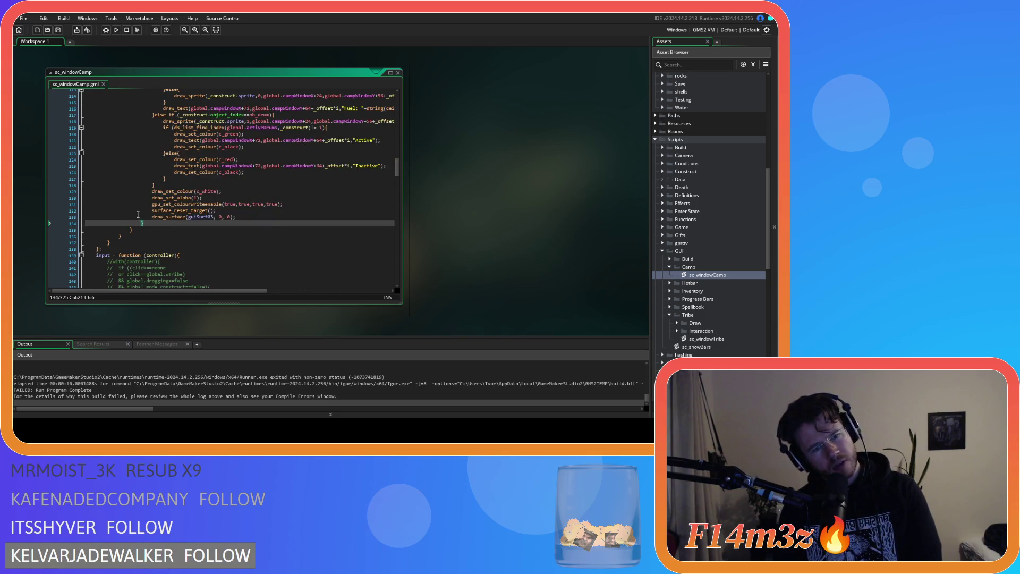
{"action": "scroll", "coordinate": [154, 226], "scroll_direction": "up", "scroll_amount": 20}
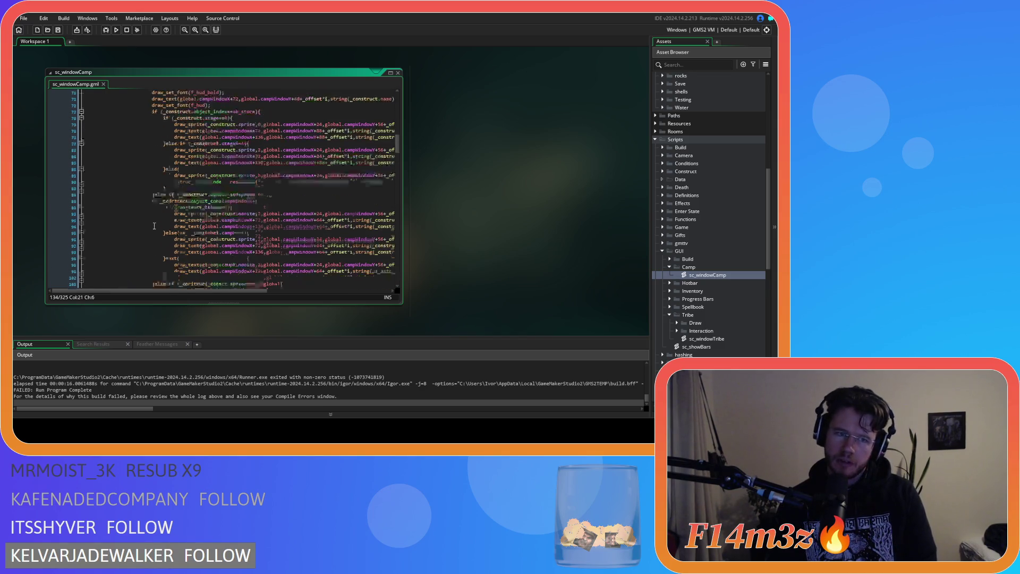
{"action": "scroll", "coordinate": [154, 226], "scroll_direction": "up", "scroll_amount": 17}
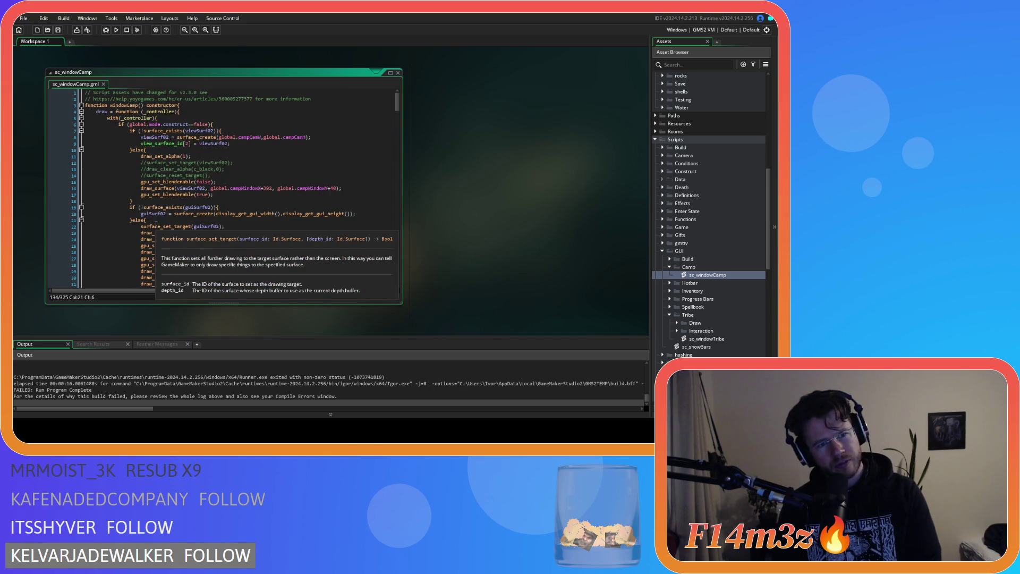
{"action": "scroll", "coordinate": [206, 229], "scroll_direction": "down", "scroll_amount": 20}
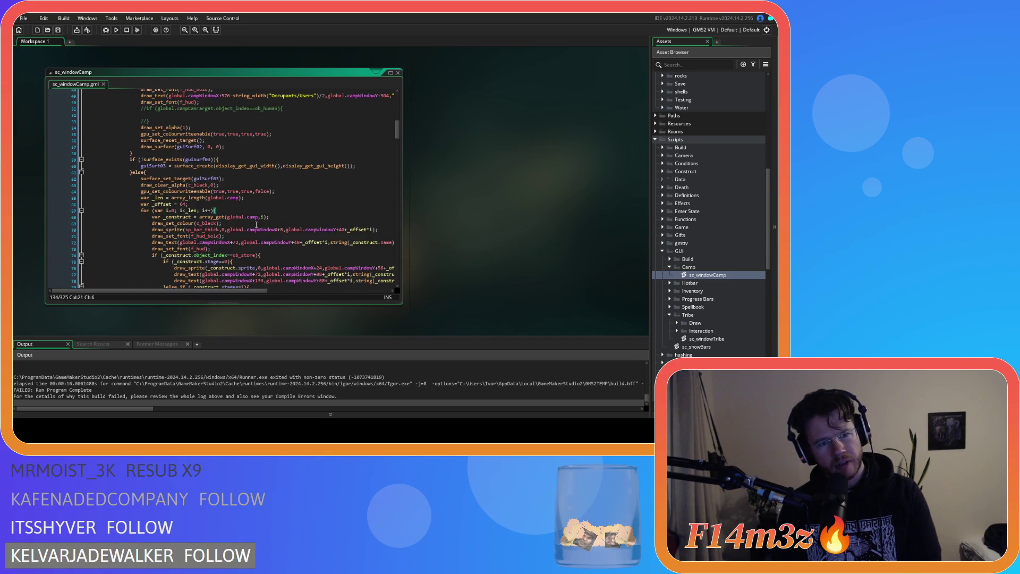
{"action": "scroll", "coordinate": [252, 223], "scroll_direction": "down", "scroll_amount": 13}
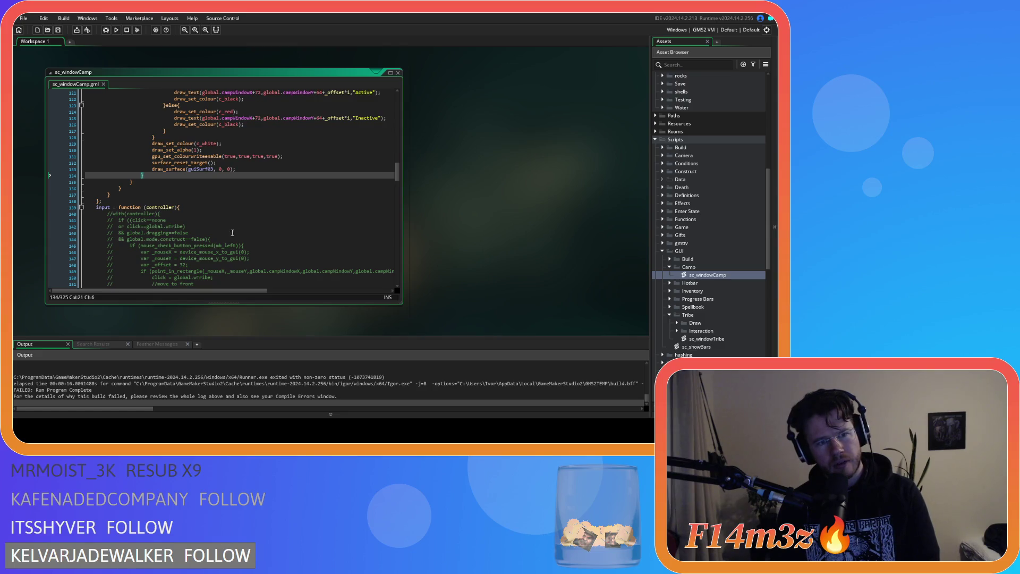
{"action": "scroll", "coordinate": [236, 232], "scroll_direction": "up", "scroll_amount": 3}
{"action": "mouse_move", "coordinate": [215, 292]}
{"action": "left_mouse_down"}
{"action": "mouse_move", "coordinate": [281, 295]}
{"action": "mouse_move", "coordinate": [245, 291]}
{"action": "left_mouse_up"}
{"action": "scroll", "coordinate": [212, 238], "scroll_direction": "up", "scroll_amount": 9}
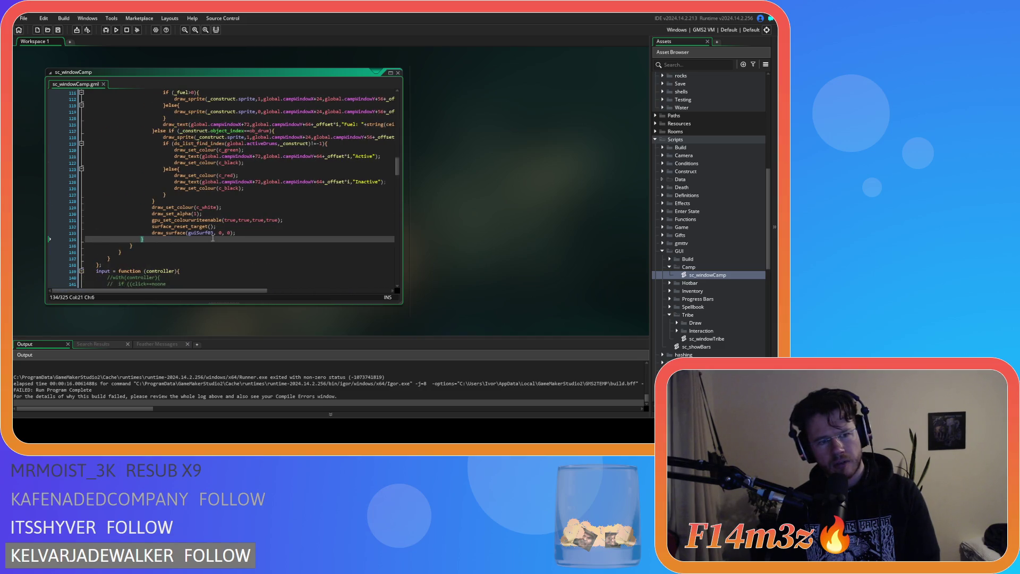
{"action": "scroll", "coordinate": [213, 239], "scroll_direction": "up", "scroll_amount": 9}
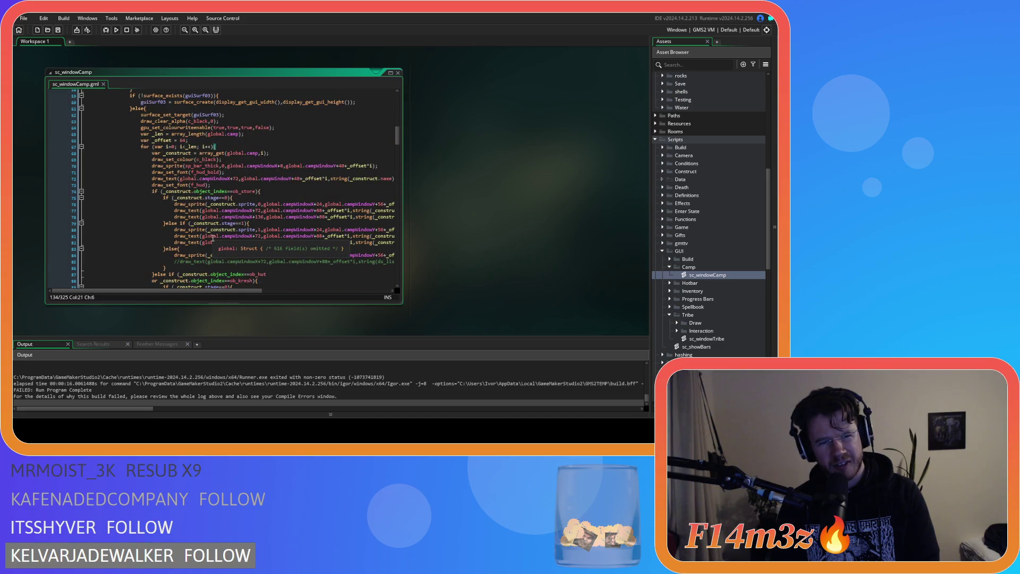
{"action": "scroll", "coordinate": [213, 144], "scroll_direction": "down", "scroll_amount": 20}
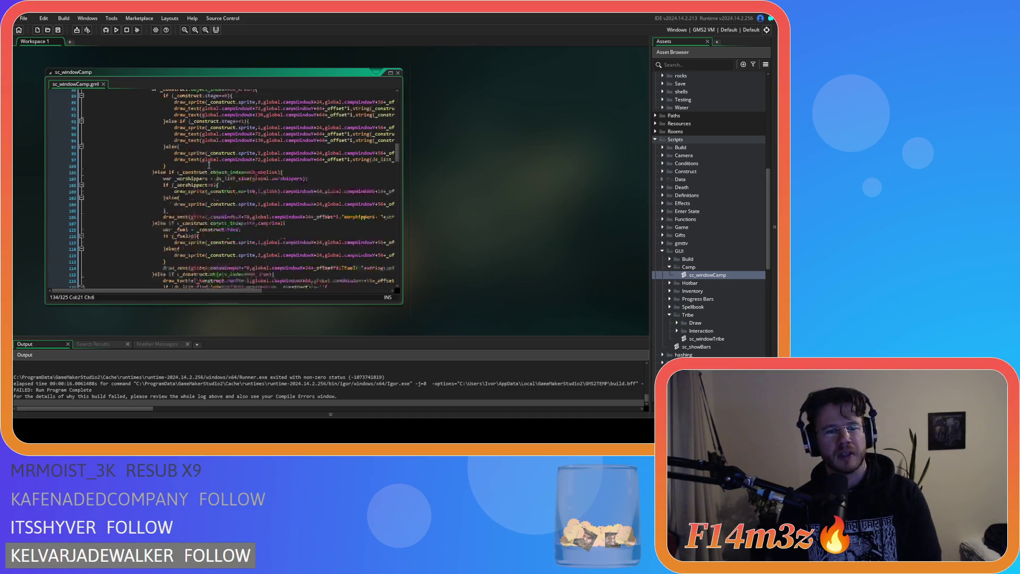
{"action": "left_click_drag", "start_coordinate": [236, 185], "coordinate": [48, 159]}
{"action": "key", "text": "Delete"}
{"action": "key", "text": "Delete"}
{"action": "key", "text": "Delete"}
{"action": "left_click", "coordinate": [155, 159]}
{"action": "key", "text": "Return"}
{"action": "type", "text": "draw_set_colour(c_white); draw_set_alpha(1); gpu_set_colourwriteenable(true,true,true,true); surface_reset_target(); draw_surface(guiSurf03, 0, 0);"}
{"action": "left_click_drag", "start_coordinate": [228, 192], "coordinate": [114, 170]}
{"action": "key", "text": "Tab"}
{"action": "scroll", "coordinate": [175, 191], "scroll_direction": "up", "scroll_amount": 7}
{"action": "scroll", "coordinate": [175, 191], "scroll_direction": "up", "scroll_amount": 15}
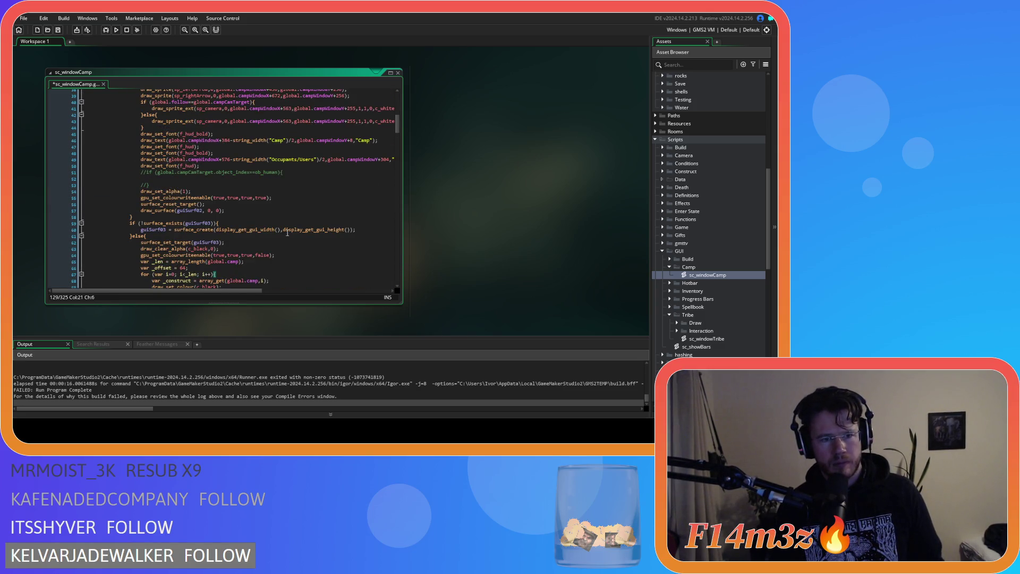
{"action": "scroll", "coordinate": [287, 232], "scroll_direction": "down", "scroll_amount": 20}
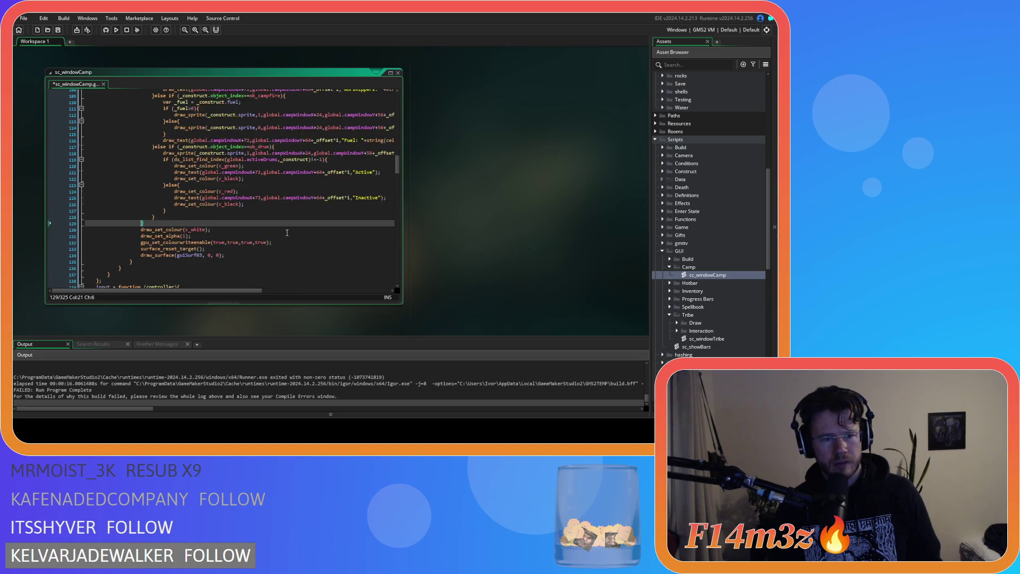
{"action": "key", "text": "ctrl+z"}
{"action": "key", "text": "ctrl+z"}
{"action": "key", "text": "ctrl+z"}
{"action": "key", "text": "ctrl+z"}
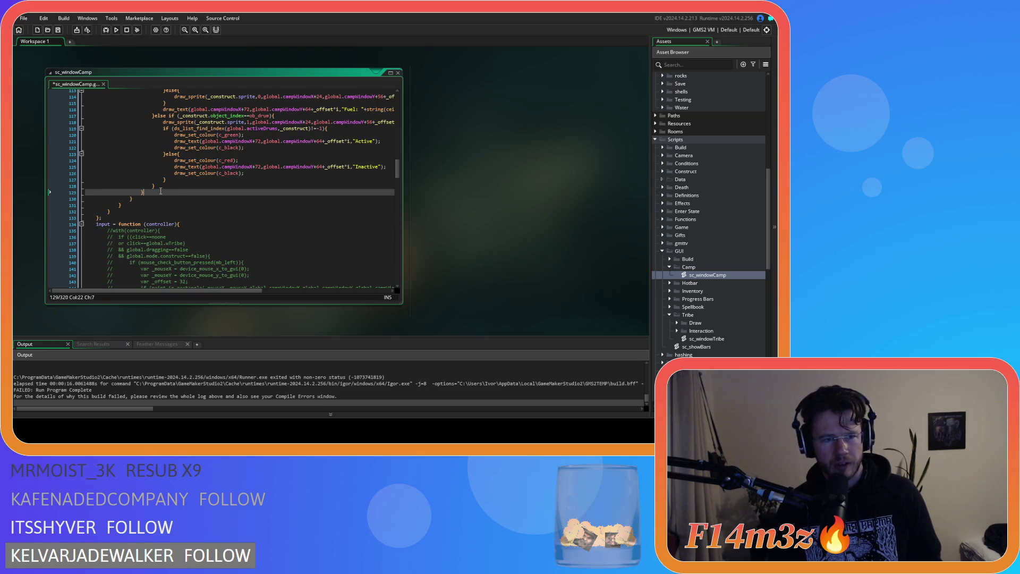
{"action": "key", "text": "ctrl+y"}
{"action": "key", "text": "ctrl+y"}
{"action": "key", "text": "ctrl+y"}
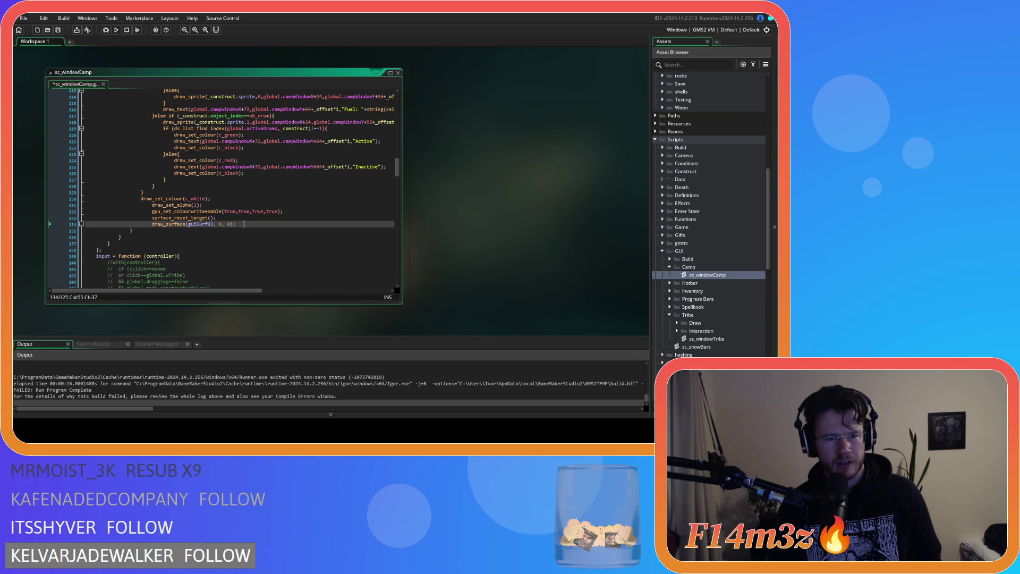
{"action": "key", "text": "ctrl+s"}
{"action": "scroll", "coordinate": [161, 264], "scroll_direction": "up", "scroll_amount": 5}
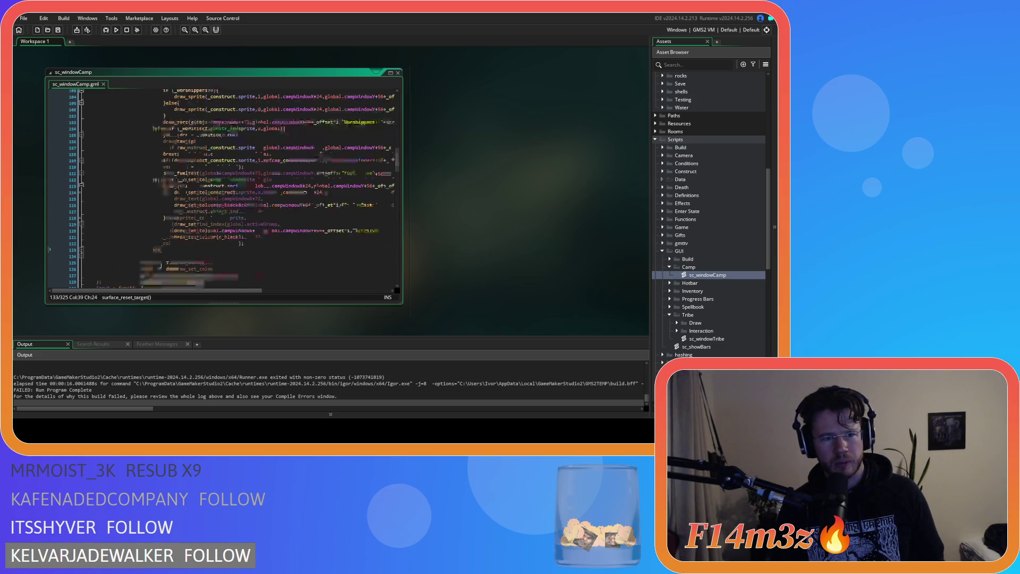
{"action": "left_click", "coordinate": [161, 264]}
{"action": "scroll", "coordinate": [155, 246], "scroll_direction": "up", "scroll_amount": 3}
{"action": "scroll", "coordinate": [155, 246], "scroll_direction": "up", "scroll_amount": 15}
{"action": "scroll", "coordinate": [173, 220], "scroll_direction": "down", "scroll_amount": 8}
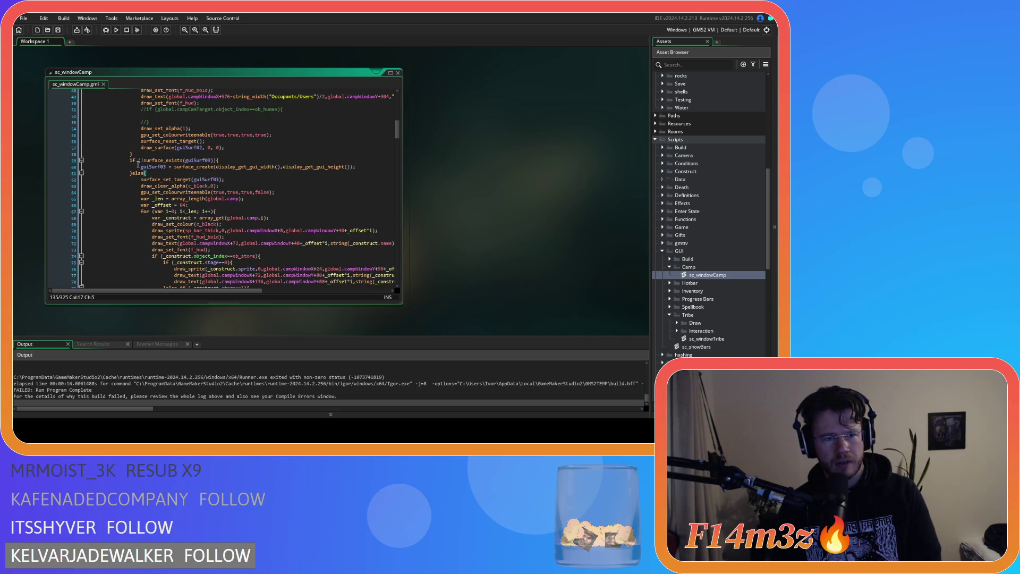
{"action": "scroll", "coordinate": [130, 178], "scroll_direction": "down", "scroll_amount": 19}
{"action": "scroll", "coordinate": [130, 178], "scroll_direction": "up", "scroll_amount": 1}
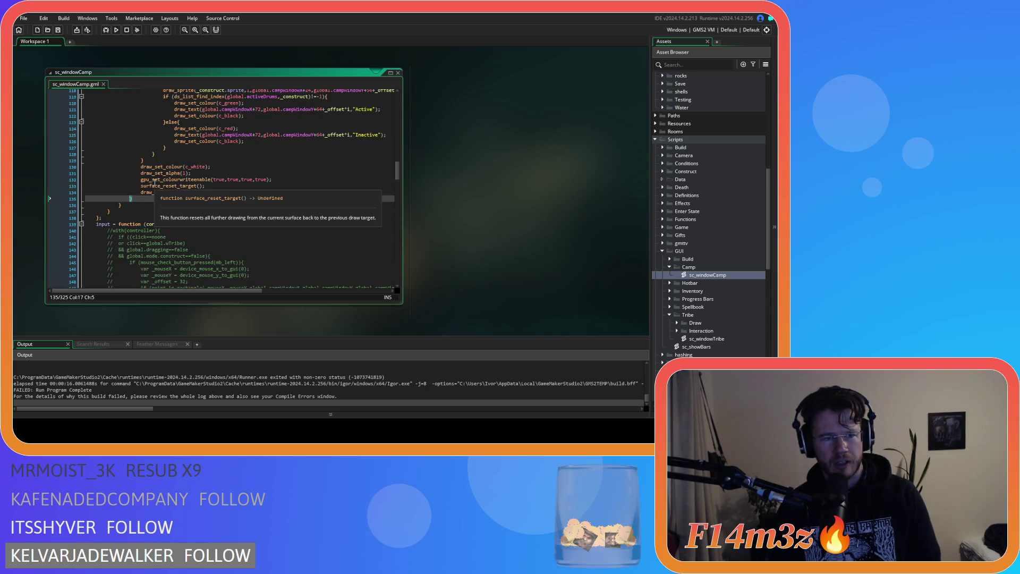
{"action": "left_click", "coordinate": [156, 161]}
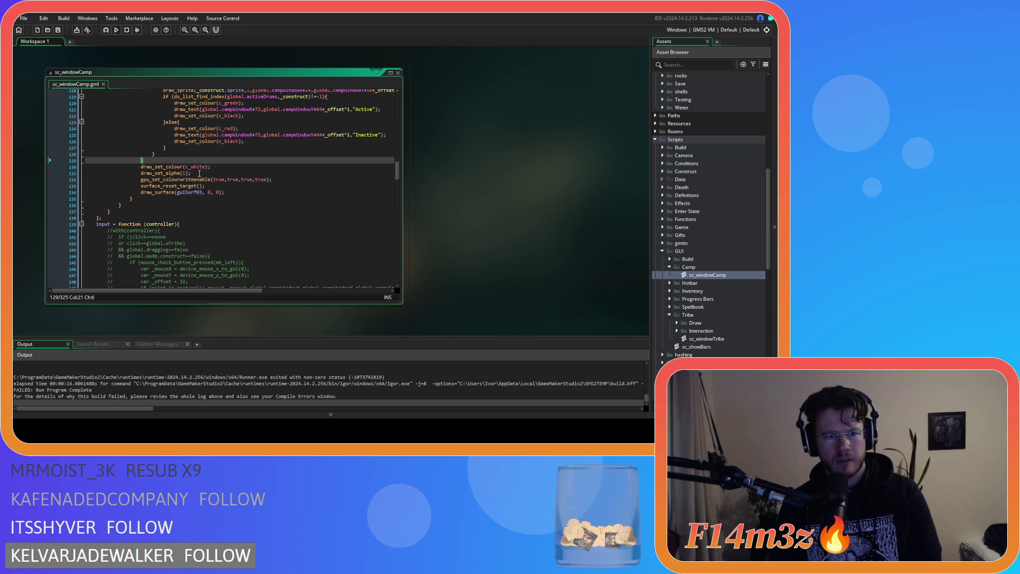
{"action": "scroll", "coordinate": [199, 173], "scroll_direction": "up", "scroll_amount": 15}
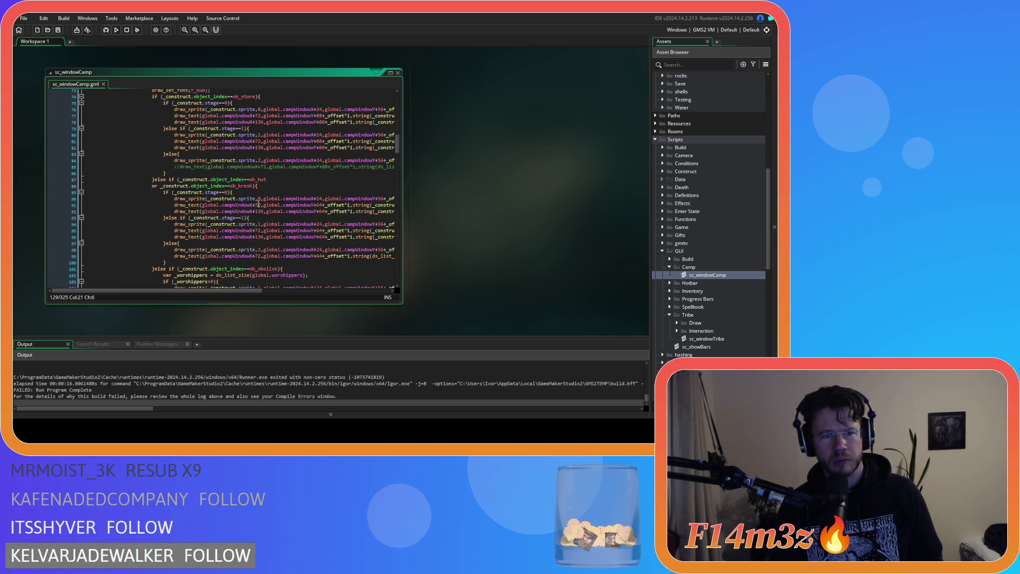
{"action": "scroll", "coordinate": [257, 205], "scroll_direction": "up", "scroll_amount": 3}
{"action": "scroll", "coordinate": [266, 194], "scroll_direction": "up", "scroll_amount": 3}
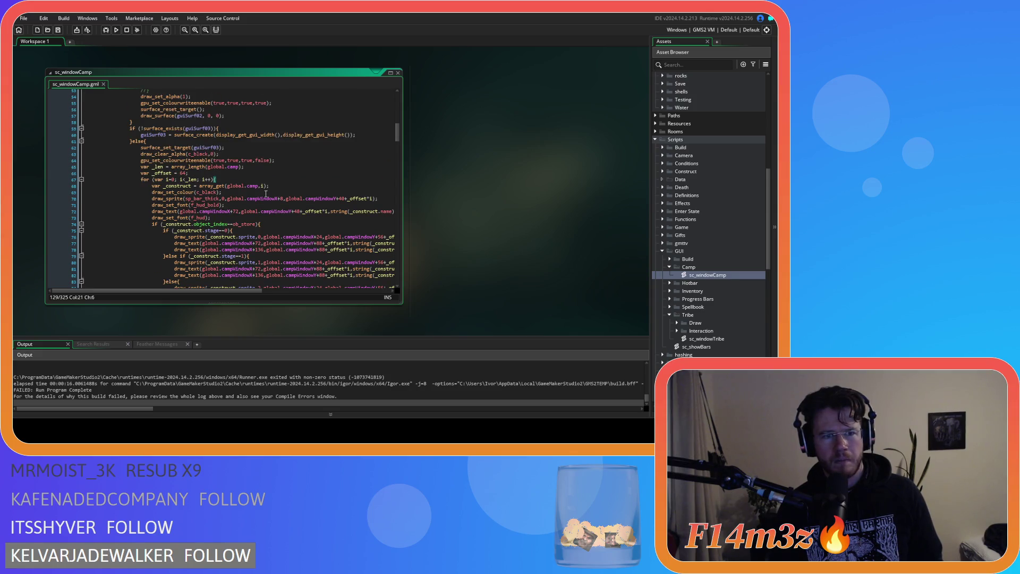
{"action": "key", "text": "F5"}
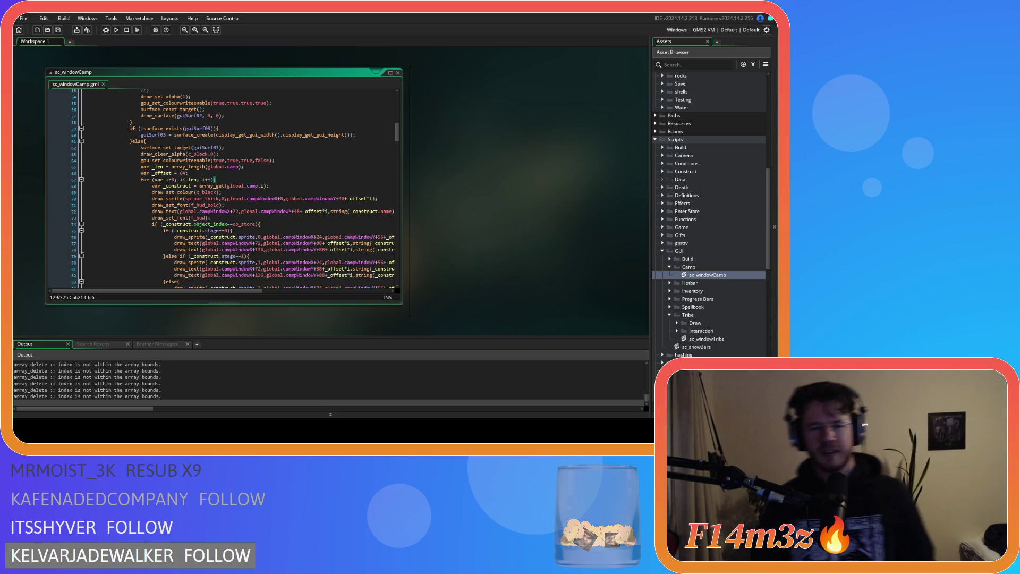
Open the Camp window in the running game, check its building list, then quit and close the game.
{"action": "key", "text": "alt+Tab"}
{"action": "left_click", "coordinate": [264, 202]}
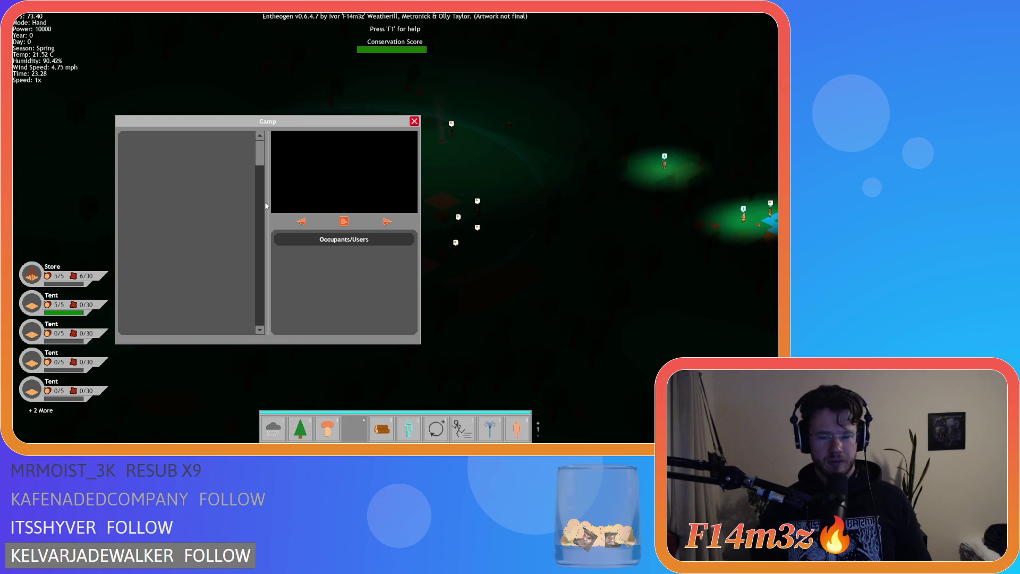
{"action": "key", "text": "Escape"}
{"action": "key", "text": "Escape"}
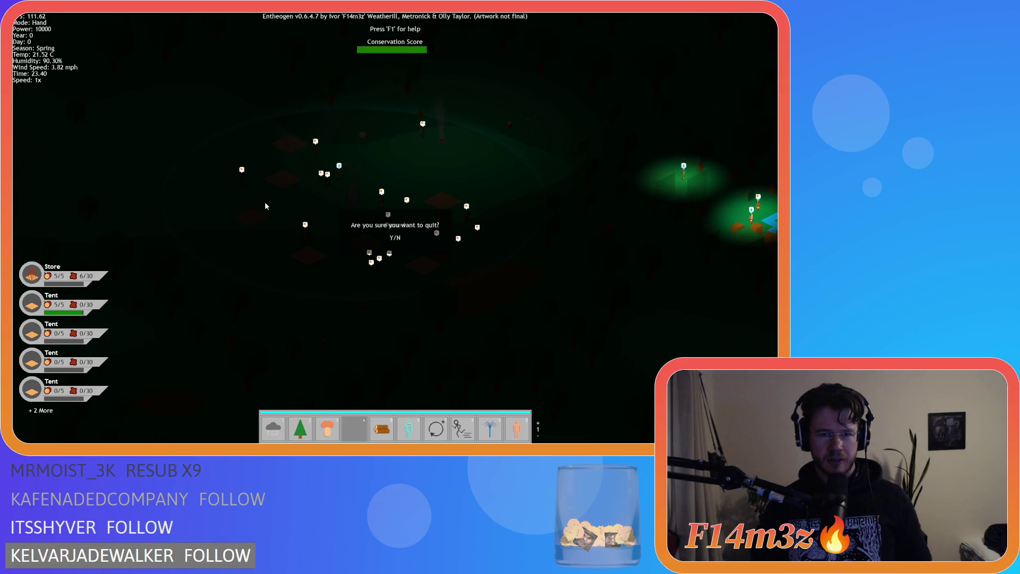
{"action": "key", "text": "y"}
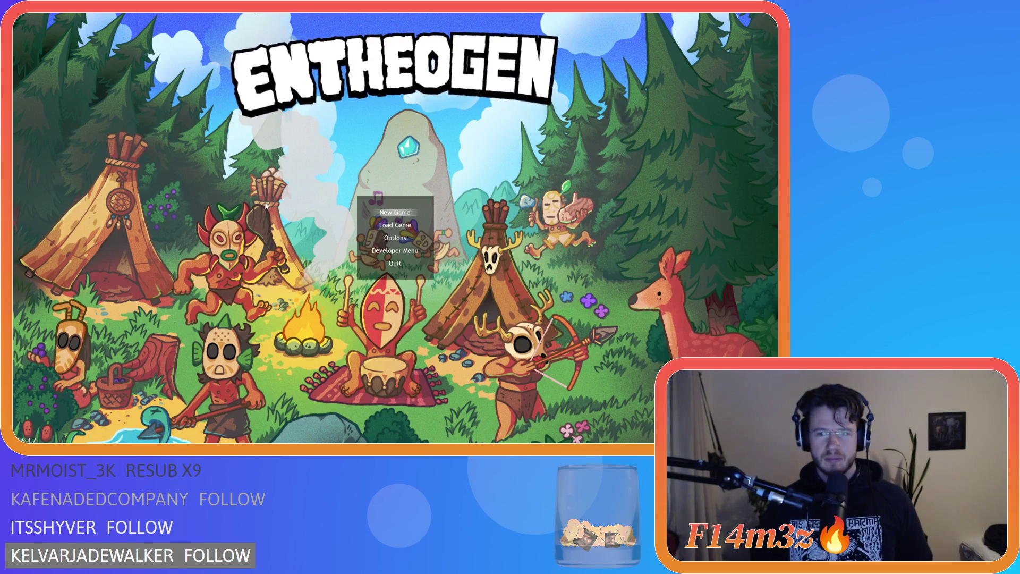
{"action": "key", "text": "alt+F4"}
Browse the camp list drawing code, from the _len line to the surface-clearing line.
{"action": "left_click", "coordinate": [330, 135]}
{"action": "scroll", "coordinate": [298, 160], "scroll_direction": "up", "scroll_amount": 1}
{"action": "left_click", "coordinate": [276, 183]}
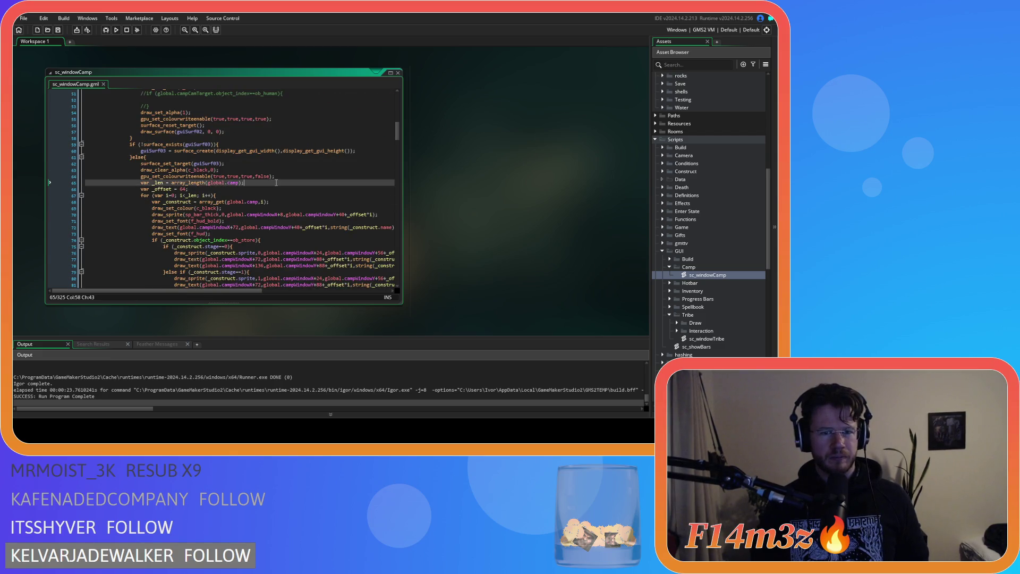
{"action": "scroll", "coordinate": [276, 183], "scroll_direction": "down", "scroll_amount": 3}
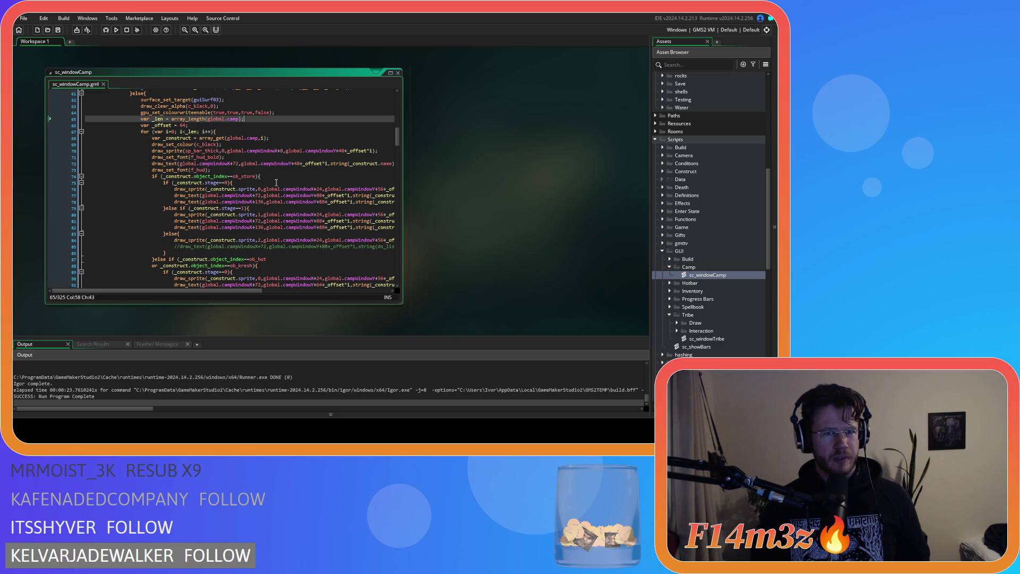
{"action": "scroll", "coordinate": [276, 182], "scroll_direction": "up", "scroll_amount": 4}
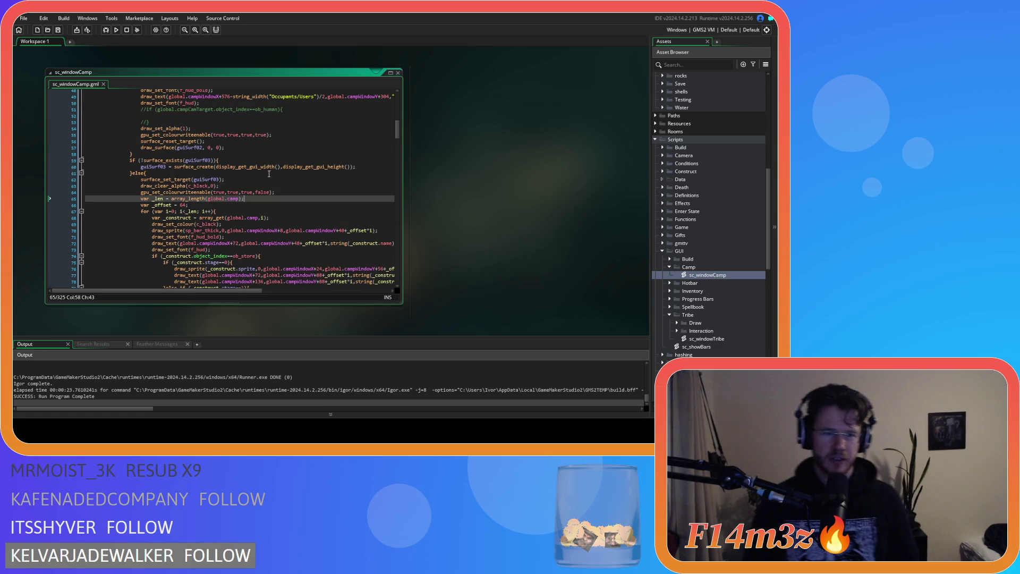
{"action": "left_click", "coordinate": [229, 185]}
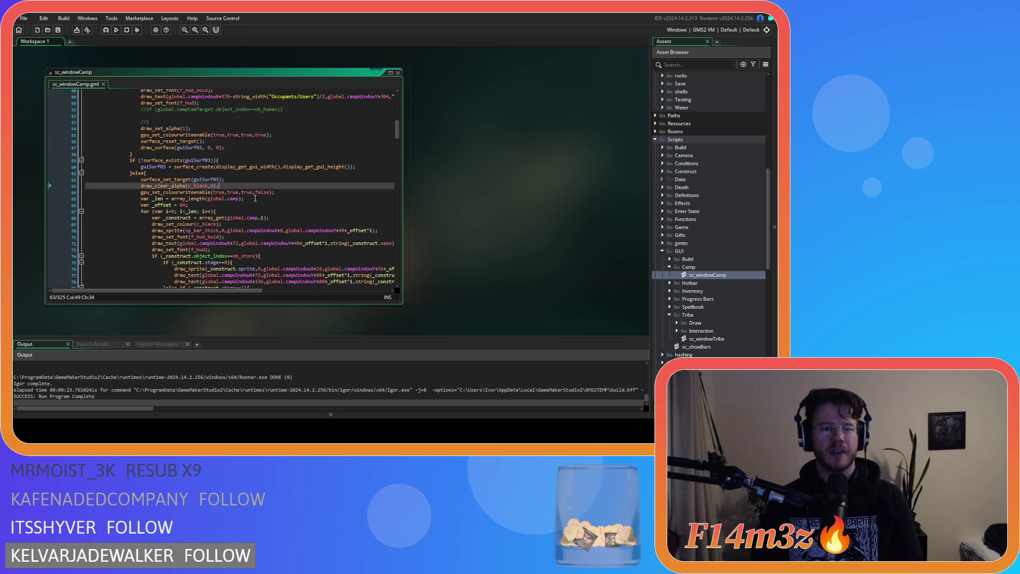
{"action": "scroll", "coordinate": [255, 198], "scroll_direction": "down", "scroll_amount": 20}
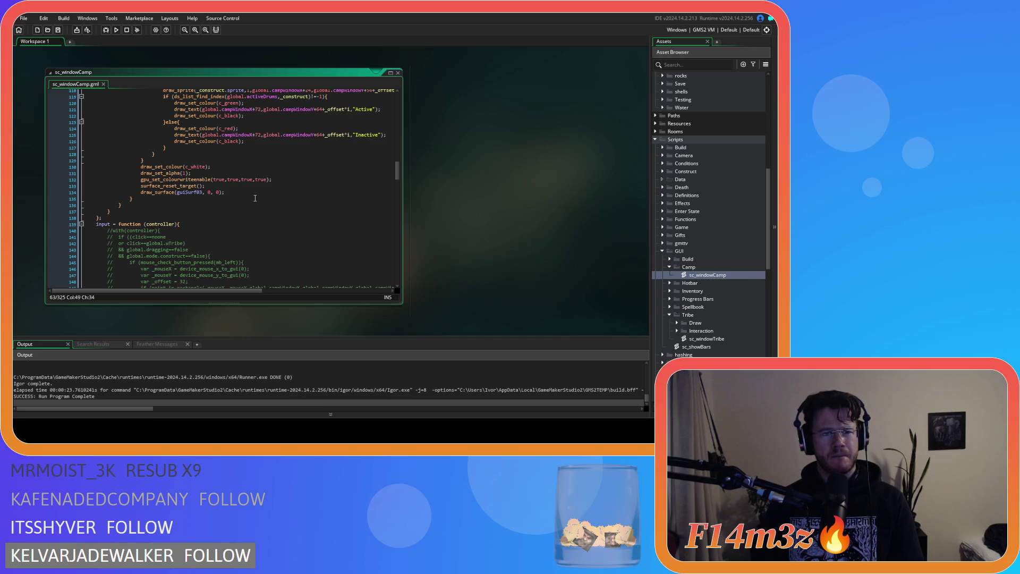
{"action": "scroll", "coordinate": [255, 198], "scroll_direction": "up", "scroll_amount": 20}
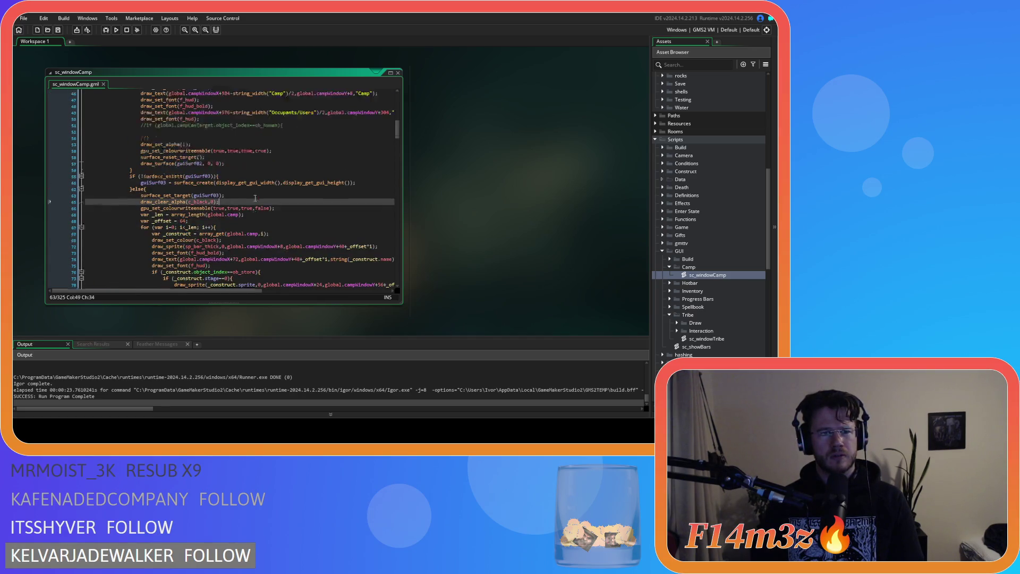
{"action": "scroll", "coordinate": [255, 198], "scroll_direction": "up", "scroll_amount": 2}
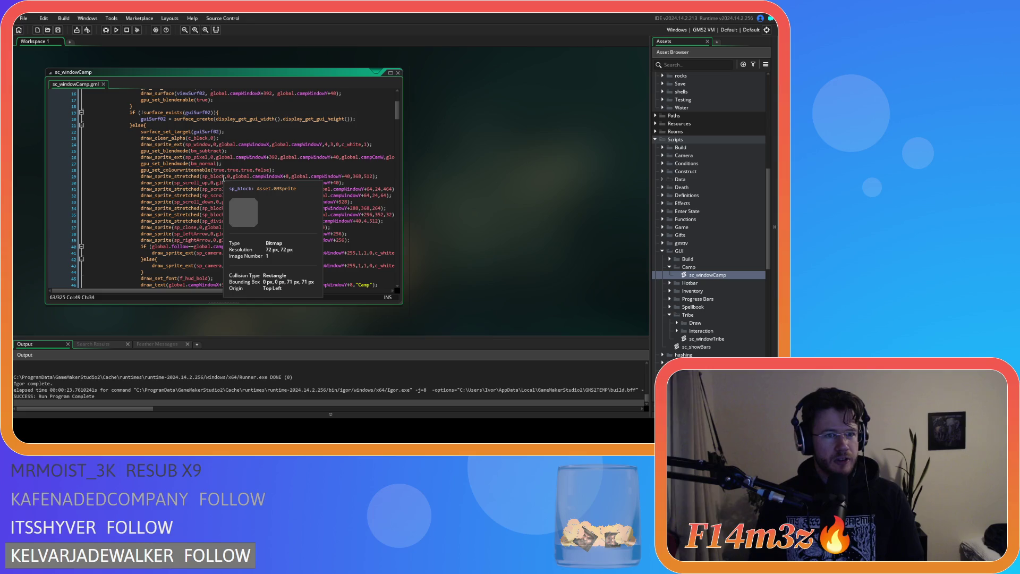
{"action": "scroll", "coordinate": [227, 144], "scroll_direction": "down", "scroll_amount": 13}
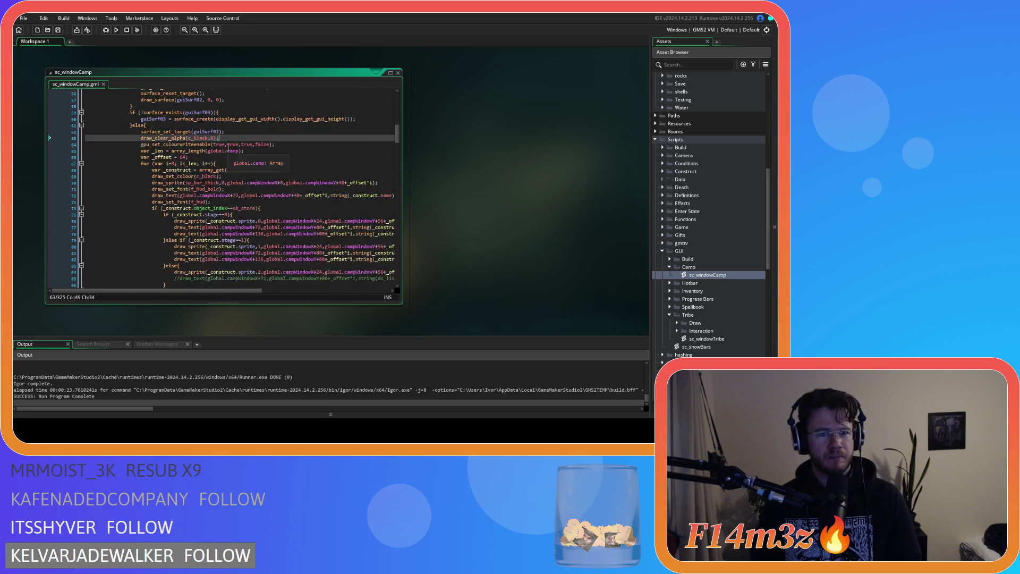
Select the gpu_set_colourwriteenable arguments on line 64 and place the caret at its end.
{"action": "left_click", "coordinate": [286, 144]}
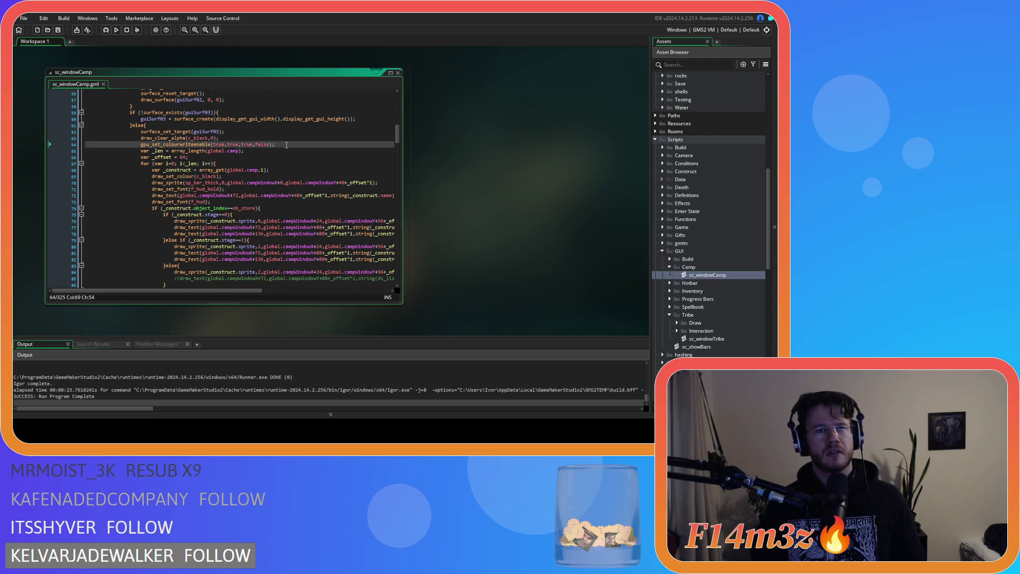
{"action": "scroll", "coordinate": [287, 144], "scroll_direction": "up", "scroll_amount": 13}
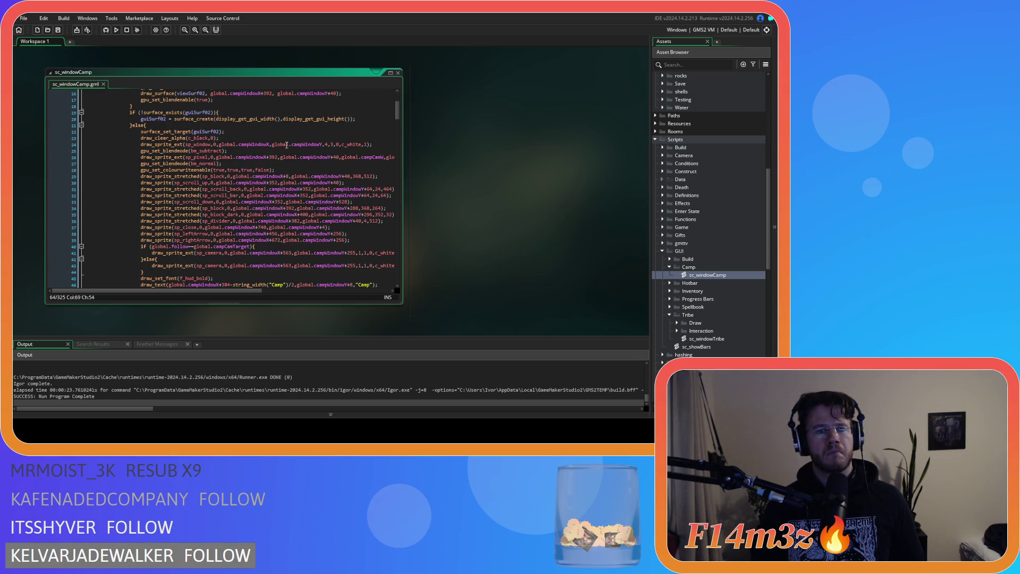
{"action": "scroll", "coordinate": [287, 145], "scroll_direction": "down", "scroll_amount": 11}
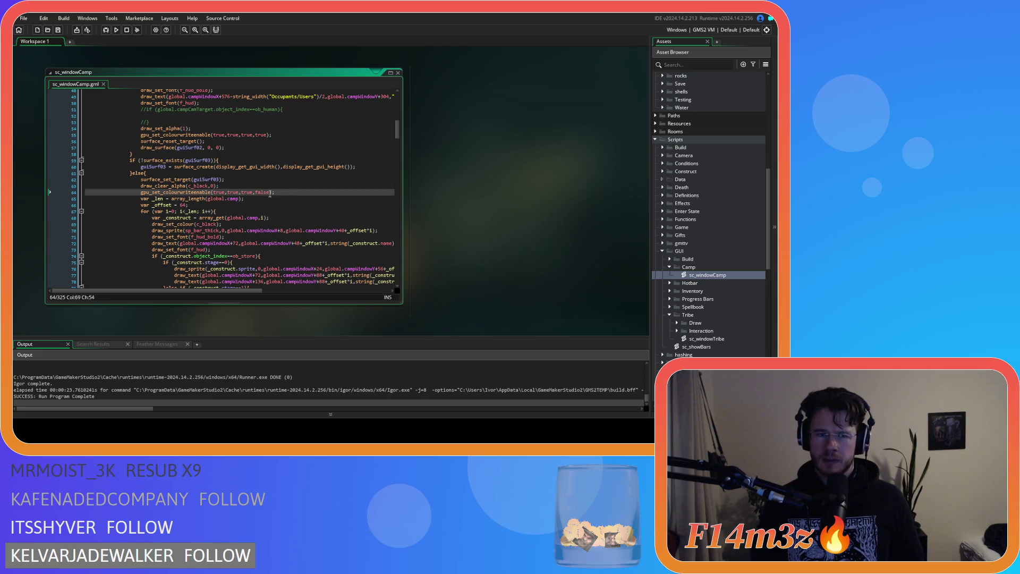
{"action": "left_click_drag", "start_coordinate": [278, 192], "coordinate": [159, 194]}
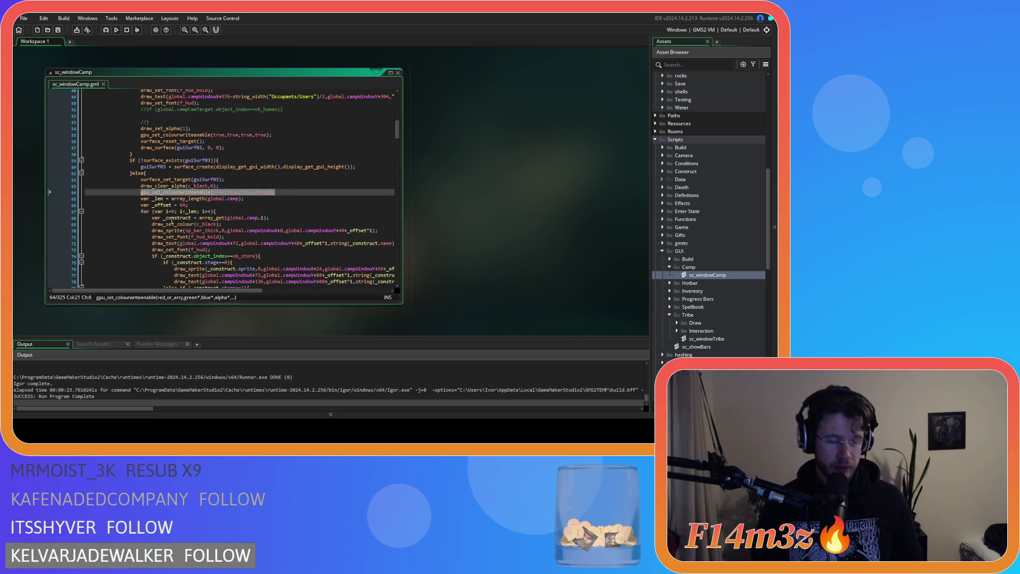
{"action": "left_click", "coordinate": [270, 194]}
{"action": "left_click", "coordinate": [276, 195]}
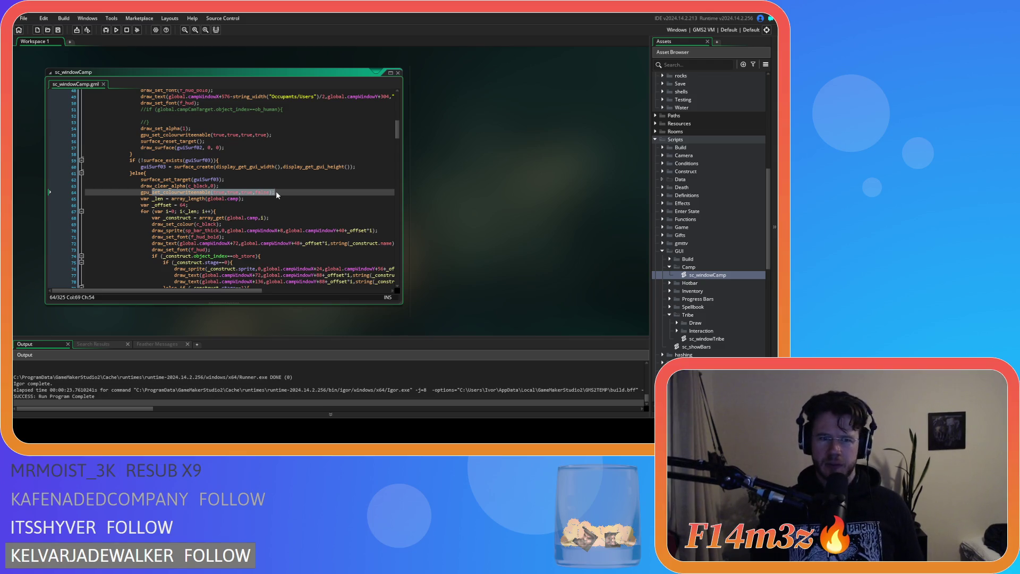
{"action": "left_click_drag", "start_coordinate": [276, 193], "coordinate": [143, 197]}
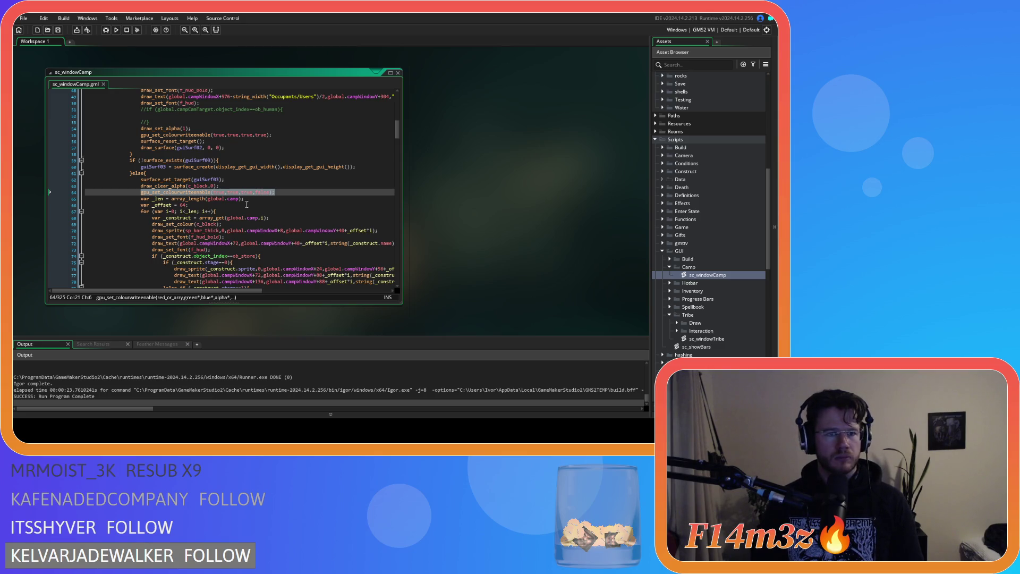
Review the surface-clearing lines 22–23 and the sp_block background draw in the window setup code.
{"action": "left_click", "coordinate": [222, 186]}
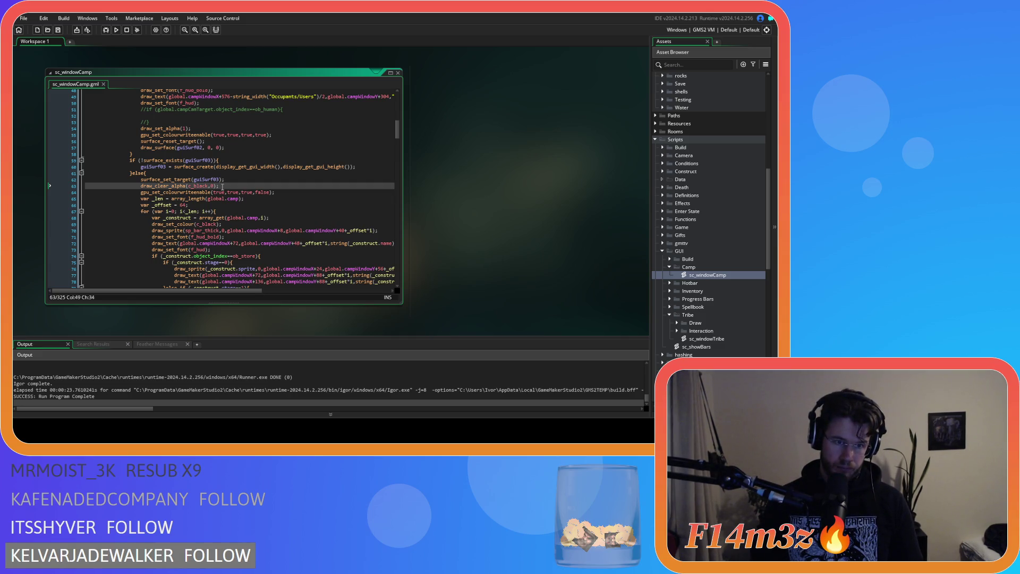
{"action": "scroll", "coordinate": [222, 186], "scroll_direction": "up", "scroll_amount": 10}
{"action": "left_click", "coordinate": [254, 180]}
{"action": "left_click", "coordinate": [257, 185]}
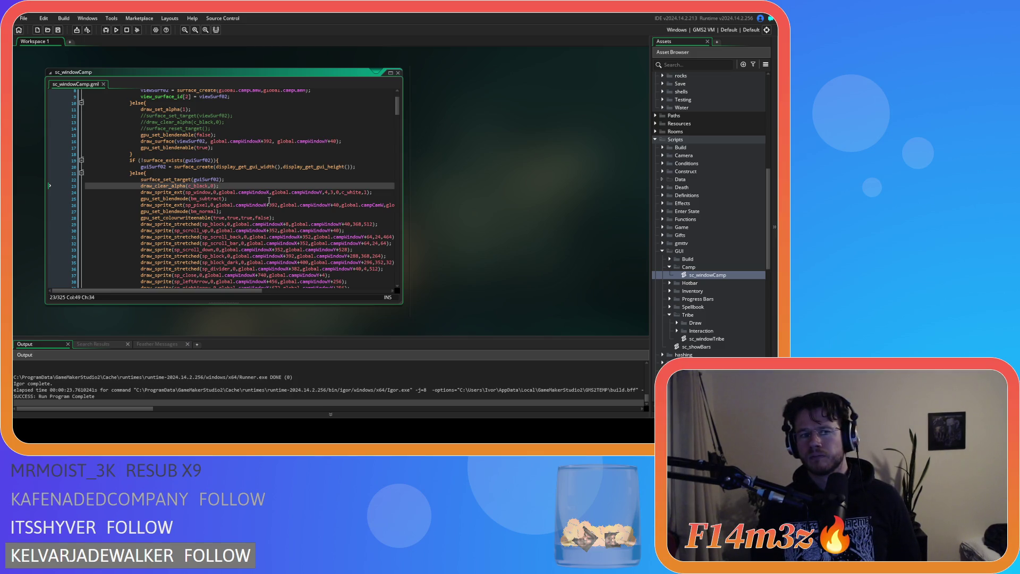
{"action": "left_click", "coordinate": [285, 217]}
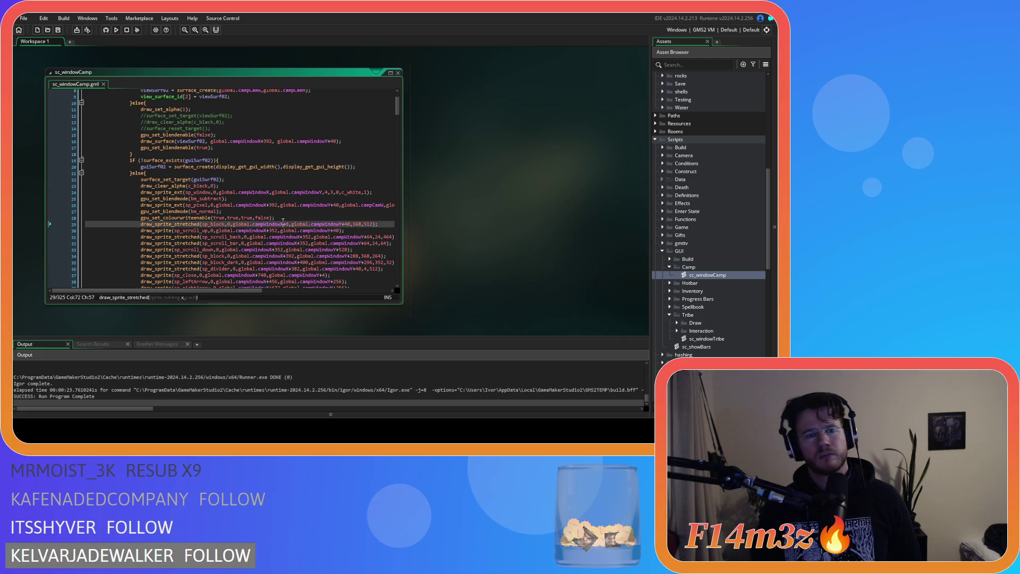
{"action": "scroll", "coordinate": [286, 217], "scroll_direction": "down", "scroll_amount": 9}
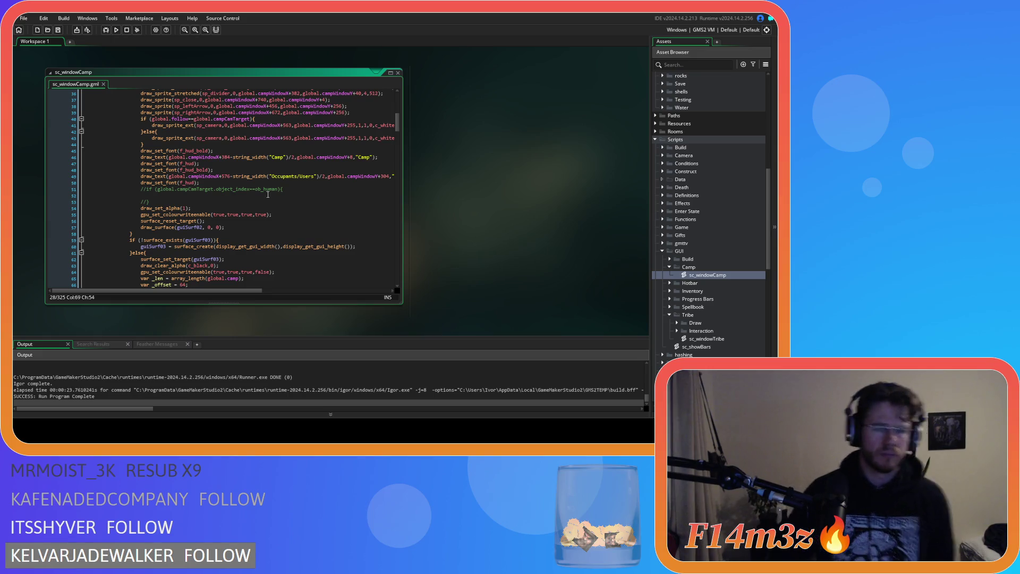
Inspect the list-surface code near line 57 and the alpha reset and draw on lines 131–134.
{"action": "left_click", "coordinate": [256, 226]}
{"action": "scroll", "coordinate": [255, 227], "scroll_direction": "down", "scroll_amount": 14}
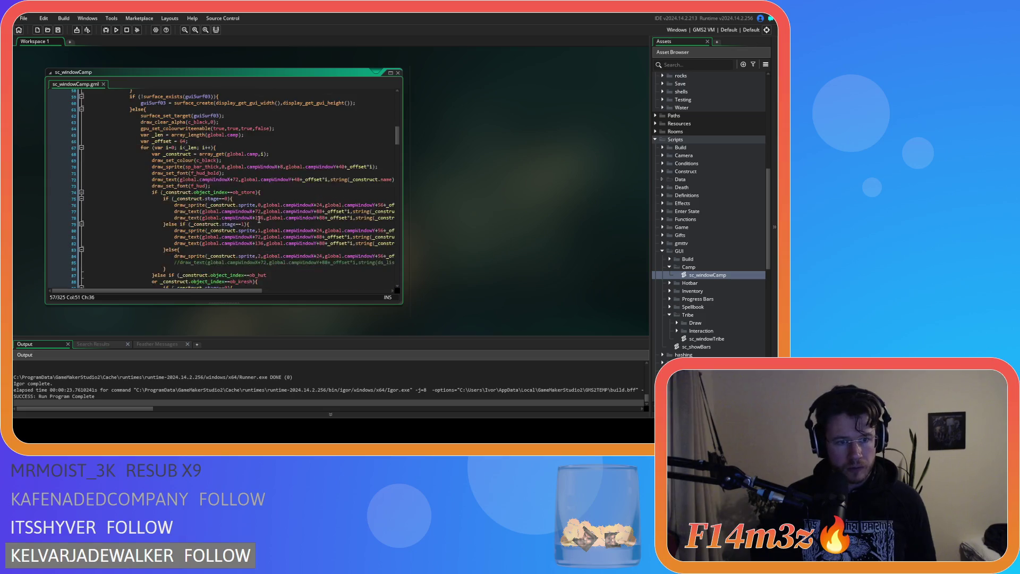
{"action": "scroll", "coordinate": [259, 218], "scroll_direction": "down", "scroll_amount": 11}
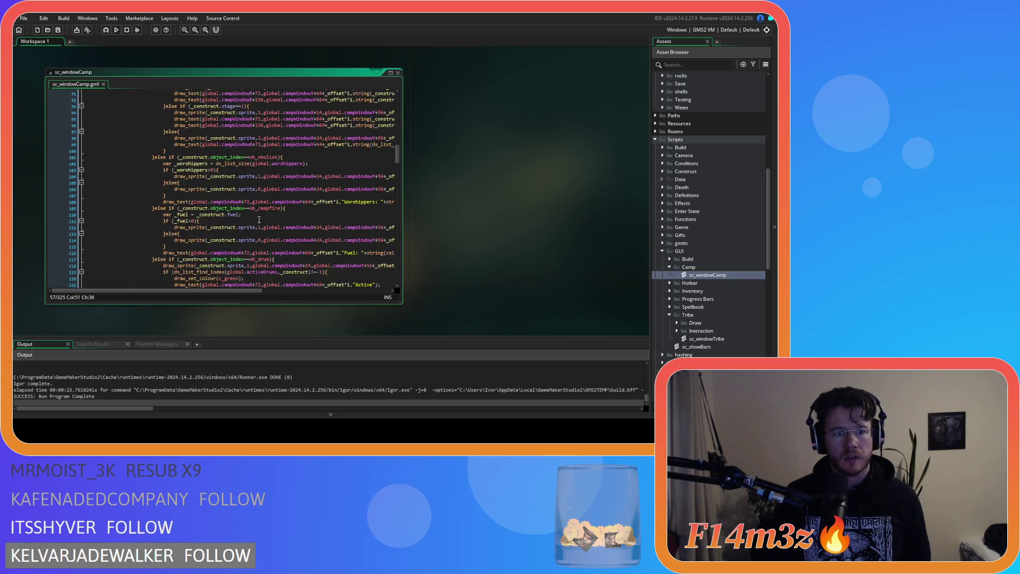
{"action": "left_click", "coordinate": [228, 212]}
{"action": "left_click", "coordinate": [238, 239]}
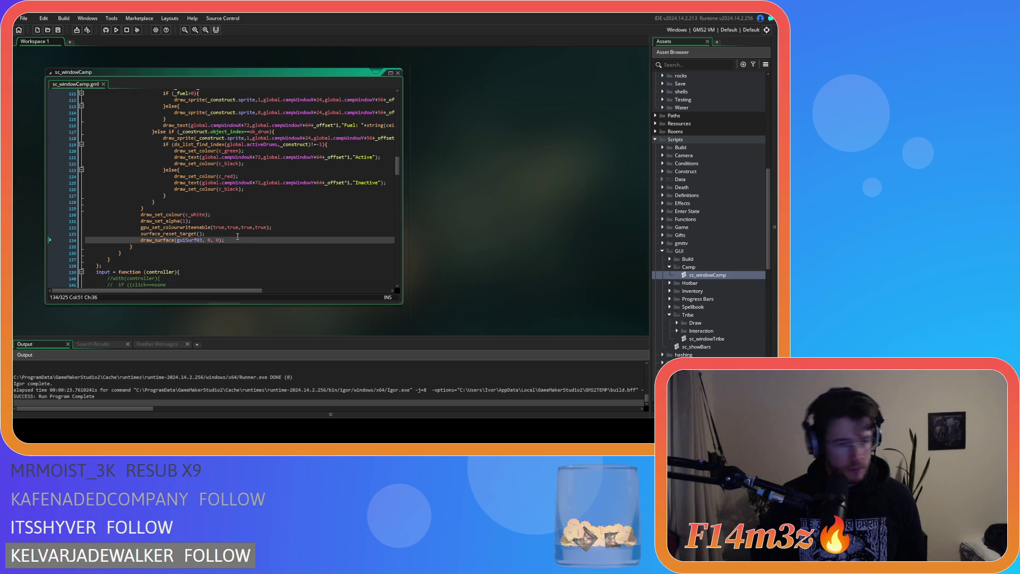
{"action": "left_click", "coordinate": [232, 231]}
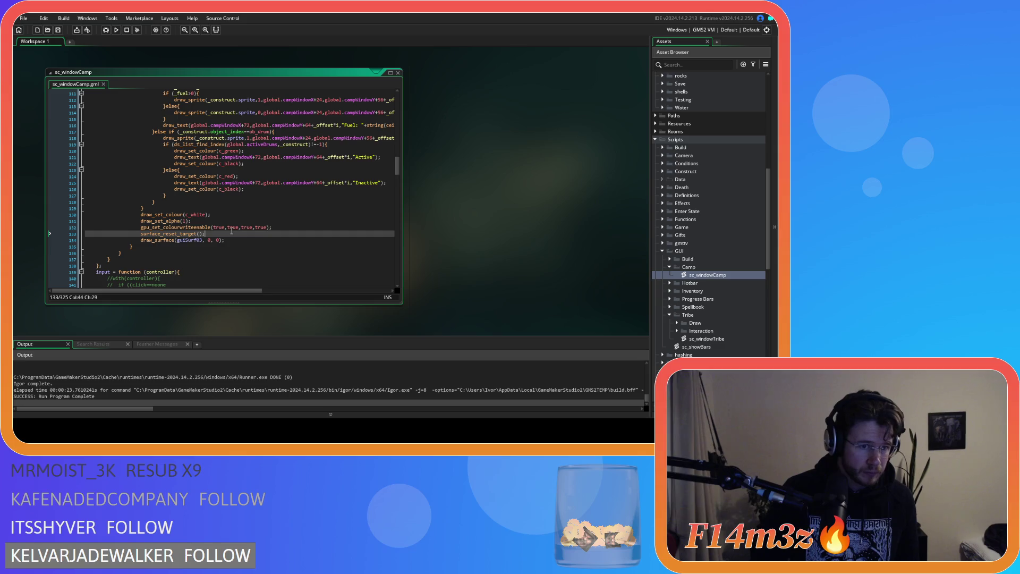
{"action": "left_click", "coordinate": [229, 221]}
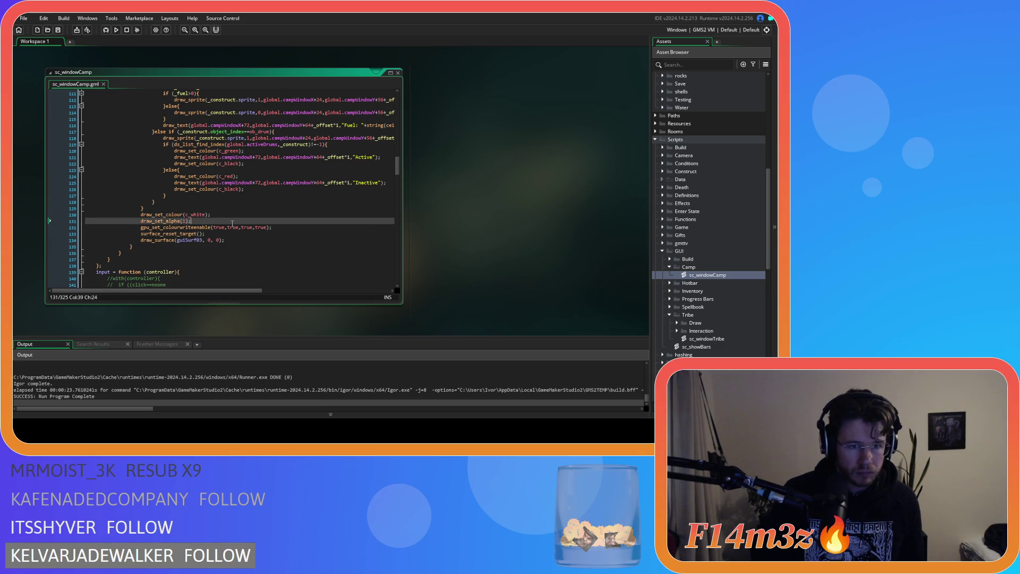
{"action": "left_click", "coordinate": [249, 241]}
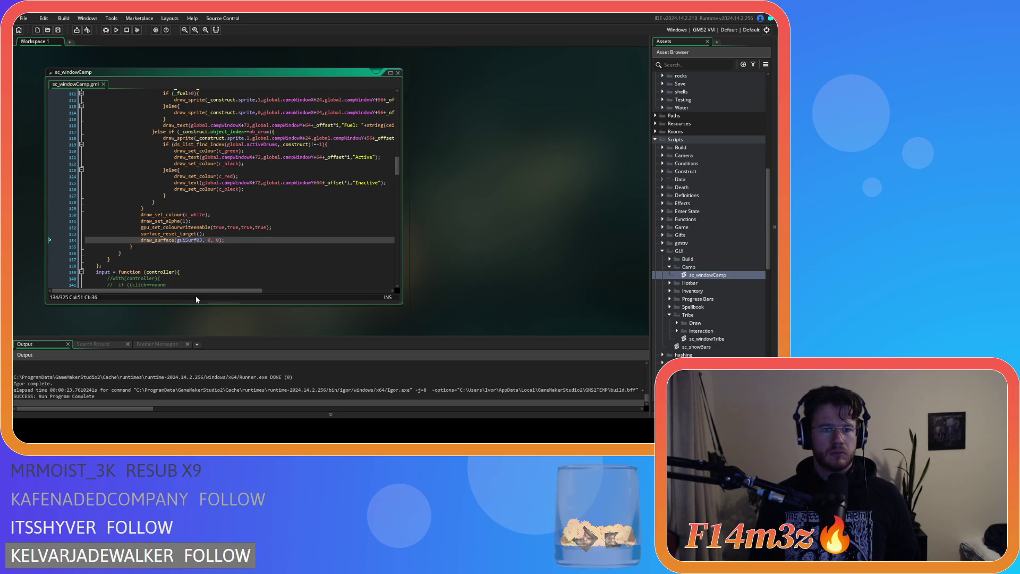
Comment out the gpu_set_colourwriteenable call on line 64 with Ctrl+K.
{"action": "scroll", "coordinate": [208, 201], "scroll_direction": "up", "scroll_amount": 18}
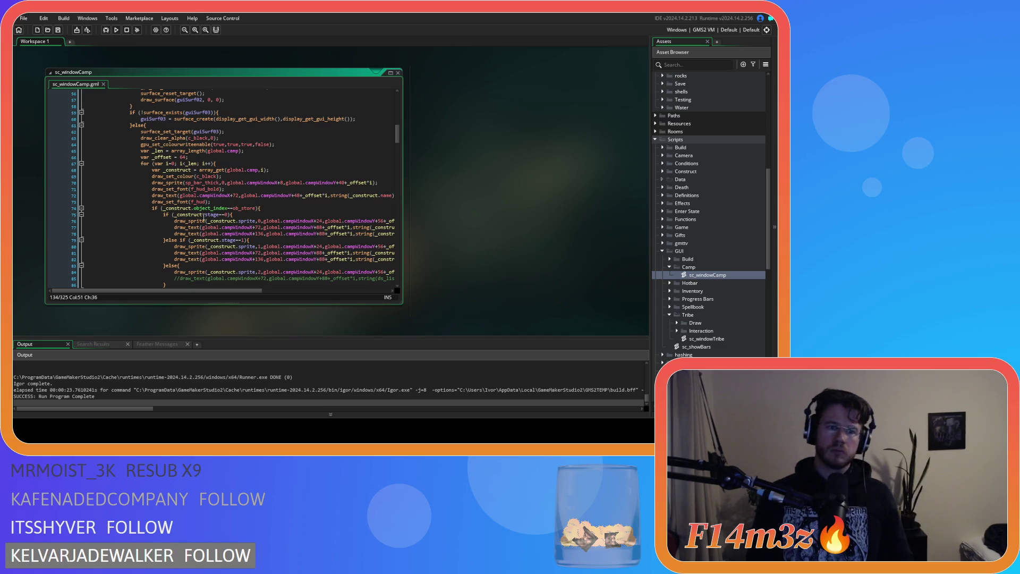
{"action": "left_click", "coordinate": [294, 144]}
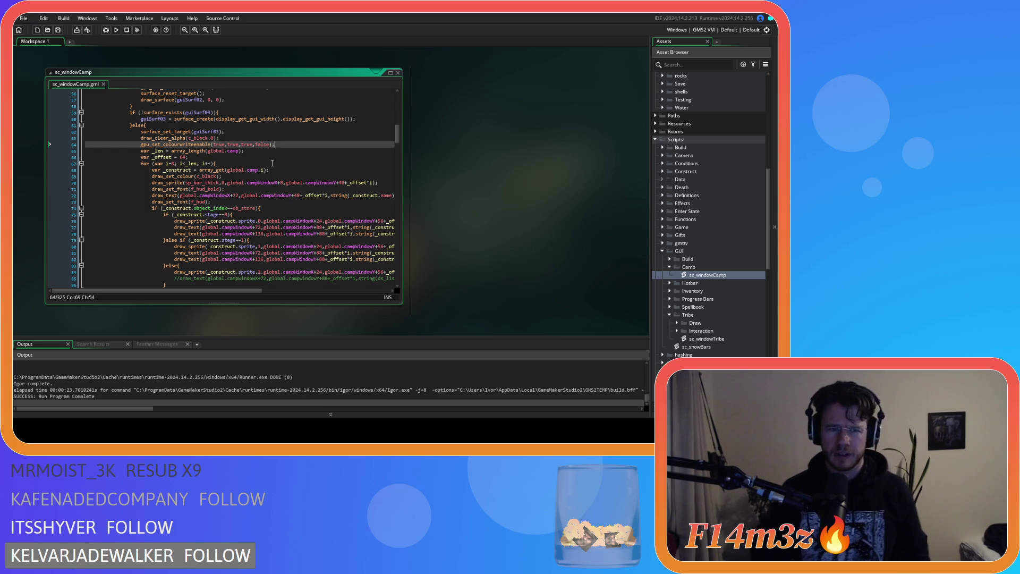
{"action": "key", "text": "ctrl+k"}
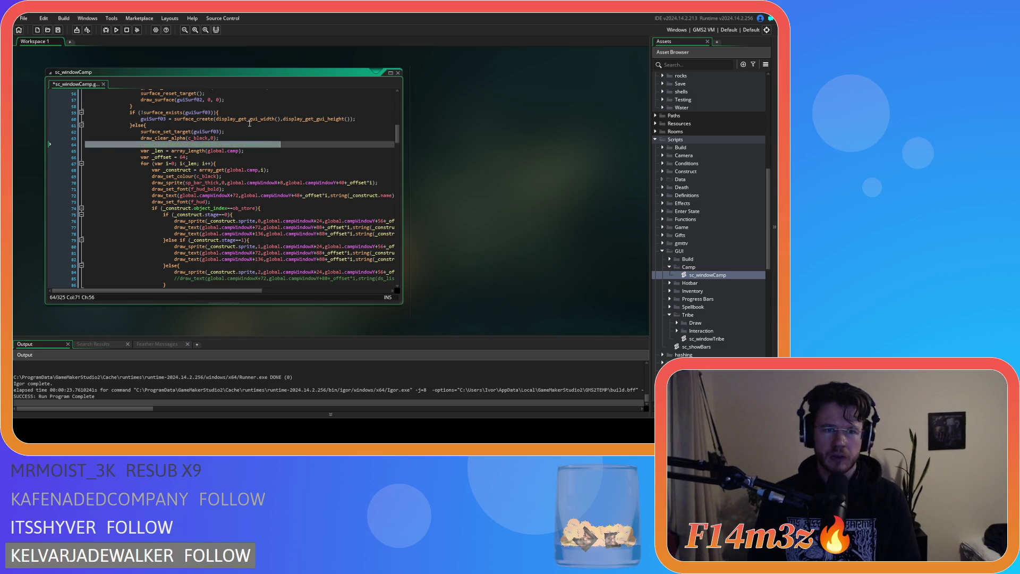
Comment out the second gpu_set_colourwriteenable call on line 132.
{"action": "scroll", "coordinate": [255, 159], "scroll_direction": "down", "scroll_amount": 20}
{"action": "left_click", "coordinate": [287, 196]}
{"action": "key", "text": "ctrl+k"}
Test-run the game, check the Camp window's building list, then quit with Escape and Y.
{"action": "key", "text": "F5"}
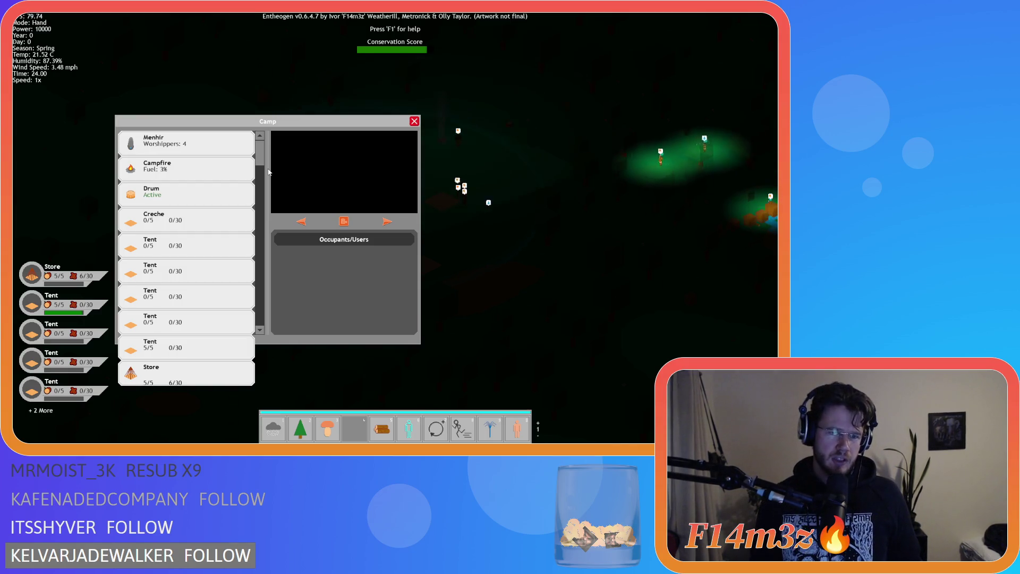
{"action": "key", "text": "Escape"}
{"action": "key", "text": "Escape"}
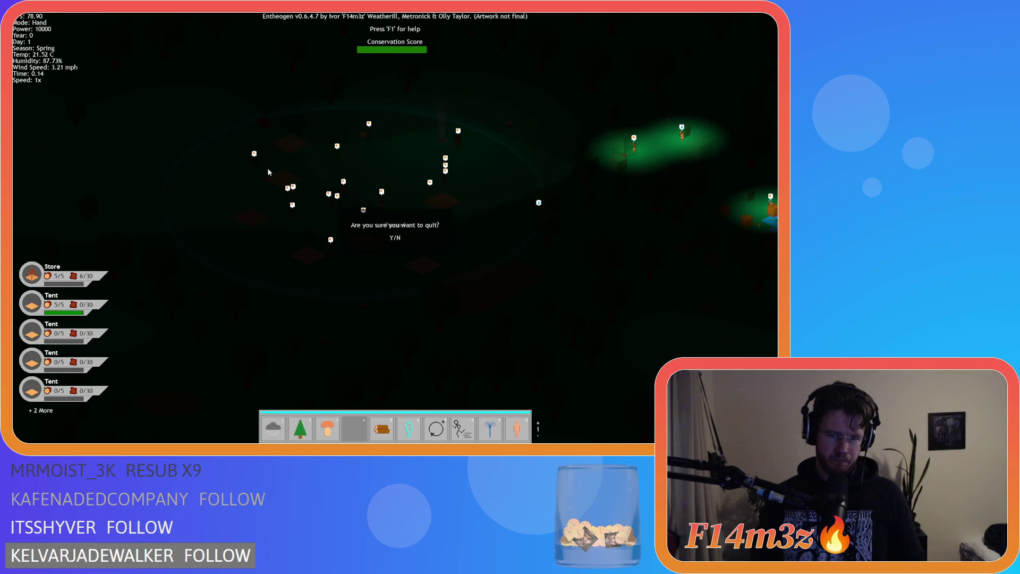
{"action": "key", "text": "y"}
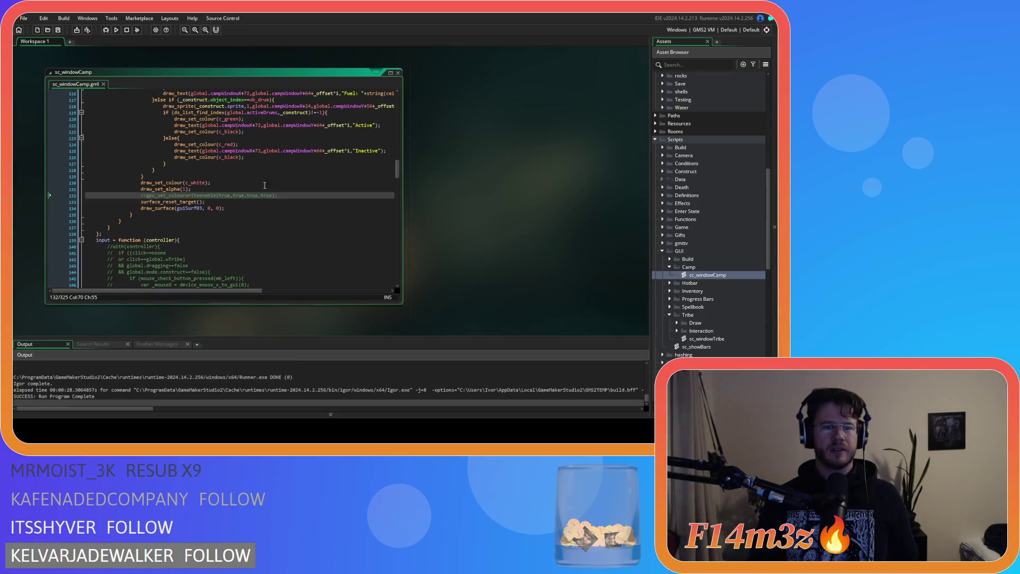
{"action": "left_click", "coordinate": [307, 199]}
{"action": "left_click", "coordinate": [309, 194]}
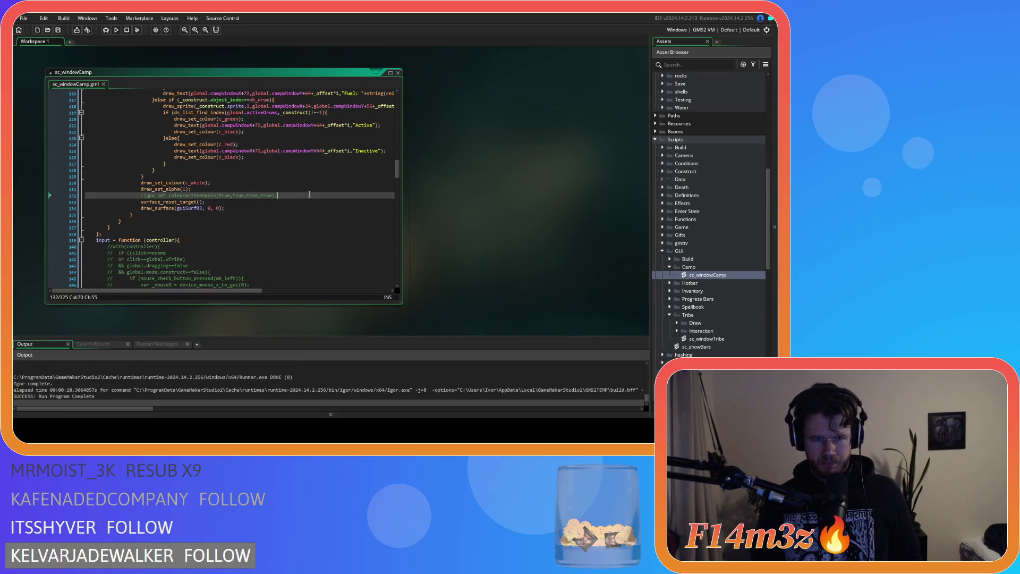
{"action": "scroll", "coordinate": [309, 194], "scroll_direction": "up", "scroll_amount": 2}
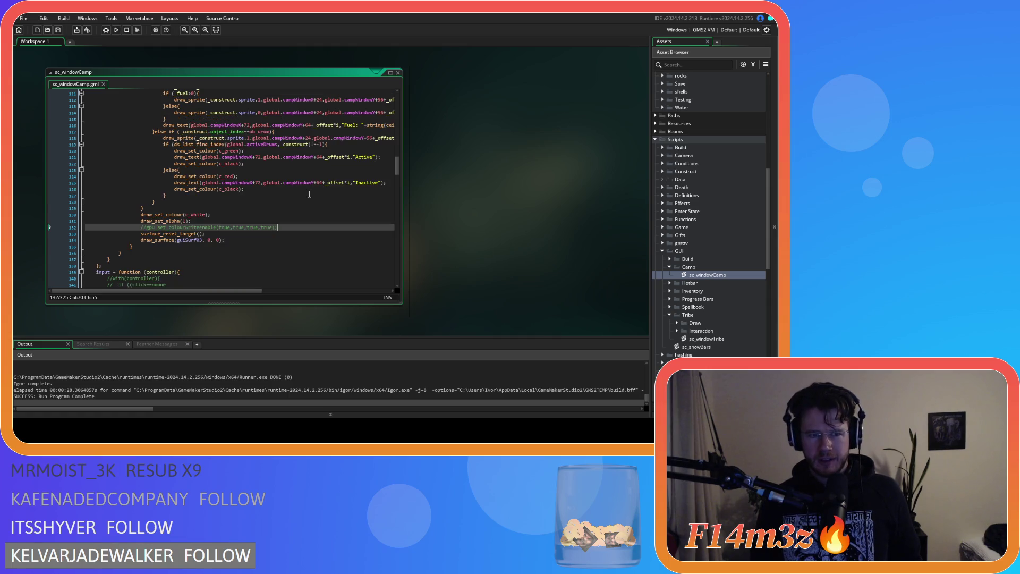
{"action": "scroll", "coordinate": [198, 227], "scroll_direction": "up", "scroll_amount": 20}
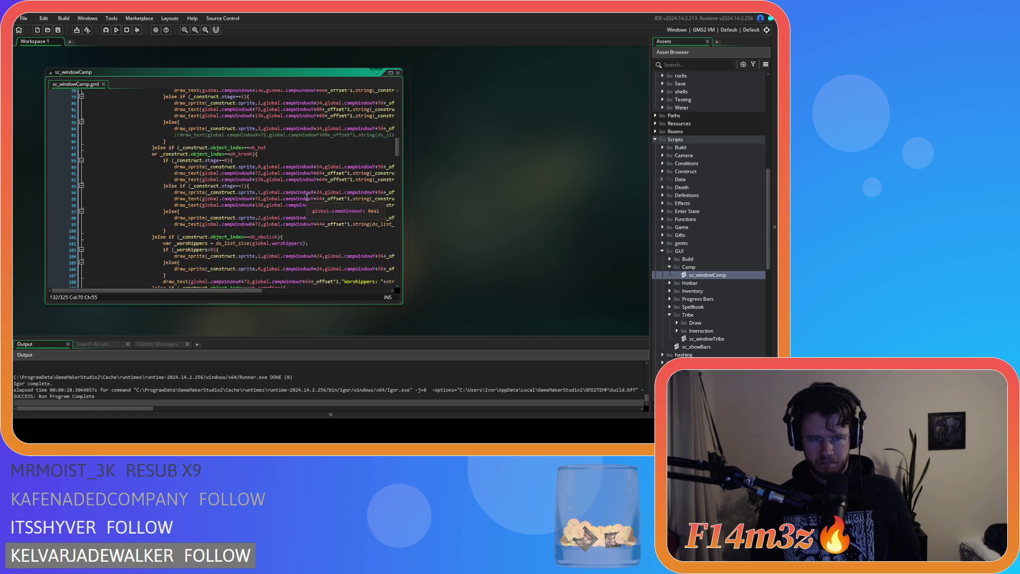
{"action": "scroll", "coordinate": [198, 228], "scroll_direction": "up", "scroll_amount": 12}
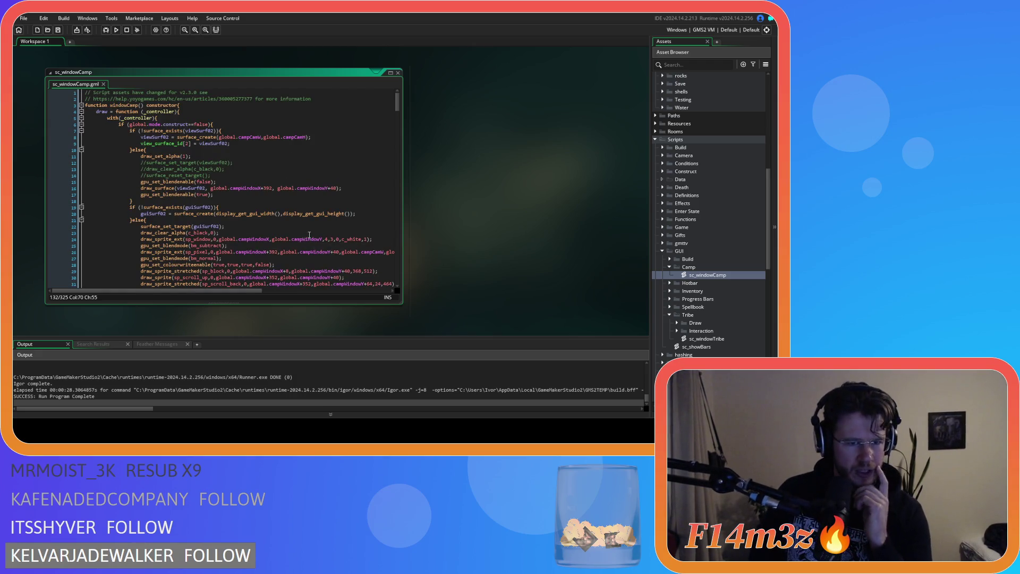
{"action": "left_click", "coordinate": [226, 240]}
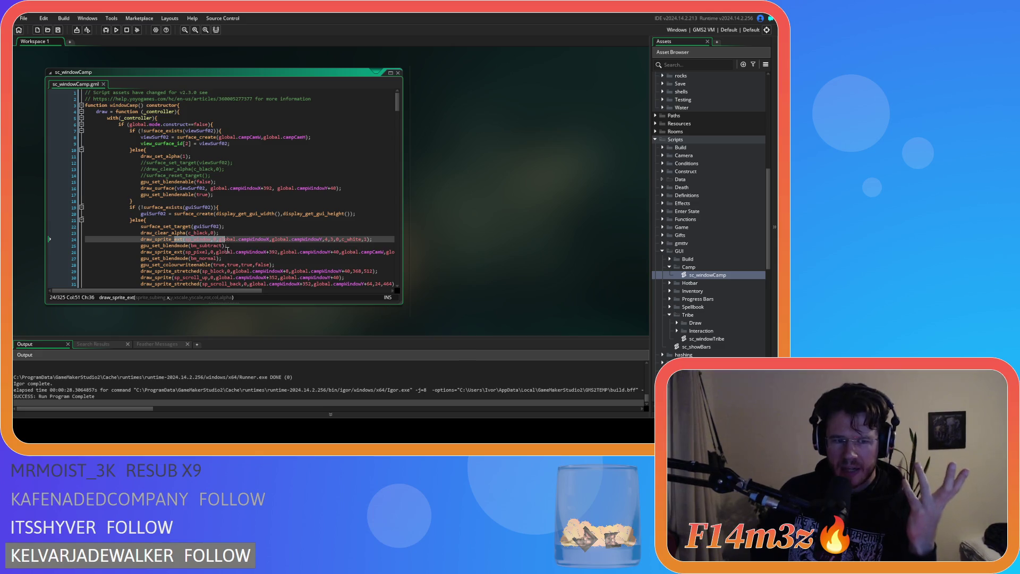
{"action": "left_click_drag", "start_coordinate": [182, 264], "coordinate": [307, 266]}
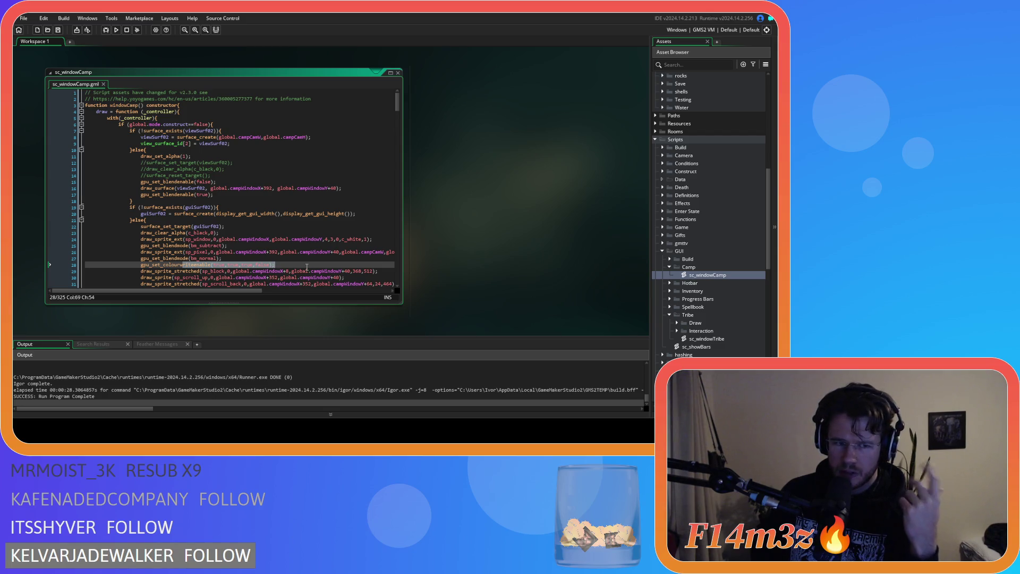
{"action": "scroll", "coordinate": [306, 267], "scroll_direction": "down", "scroll_amount": 3}
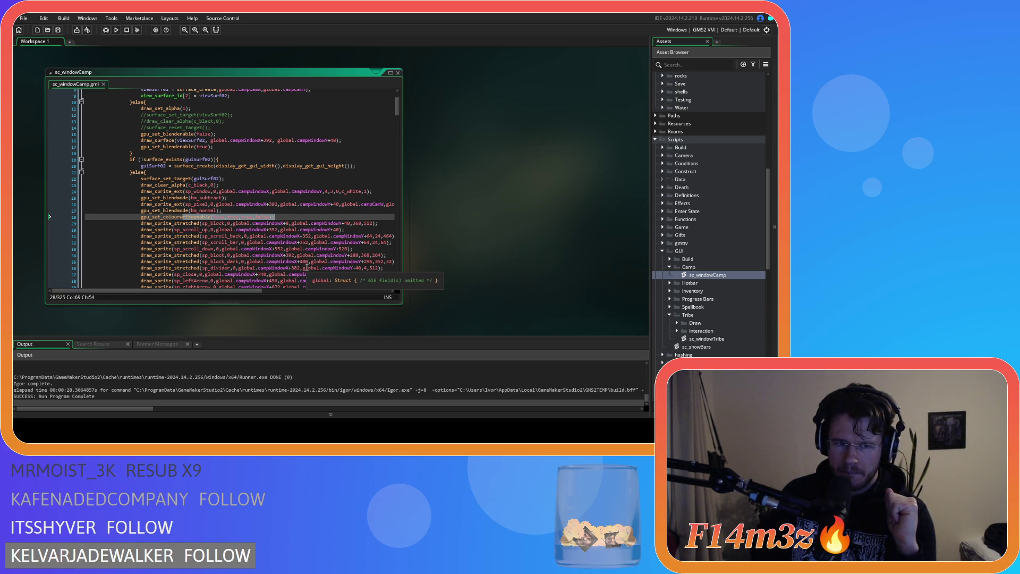
{"action": "left_click_drag", "start_coordinate": [386, 223], "coordinate": [140, 223]}
Comment out the sp_block draw_sprite_stretched line 29 and save.
{"action": "key", "text": "Delete"}
{"action": "key", "text": "ctrl+z"}
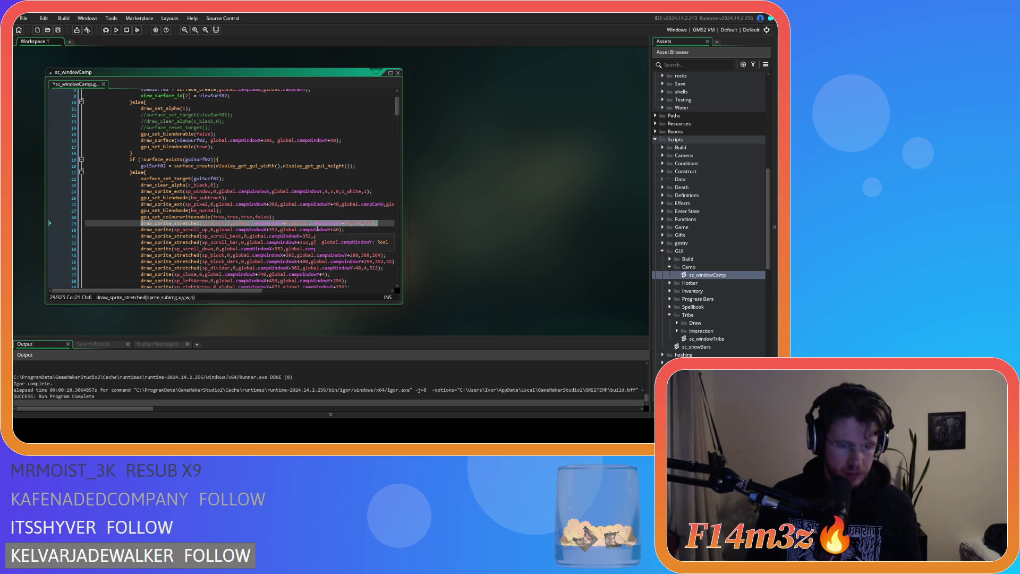
{"action": "key", "text": "ctrl+k"}
{"action": "left_click", "coordinate": [361, 224]}
{"action": "key", "text": "ctrl+s"}
Uncomment the gpu_set_colourwriteenable calls on lines 64 and 132.
{"action": "scroll", "coordinate": [359, 220], "scroll_direction": "down", "scroll_amount": 15}
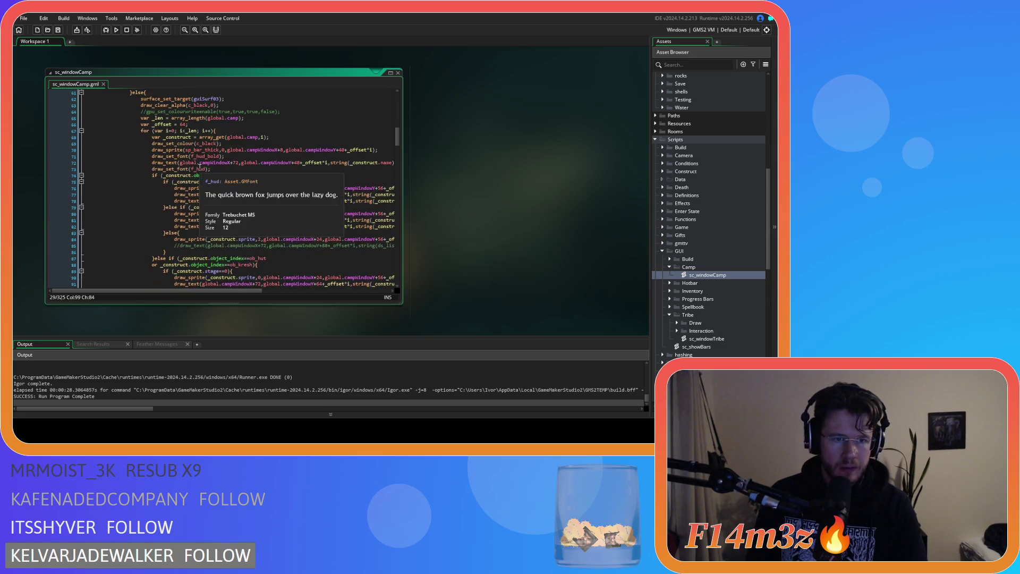
{"action": "scroll", "coordinate": [226, 127], "scroll_direction": "down", "scroll_amount": 1}
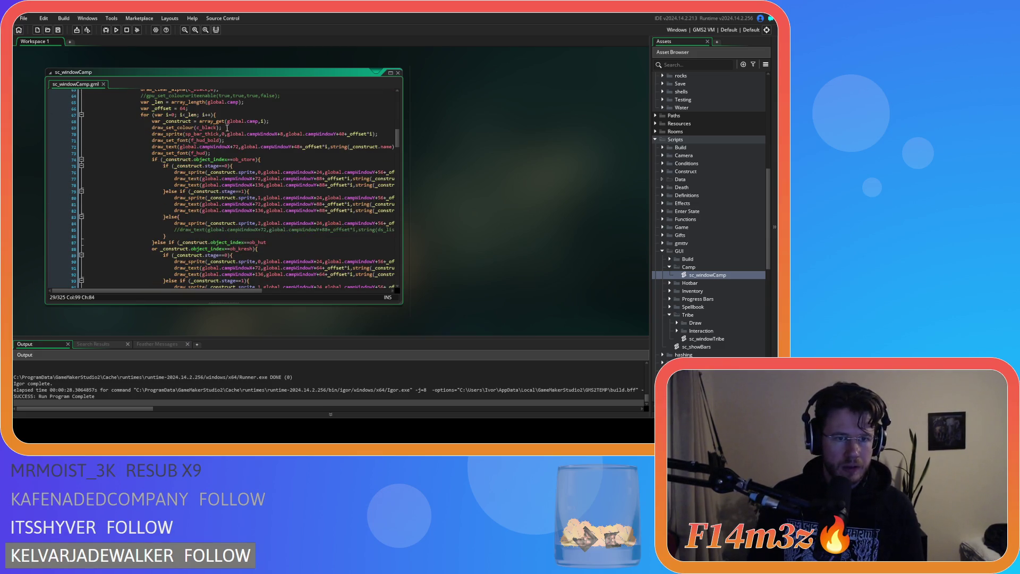
{"action": "scroll", "coordinate": [259, 114], "scroll_direction": "up", "scroll_amount": 3}
{"action": "left_click", "coordinate": [239, 153]}
{"action": "key", "text": "Down"}
{"action": "key", "text": "Down"}
{"action": "key", "text": "Down"}
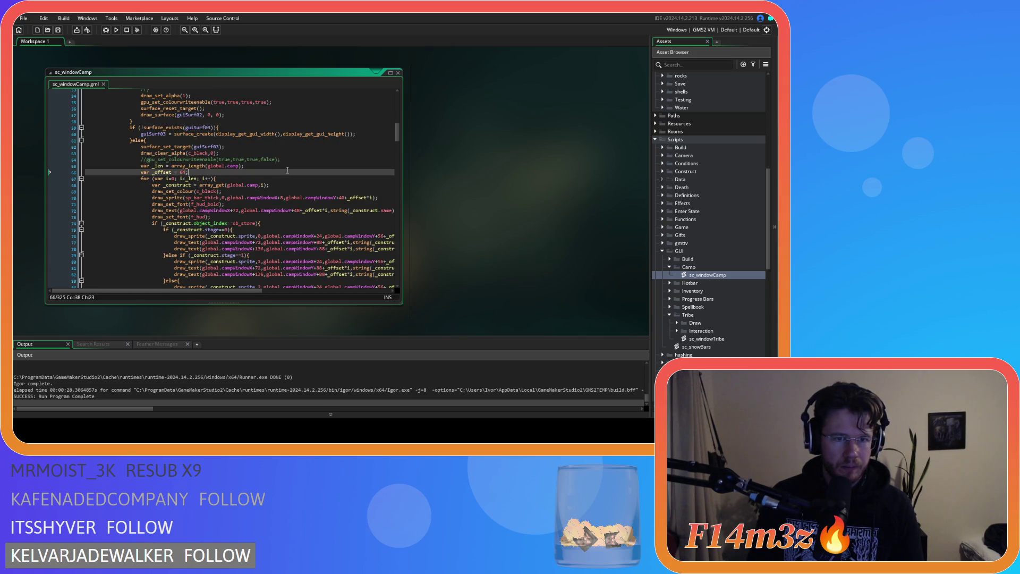
{"action": "left_click", "coordinate": [291, 184]}
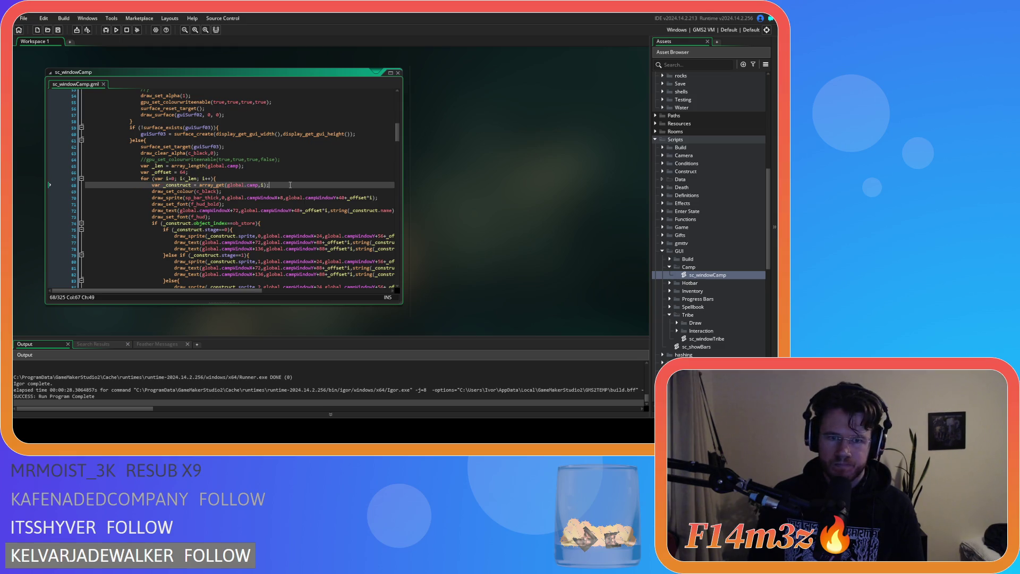
{"action": "scroll", "coordinate": [280, 190], "scroll_direction": "down", "scroll_amount": 20}
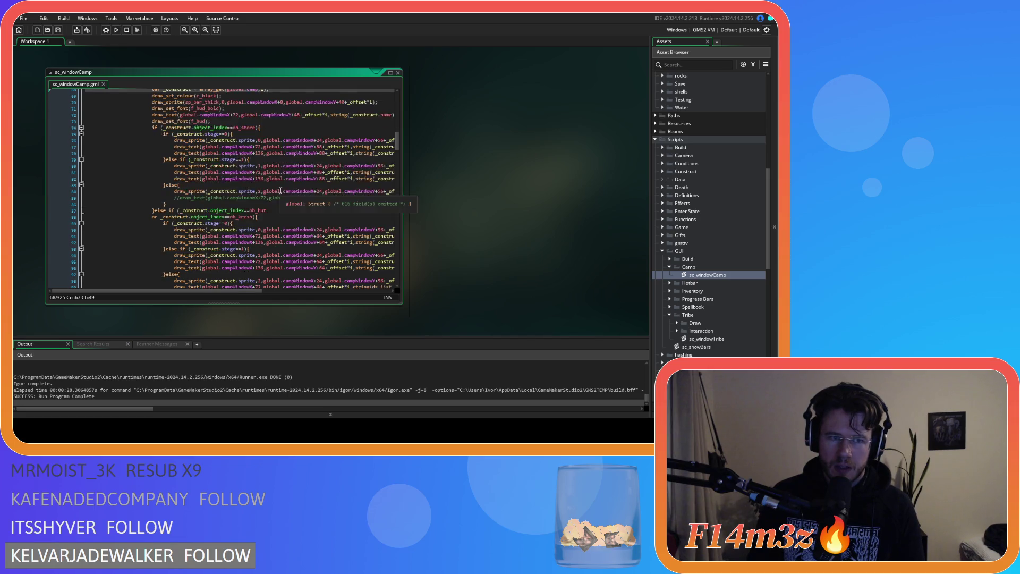
{"action": "scroll", "coordinate": [280, 191], "scroll_direction": "up", "scroll_amount": 20}
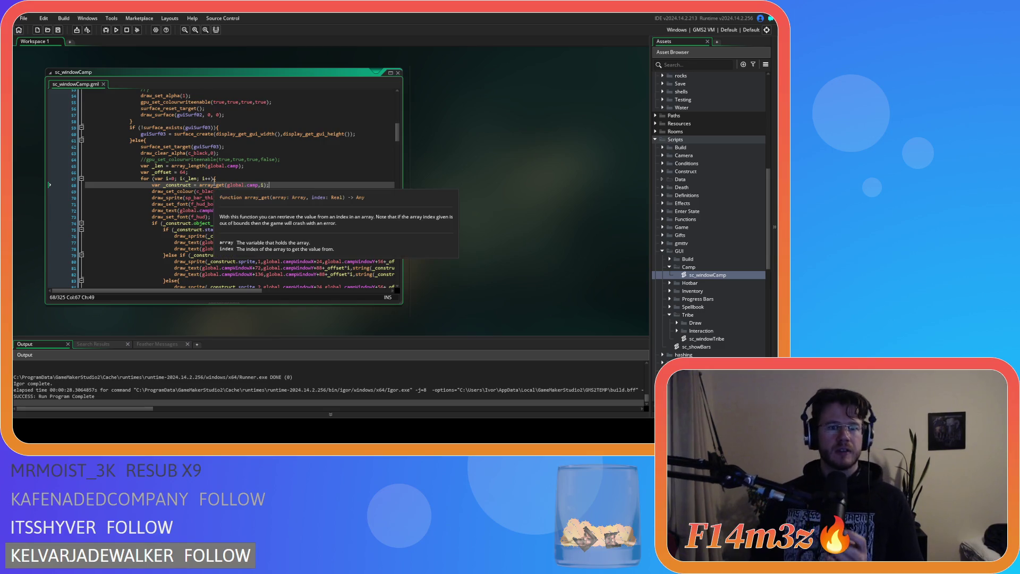
{"action": "left_click", "coordinate": [289, 161]}
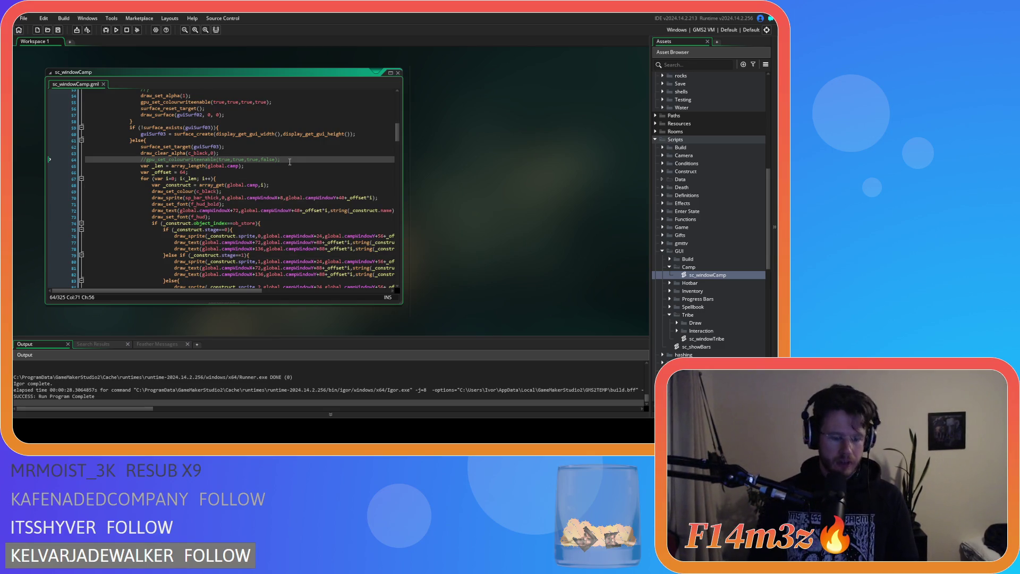
{"action": "key", "text": "ctrl+shift+k"}
{"action": "scroll", "coordinate": [287, 186], "scroll_direction": "down", "scroll_amount": 20}
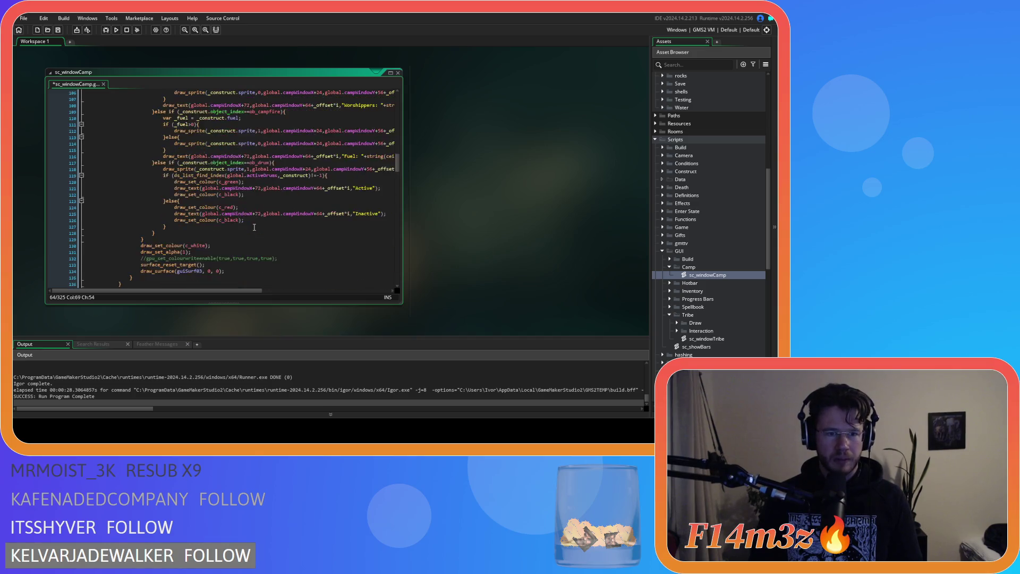
{"action": "left_click", "coordinate": [280, 211]}
{"action": "key", "text": "ctrl+shift+k"}
Paste the sp_block draw_sprite_stretched line right after draw_clear_alpha and save.
{"action": "scroll", "coordinate": [255, 186], "scroll_direction": "up", "scroll_amount": 20}
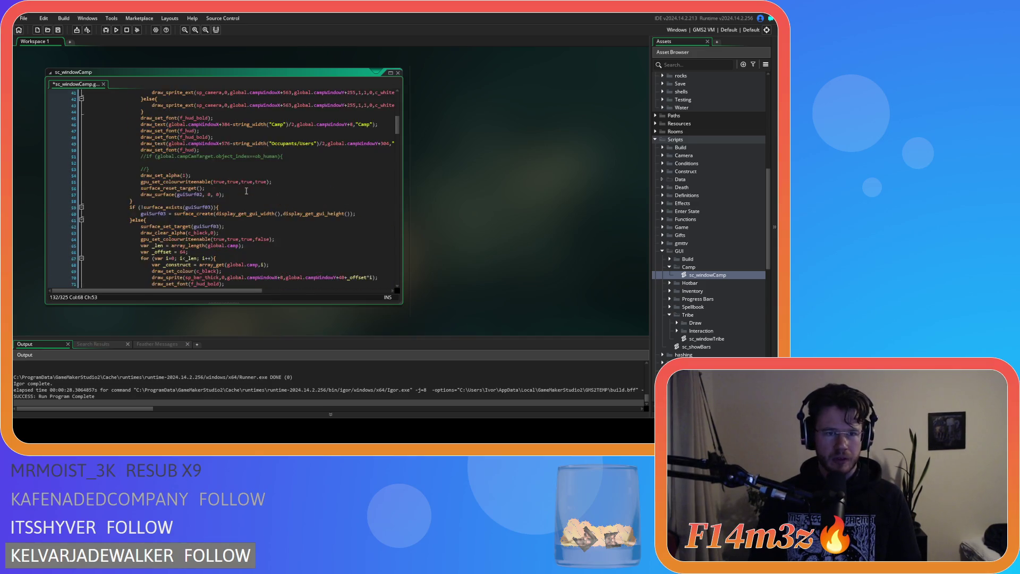
{"action": "left_click", "coordinate": [237, 169]}
{"action": "key", "text": "Return"}
{"action": "key", "text": "ctrl+v"}
{"action": "key", "text": "ctrl+s"}
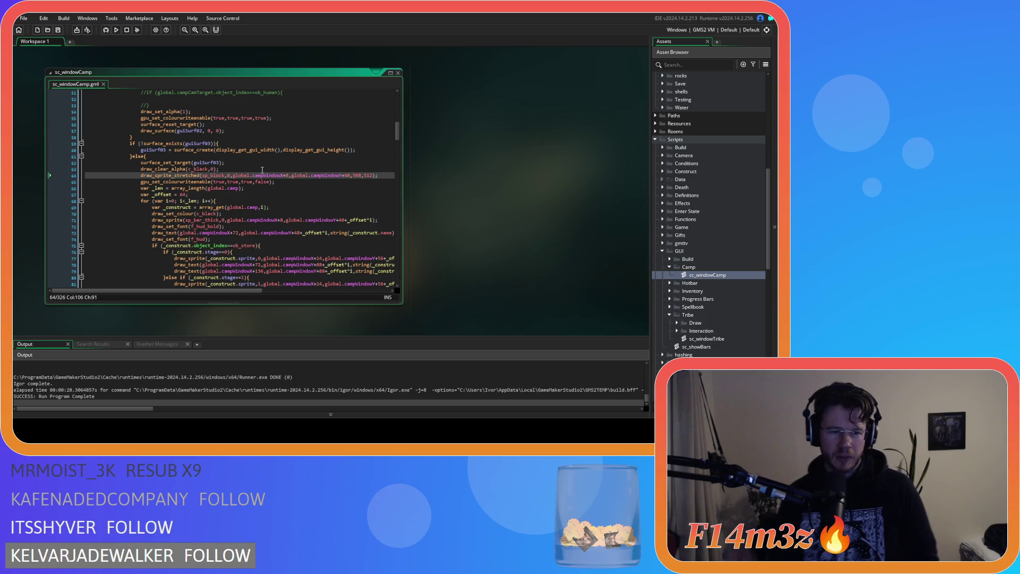
Build and run the game, view the Camp panel's building list, then quit with Escape and Y.
{"action": "key", "text": "F5"}
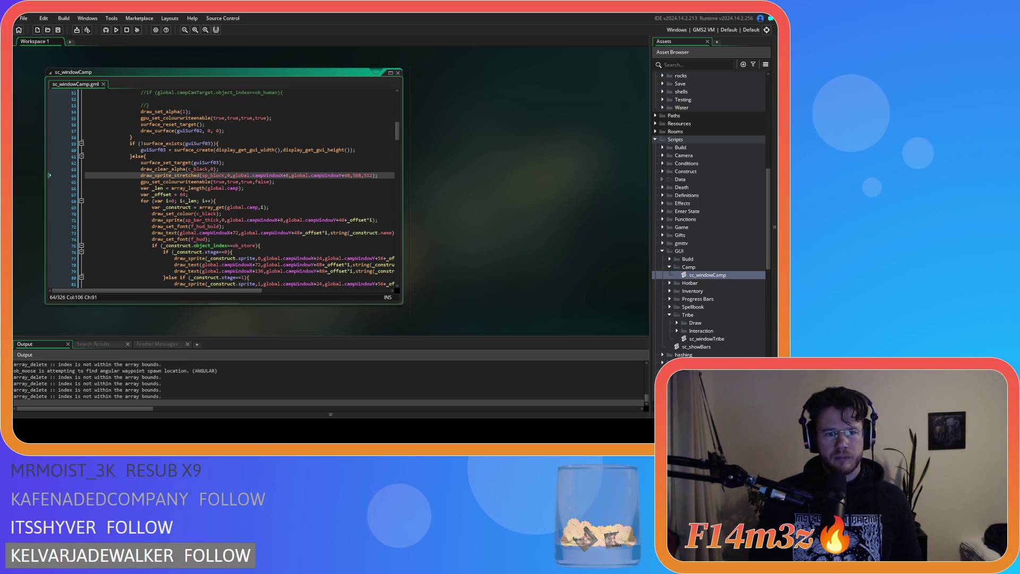
{"action": "key", "text": "alt+Tab"}
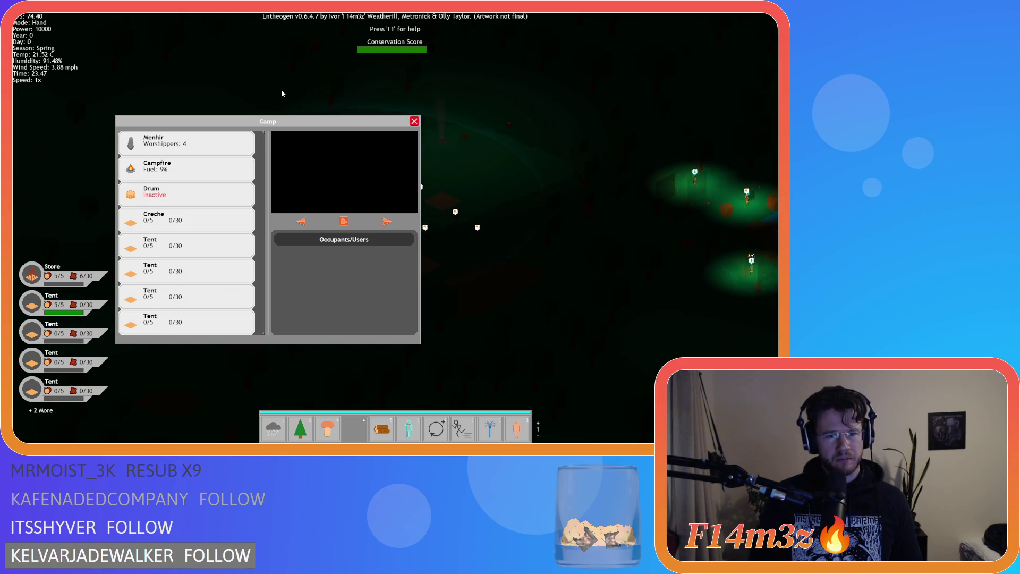
{"action": "key", "text": "Escape"}
{"action": "key", "text": "Escape"}
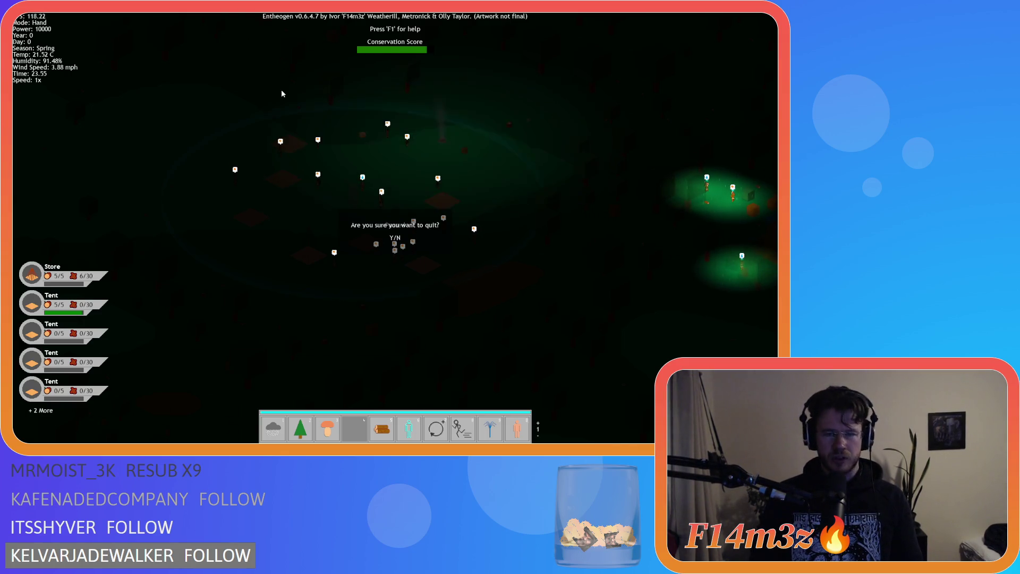
{"action": "key", "text": "y"}
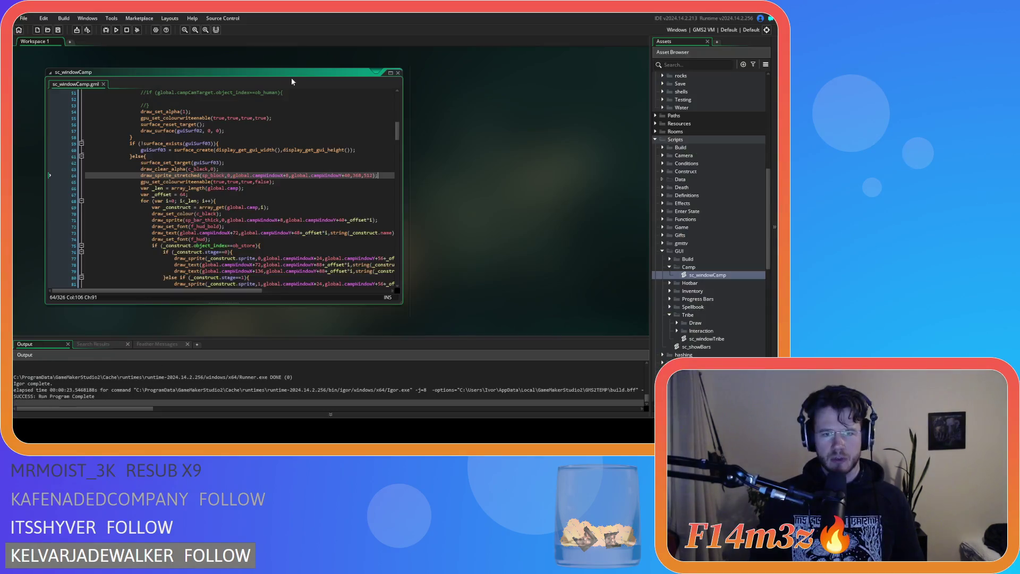
Change the sp_block stretch width on line 64 from 168 to 344 and run a test build.
{"action": "double_click", "coordinate": [356, 175]}
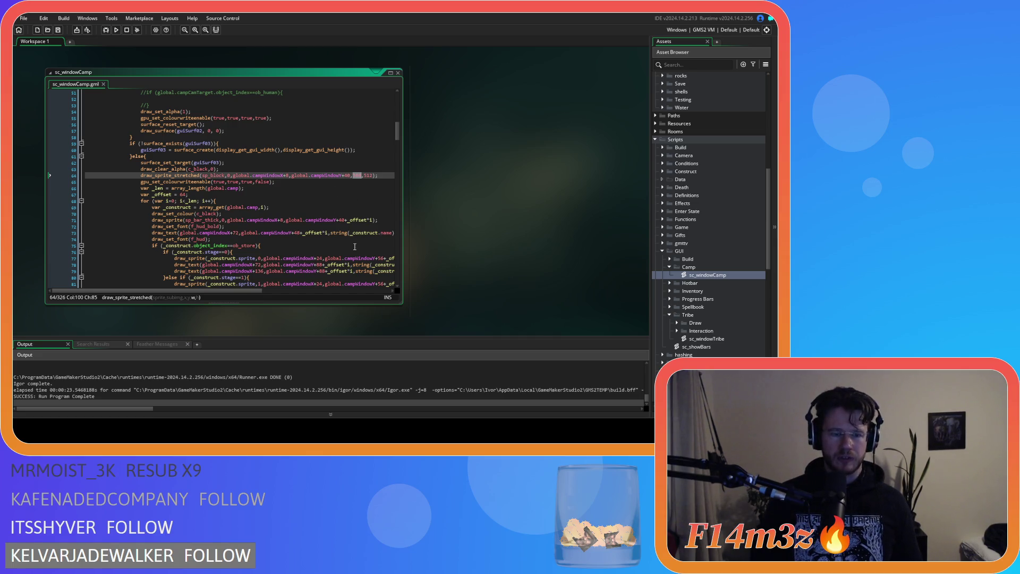
{"action": "type", "text": "344"}
{"action": "key", "text": "F5"}
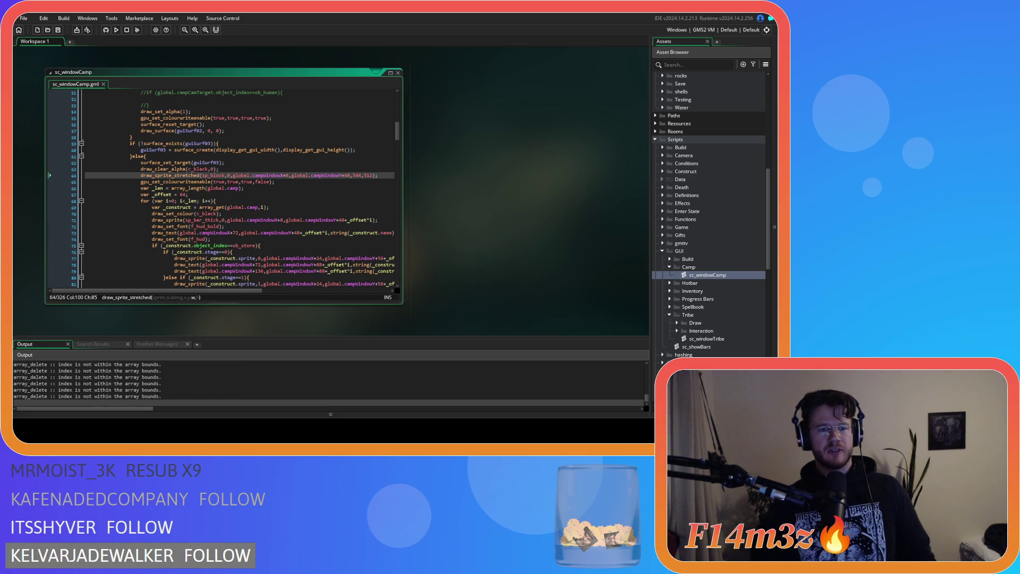
{"action": "key", "text": "alt+Tab"}
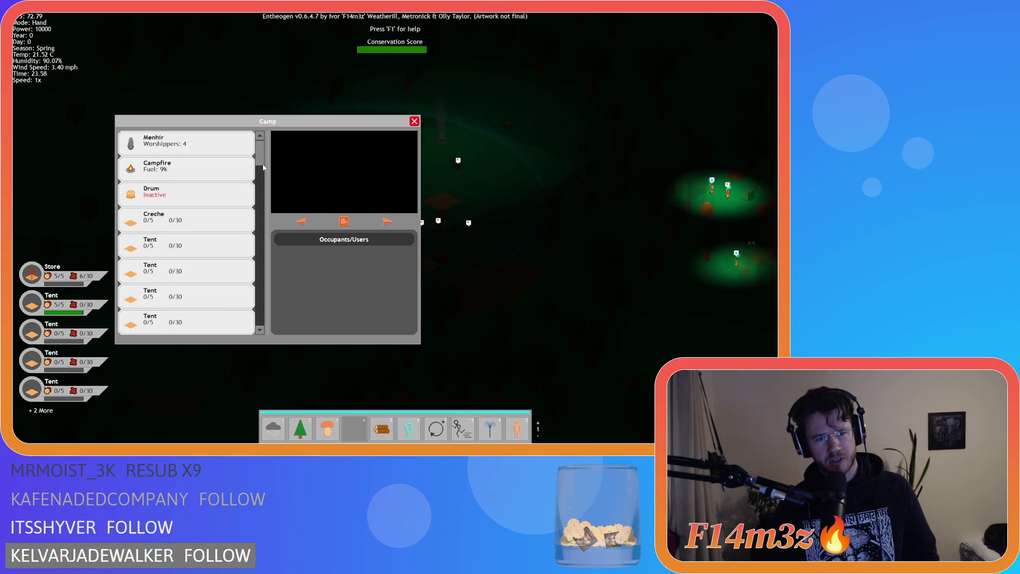
Move the game camera, close the Camp panel, confirm quitting and exit the game.
{"action": "key", "text": "w"}
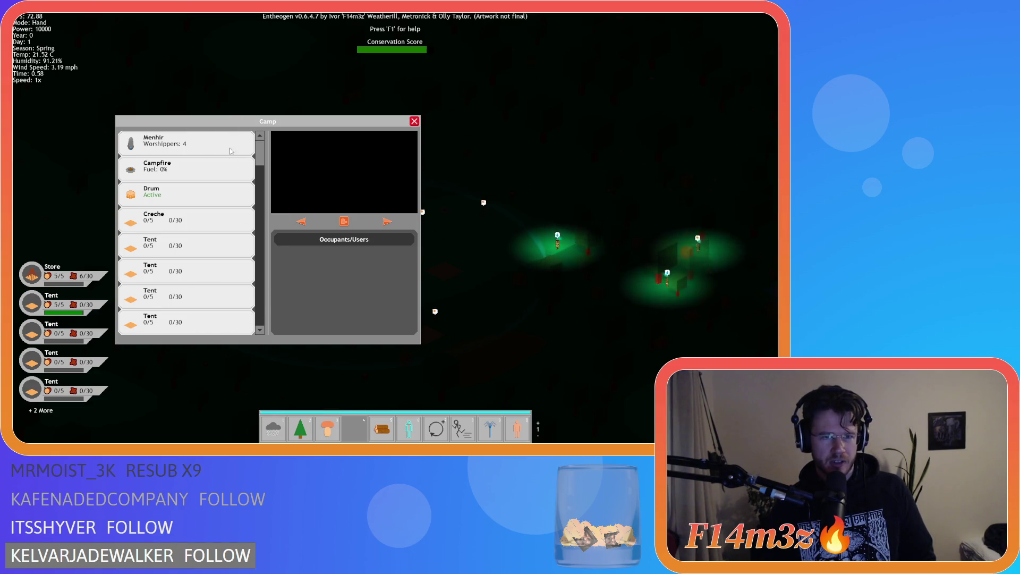
{"action": "key", "text": "Escape"}
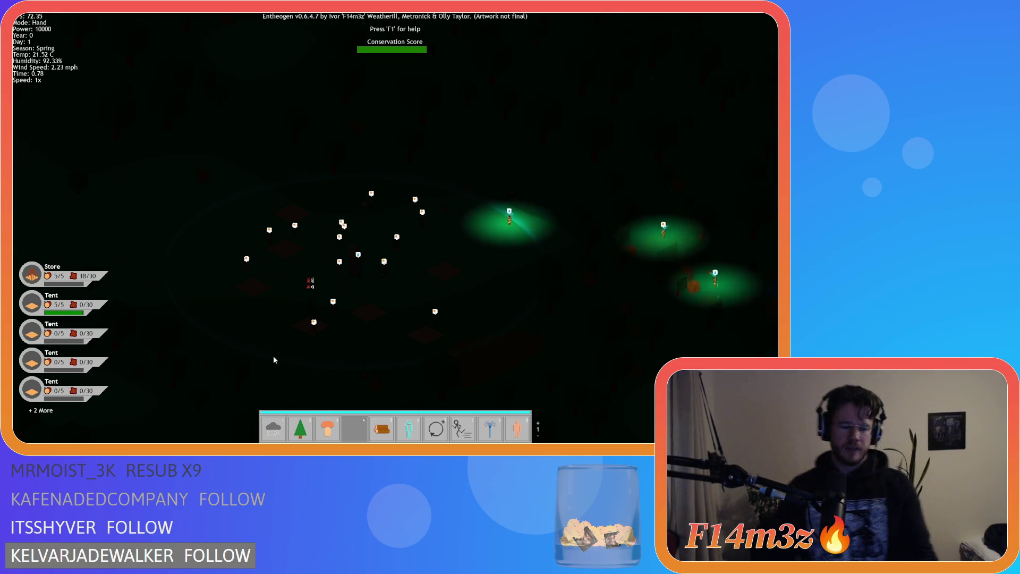
{"action": "key", "text": "Escape"}
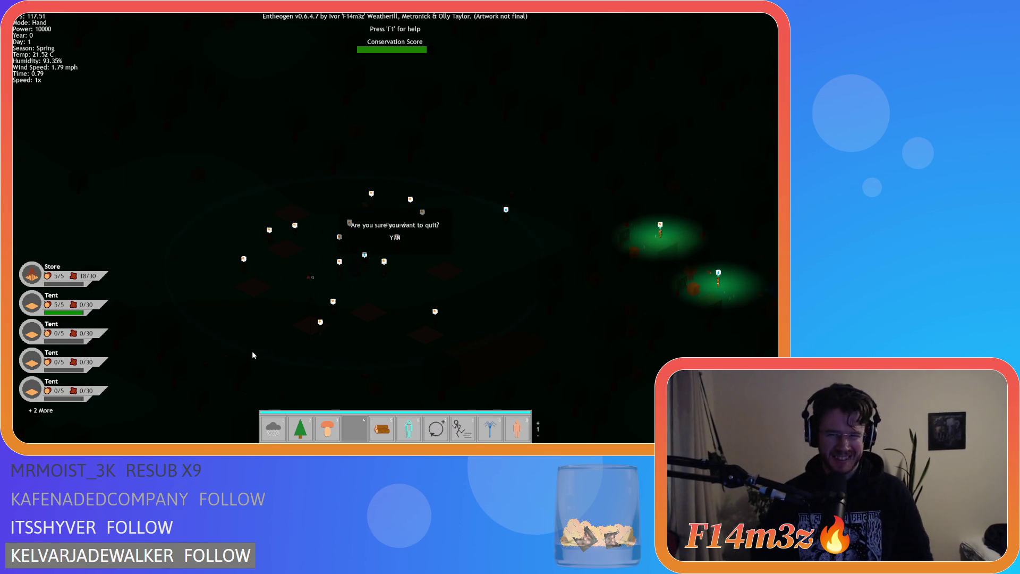
{"action": "key", "text": "y"}
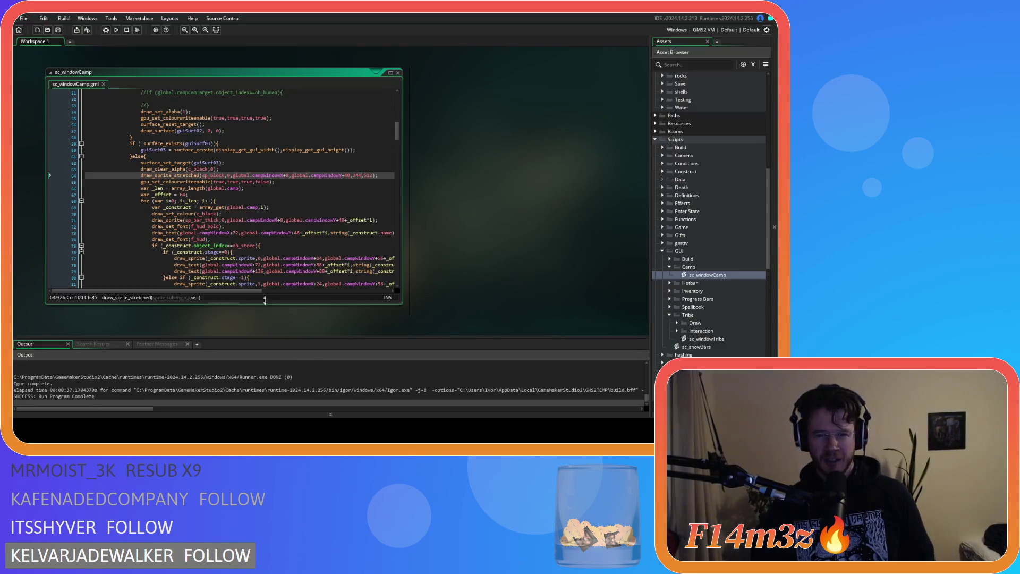
{"action": "key", "text": "alt+F4"}
{"action": "left_click_drag", "start_coordinate": [276, 195], "coordinate": [319, 183]}
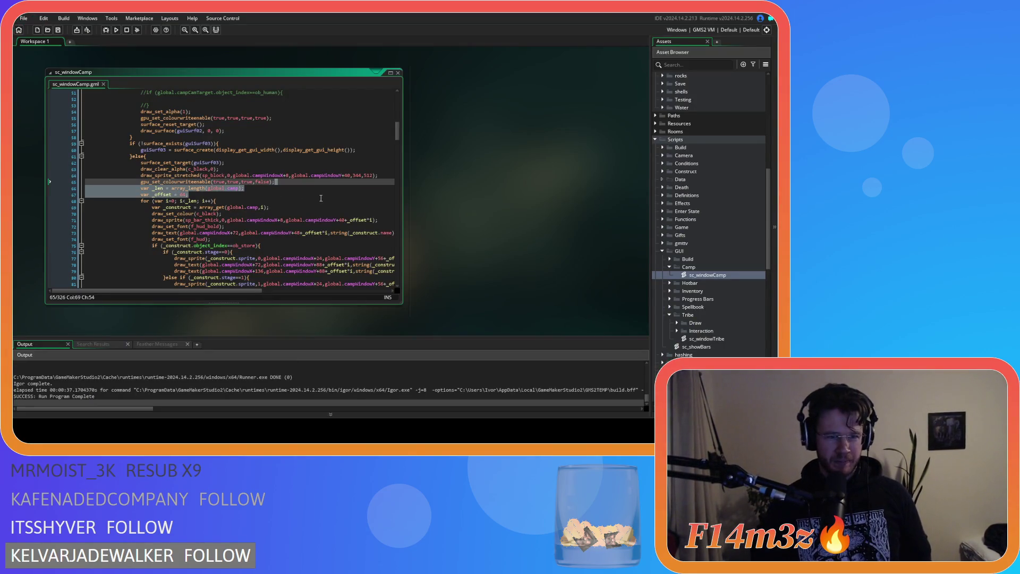
{"action": "scroll", "coordinate": [322, 198], "scroll_direction": "down", "scroll_amount": 15}
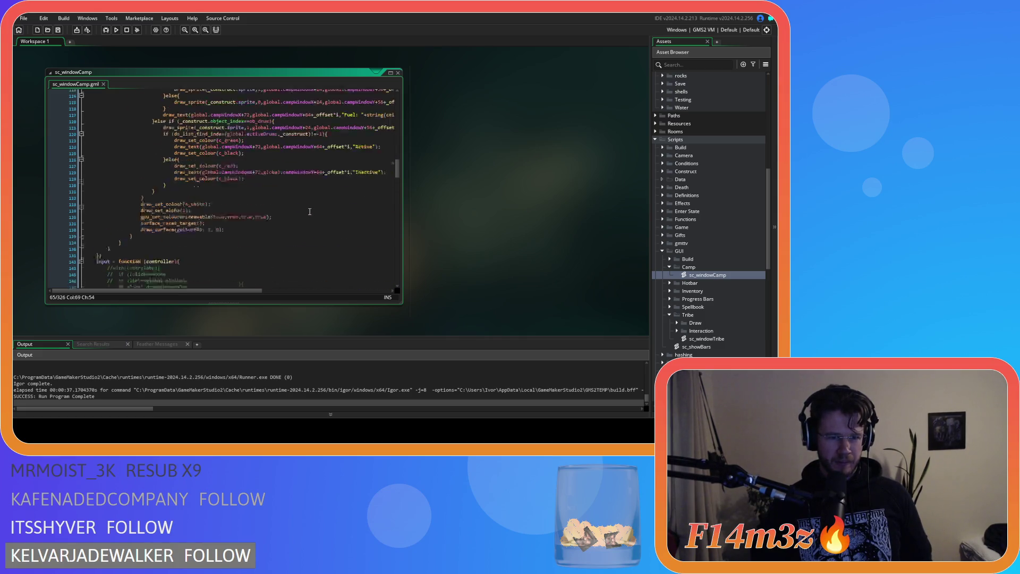
{"action": "scroll", "coordinate": [310, 211], "scroll_direction": "up", "scroll_amount": 16}
{"action": "left_click", "coordinate": [289, 205]}
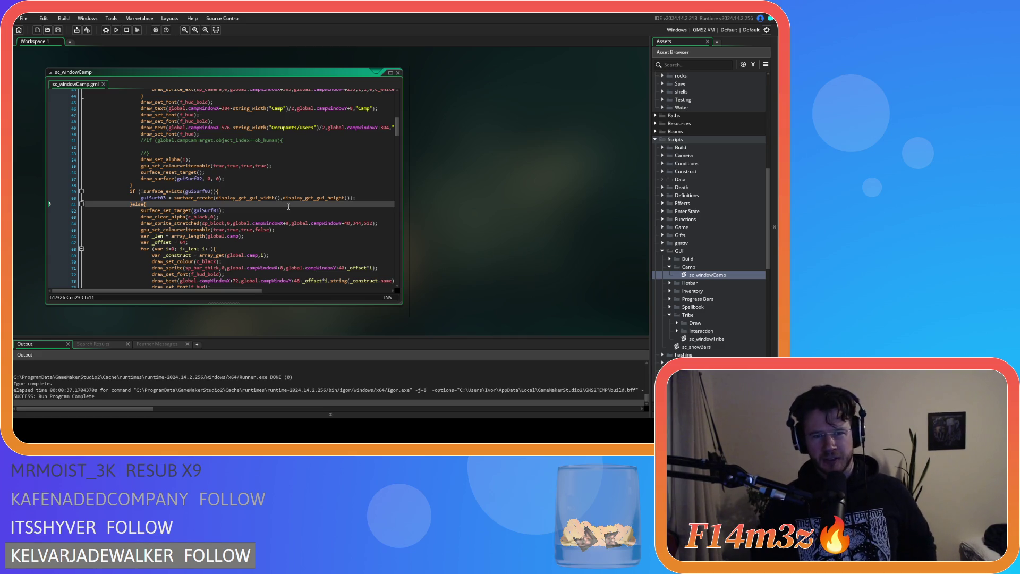
{"action": "left_click", "coordinate": [263, 224]}
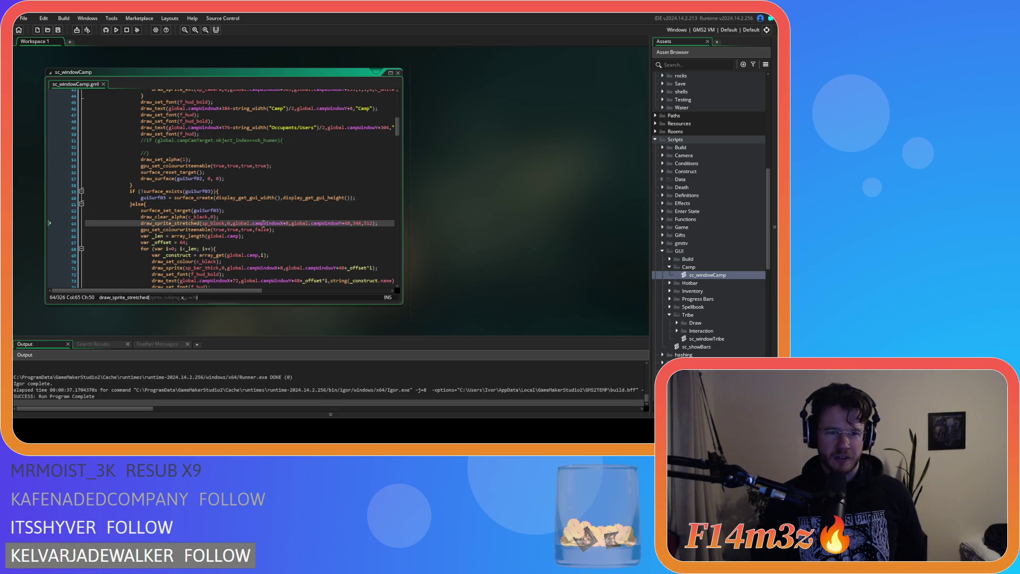
{"action": "left_click", "coordinate": [266, 217]}
{"action": "scroll", "coordinate": [266, 217], "scroll_direction": "down", "scroll_amount": 4}
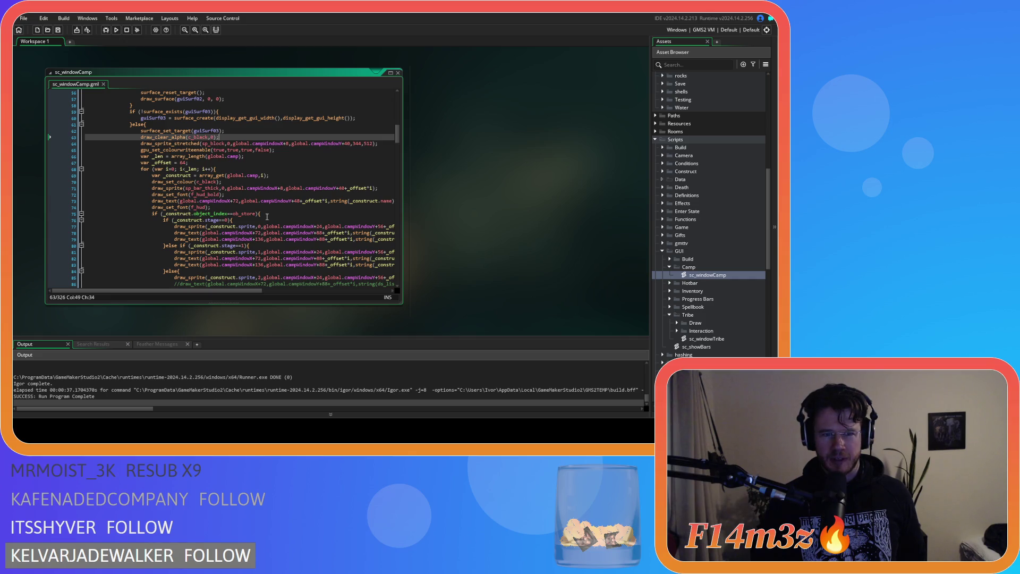
{"action": "left_click", "coordinate": [206, 162]}
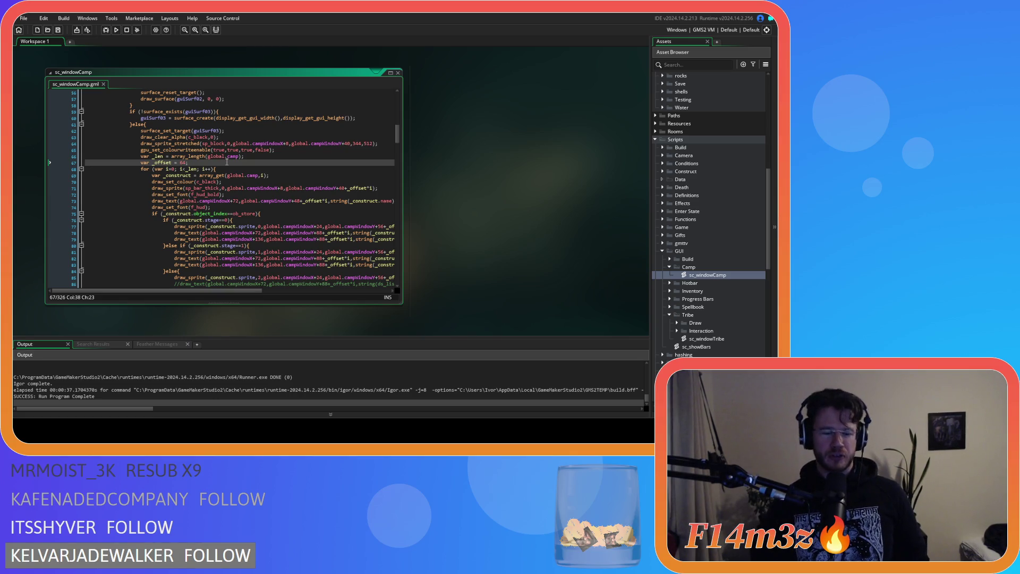
Add var _scroll = 0; on a new line after _offset = 64 and save.
{"action": "key", "text": "Return"}
{"action": "type", "text": "c"}
{"action": "key", "text": "BackSpace"}
{"action": "type", "text": "var _position = 0;"}
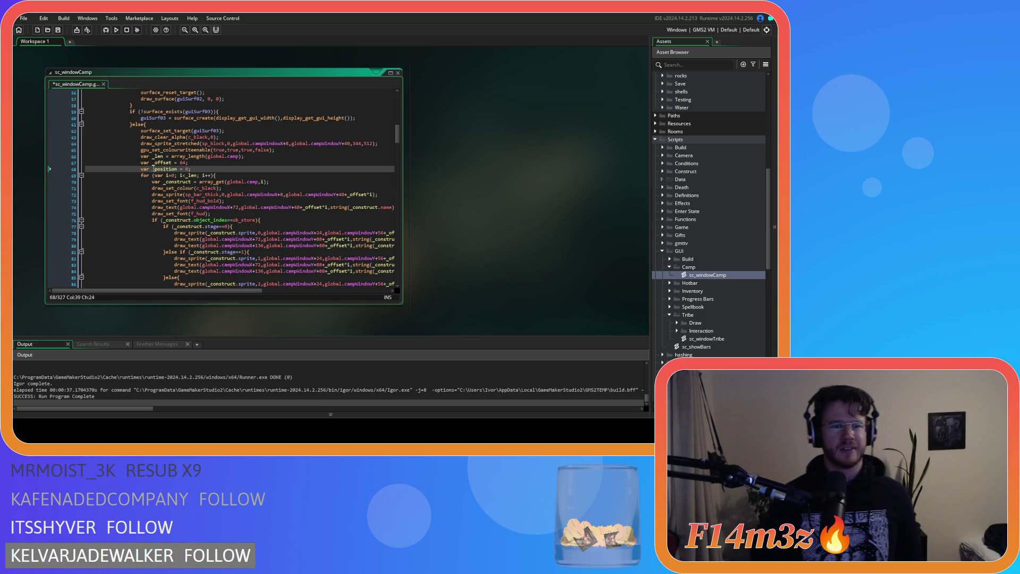
{"action": "left_click_drag", "start_coordinate": [153, 169], "coordinate": [177, 173]}
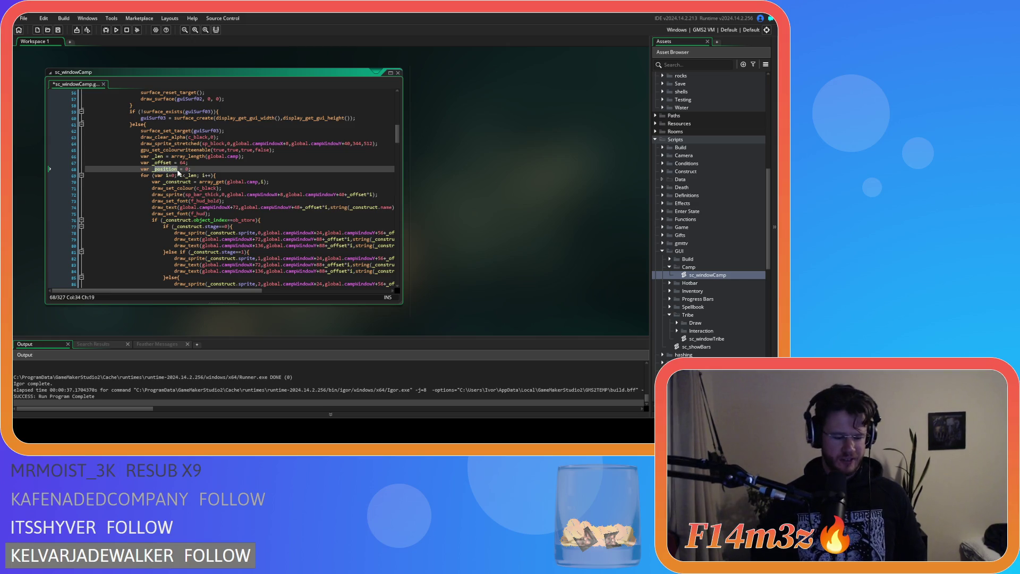
{"action": "type", "text": "scroll"}
{"action": "left_click", "coordinate": [190, 169]}
{"action": "key", "text": "ctrl+s"}
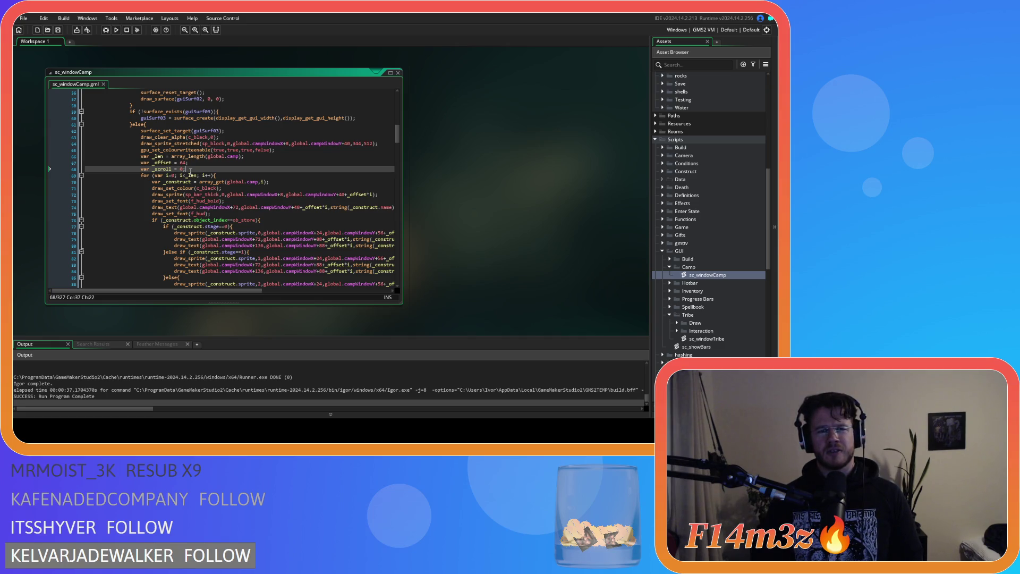
{"action": "left_click", "coordinate": [158, 169]}
{"action": "double_click", "coordinate": [159, 169]}
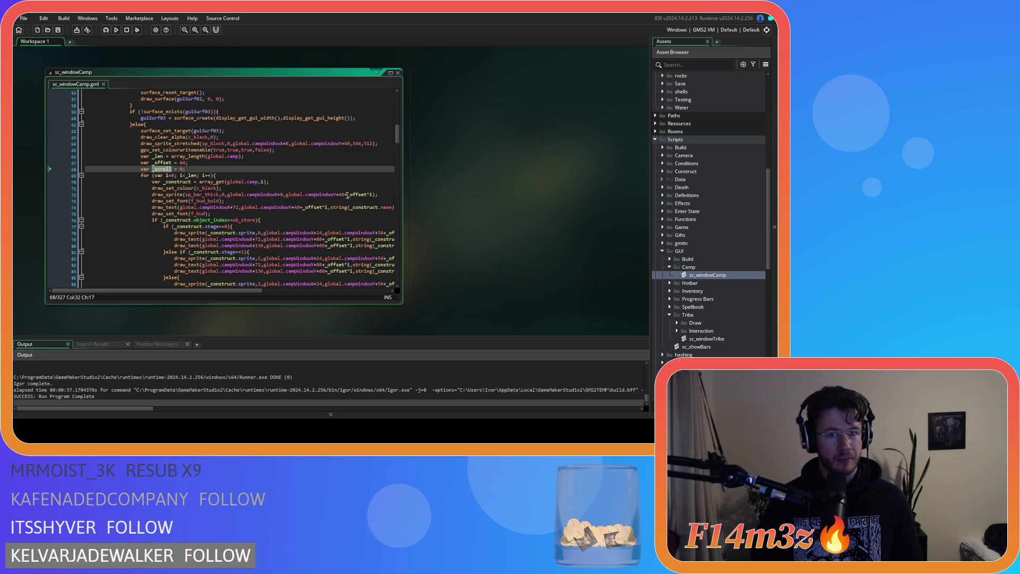
Append -_scroll to line 72's y position and search for every campWindowY occurrence.
{"action": "left_click", "coordinate": [345, 194]}
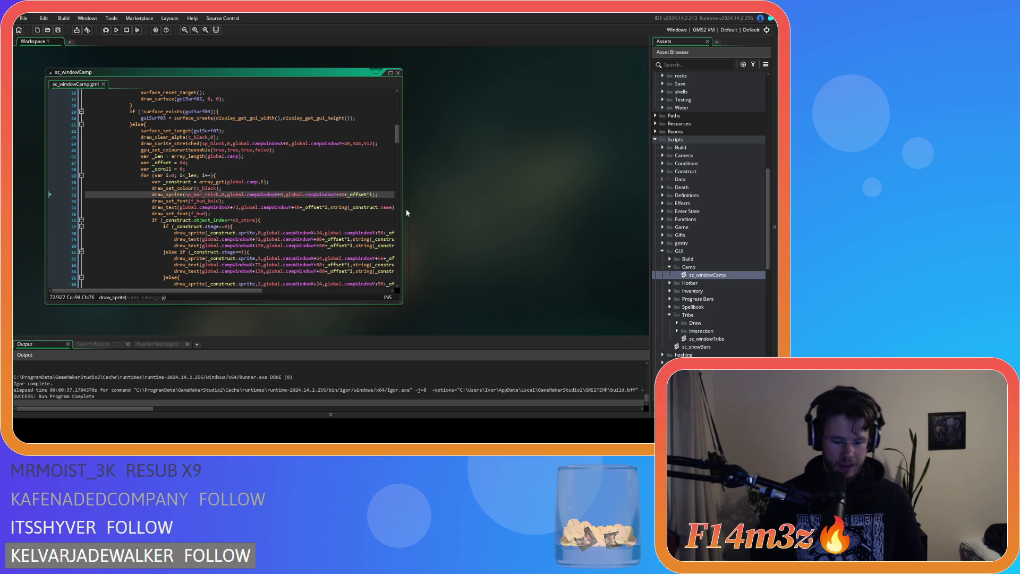
{"action": "type", "text": "-_scroll"}
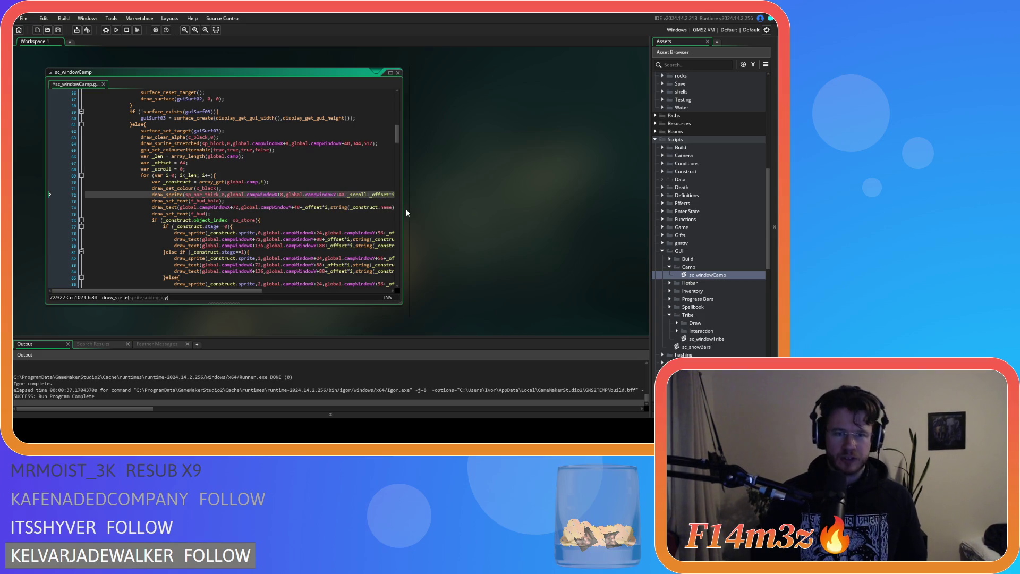
{"action": "key", "text": "ctrl+shift+Left"}
{"action": "key", "text": "ctrl+shift+Left"}
{"action": "key", "text": "ctrl+c"}
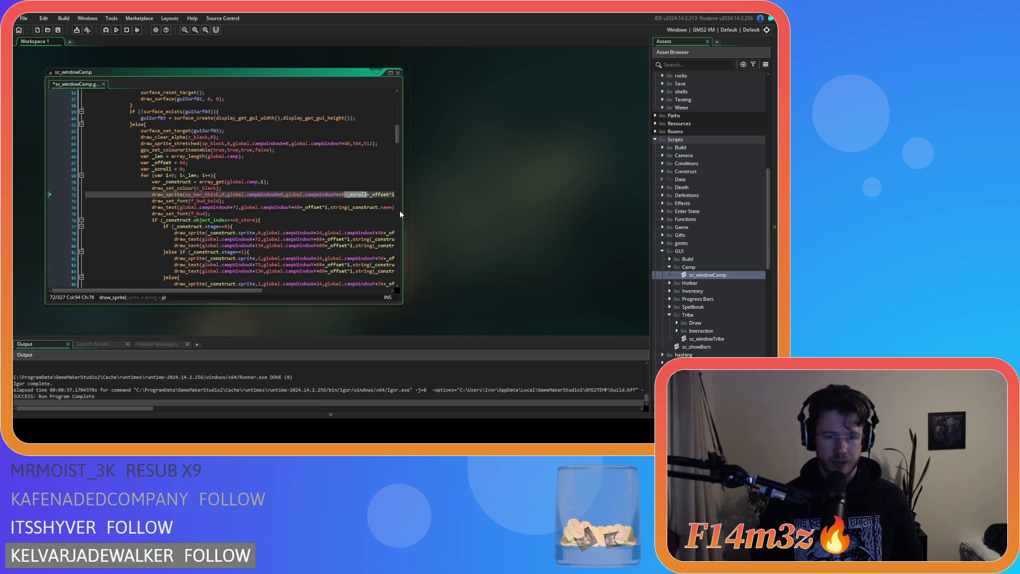
{"action": "double_click", "coordinate": [320, 194]}
{"action": "key", "text": "ctrl+f"}
Paste -_scroll after the campWindowY offsets on lines 74, 78, 79 and 80.
{"action": "left_click", "coordinate": [295, 208]}
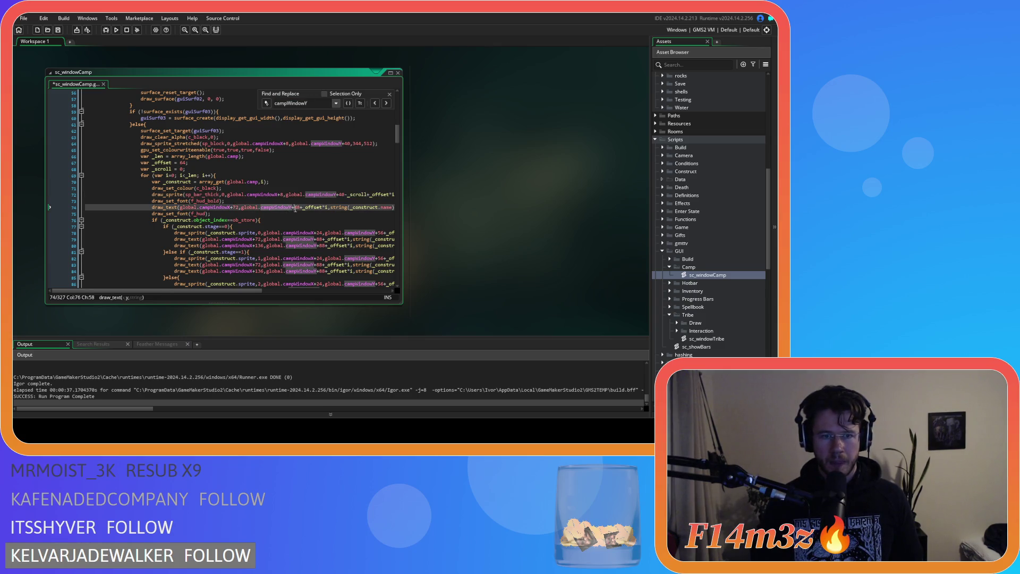
{"action": "key", "text": "ctrl+v"}
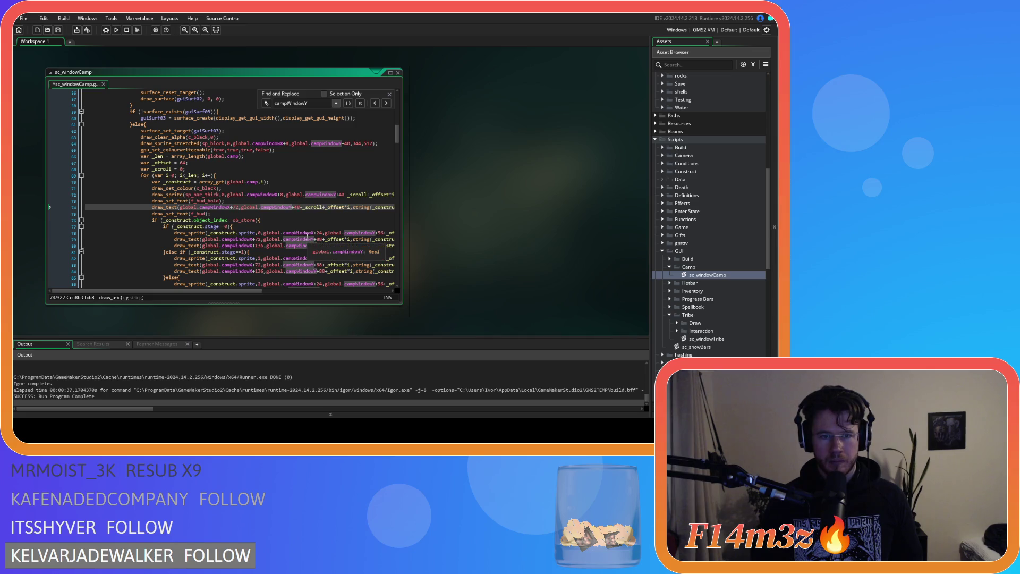
{"action": "left_click_drag", "start_coordinate": [239, 291], "coordinate": [297, 271]}
{"action": "scroll", "coordinate": [297, 255], "scroll_direction": "down", "scroll_amount": 2}
{"action": "left_click", "coordinate": [301, 202]}
{"action": "key", "text": "ctrl+v"}
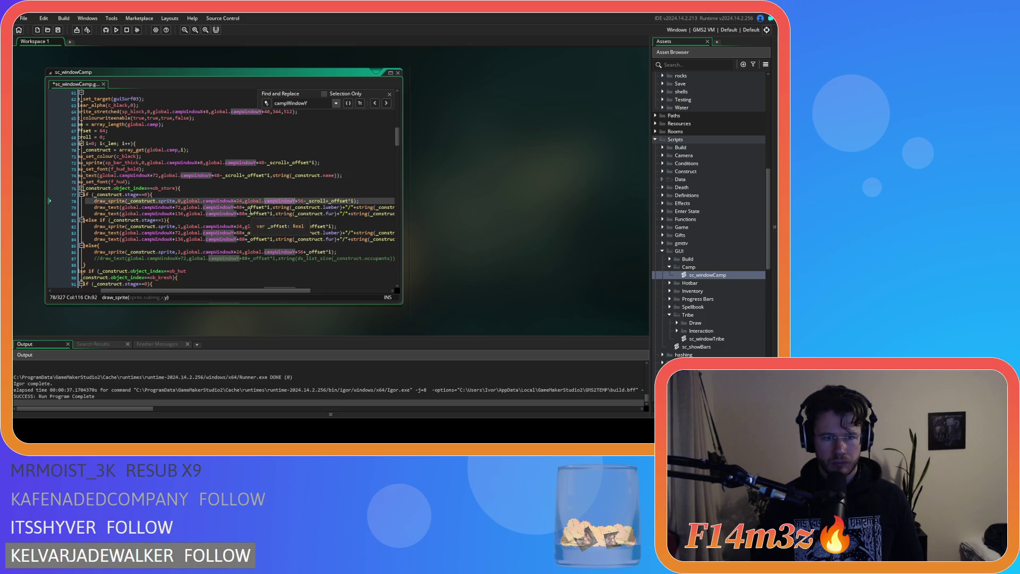
{"action": "left_click", "coordinate": [243, 207]}
{"action": "key", "text": "ctrl+v"}
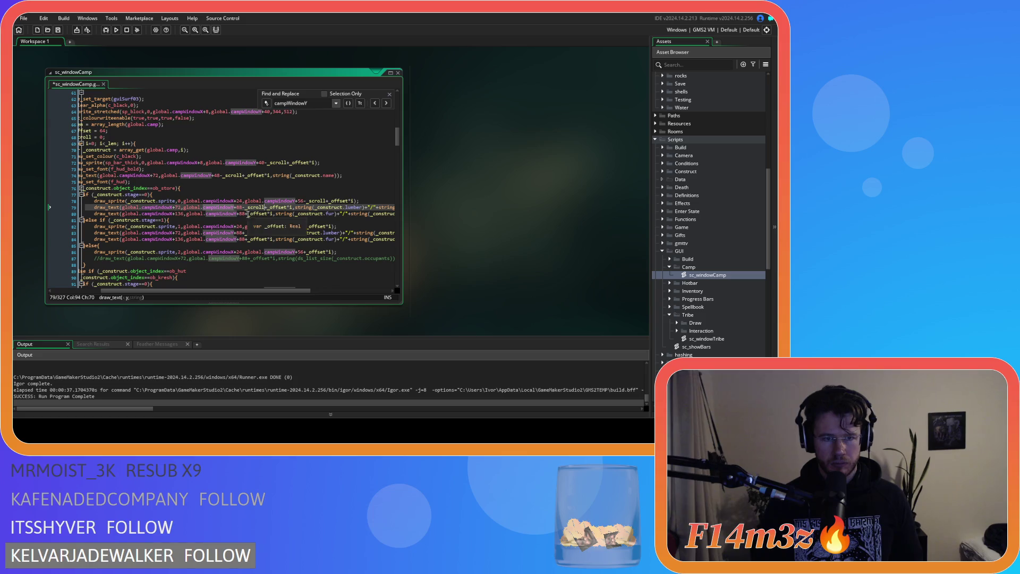
{"action": "left_click", "coordinate": [248, 214]}
{"action": "key", "text": "ctrl+v"}
Paste -_scroll after the offsets on lines 82, 83, 84 and 86, fixing a misplaced paste.
{"action": "left_click", "coordinate": [304, 226]}
{"action": "key", "text": "ctrl+v"}
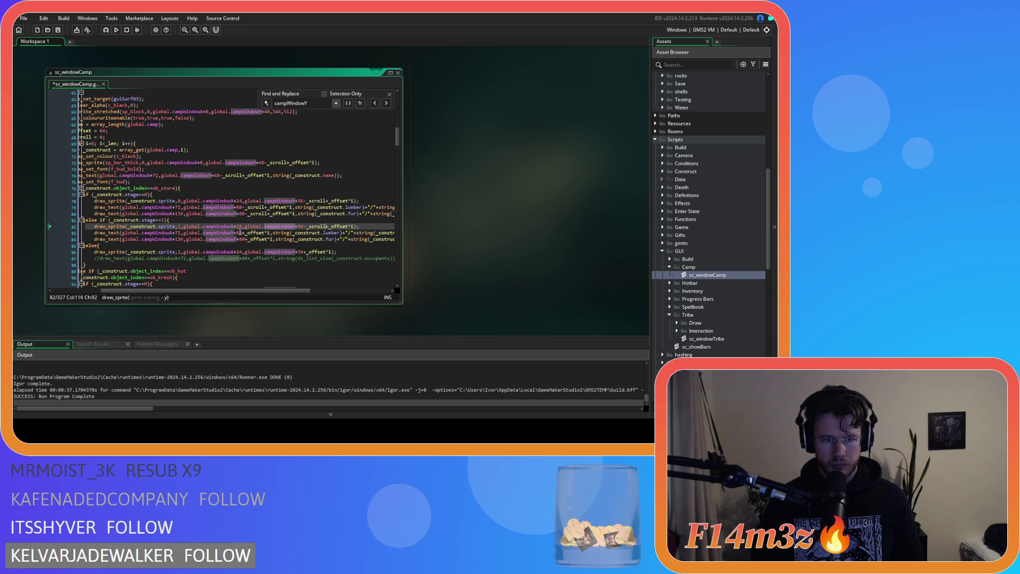
{"action": "left_click", "coordinate": [240, 233]}
{"action": "key", "text": "ctrl+v"}
{"action": "left_click", "coordinate": [240, 240]}
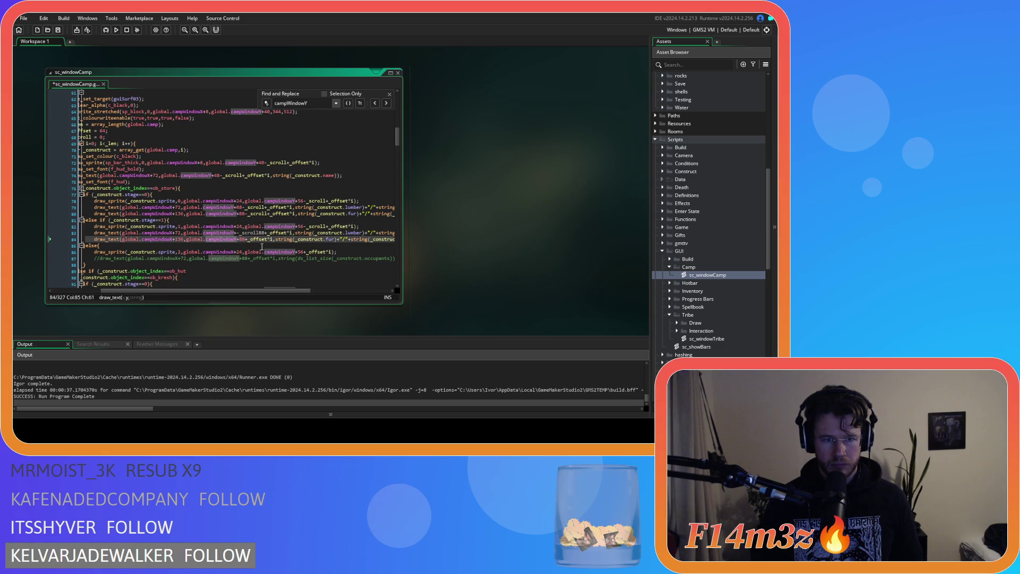
{"action": "key", "text": "ctrl+z"}
{"action": "key", "text": "ctrl+v"}
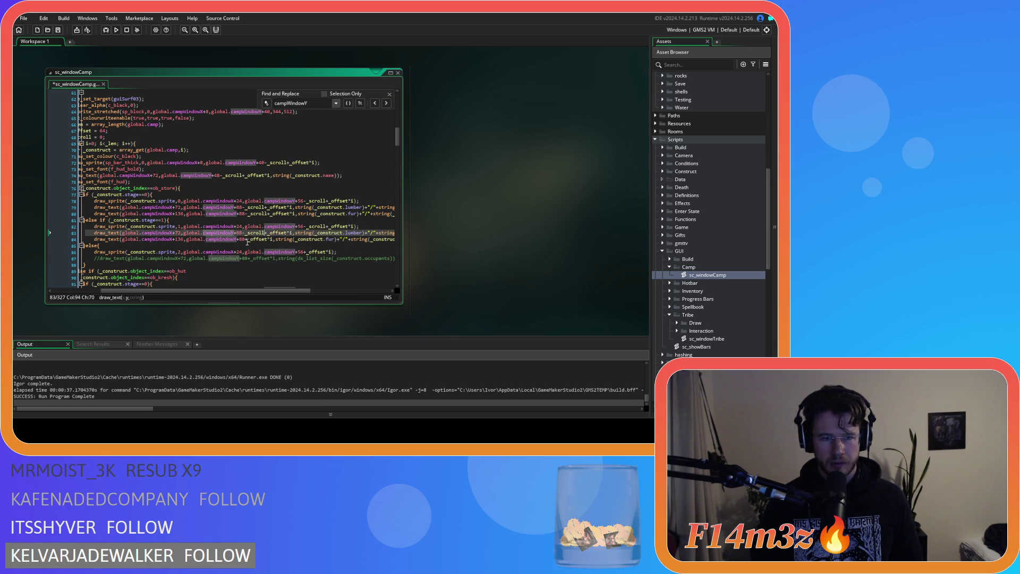
{"action": "left_click", "coordinate": [244, 239]}
{"action": "key", "text": "ctrl+v"}
{"action": "scroll", "coordinate": [310, 211], "scroll_direction": "down", "scroll_amount": 3}
{"action": "left_click", "coordinate": [305, 204]}
{"action": "key", "text": "ctrl+v"}
{"action": "scroll", "coordinate": [305, 228], "scroll_direction": "down", "scroll_amount": 3}
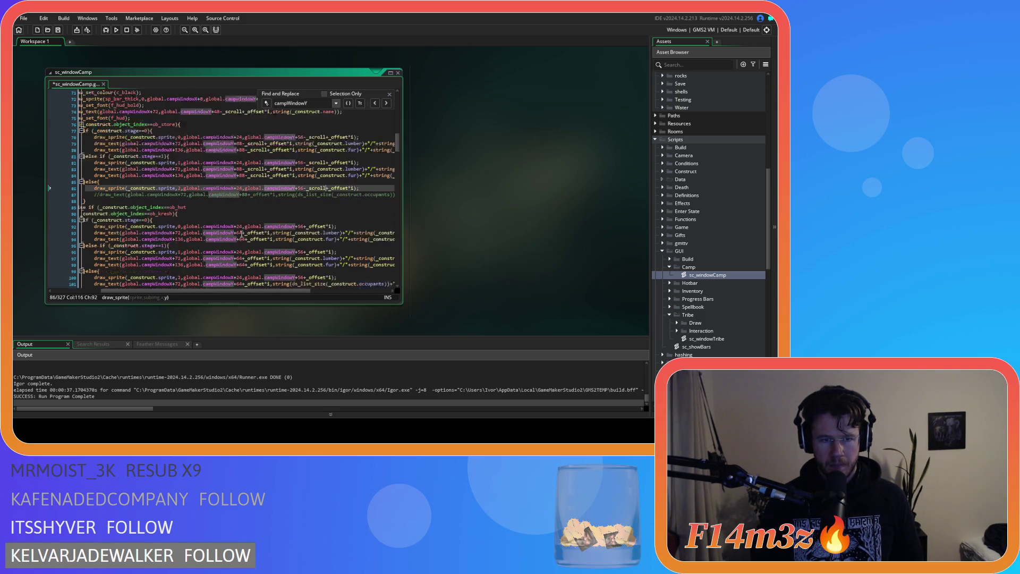
Subtract _scroll from the y offsets on lines 92, 93, 94, 96, 97, 98, 100 and 101.
{"action": "scroll", "coordinate": [298, 191], "scroll_direction": "down", "scroll_amount": 1}
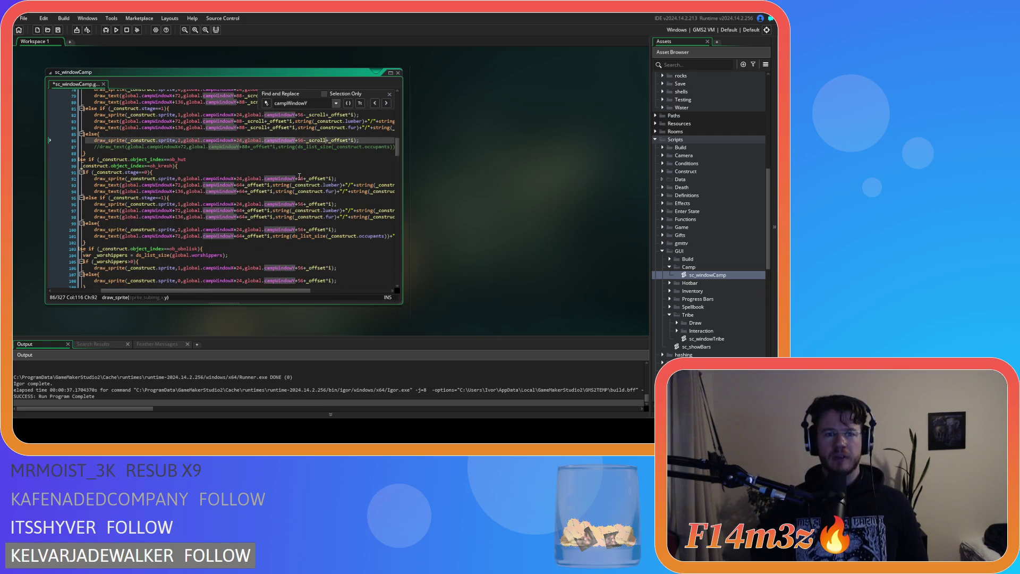
{"action": "key", "text": "ctrl+v"}
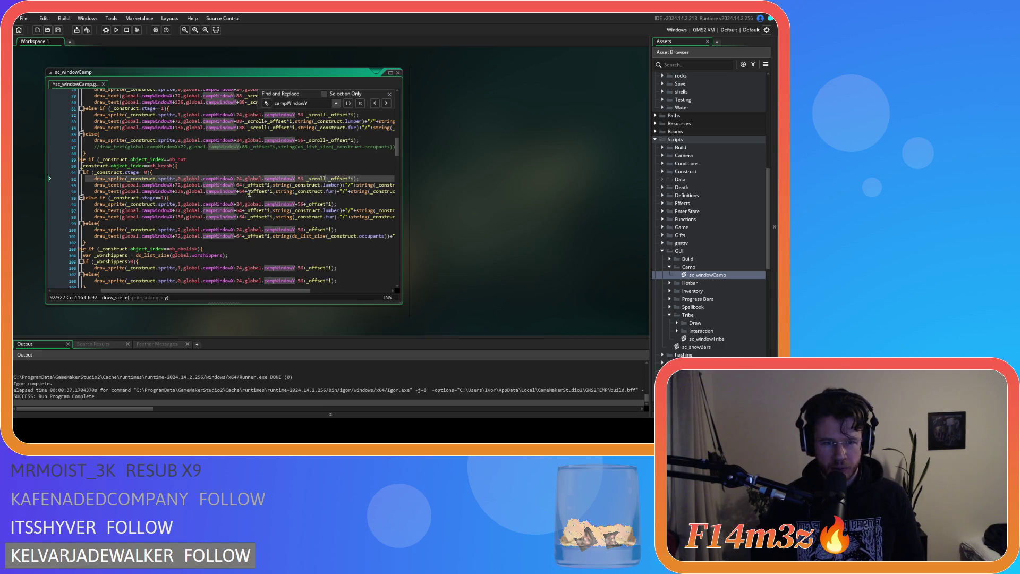
{"action": "left_click", "coordinate": [242, 185]}
{"action": "key", "text": "ctrl+v"}
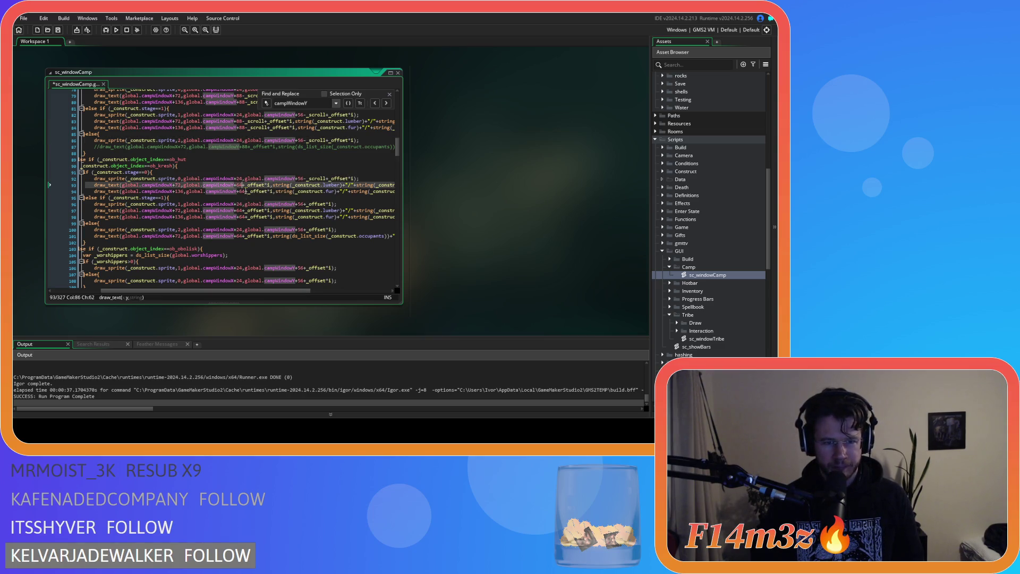
{"action": "left_click", "coordinate": [245, 191]}
{"action": "key", "text": "ctrl+v"}
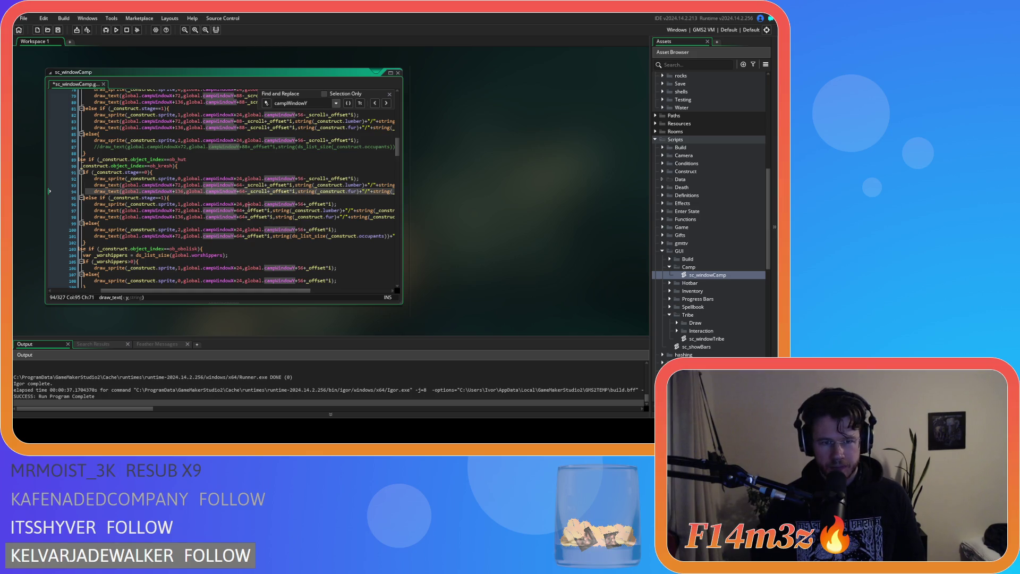
{"action": "left_click", "coordinate": [303, 204]}
{"action": "key", "text": "ctrl+v"}
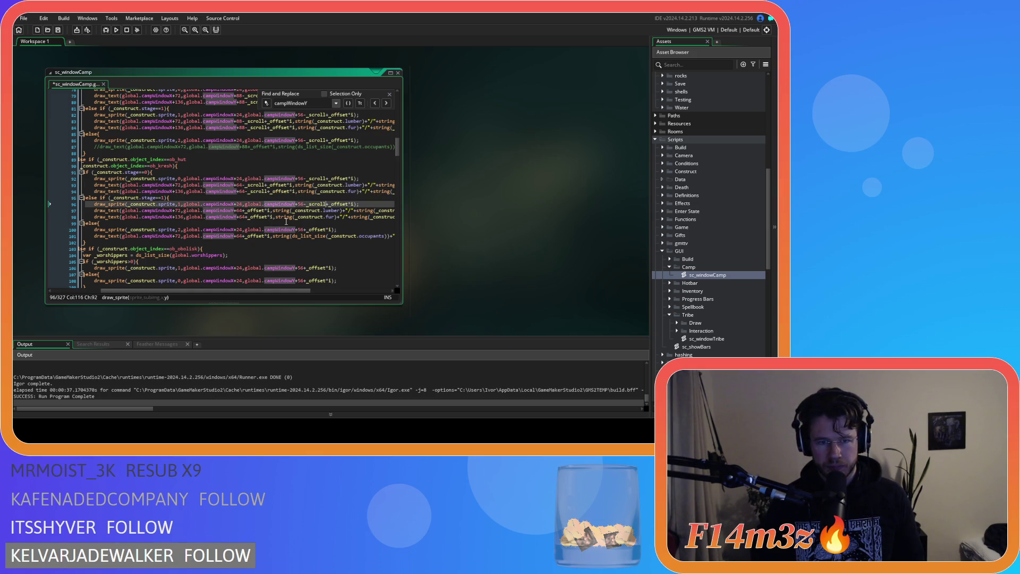
{"action": "left_click", "coordinate": [244, 211]}
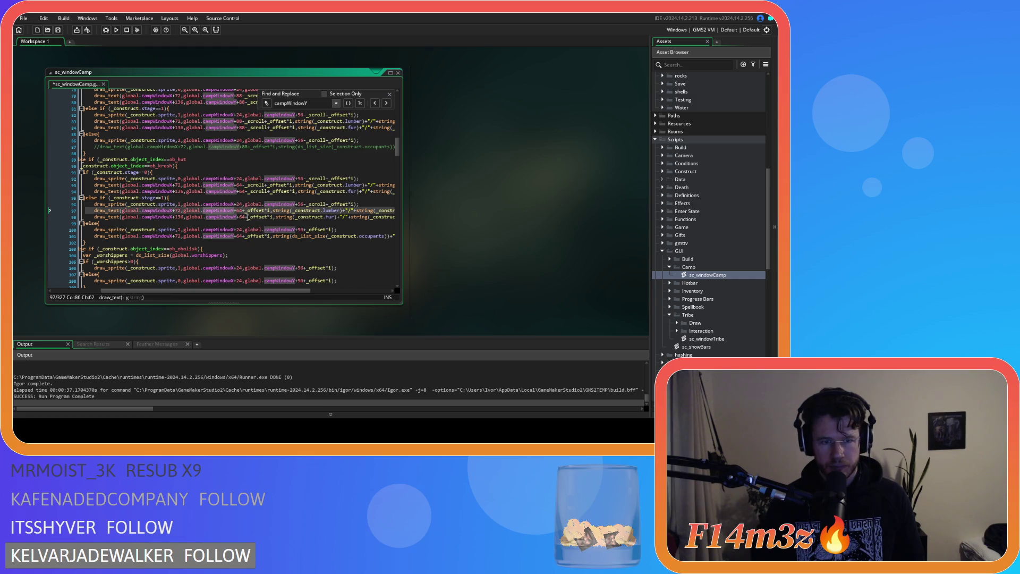
{"action": "key", "text": "ctrl+v"}
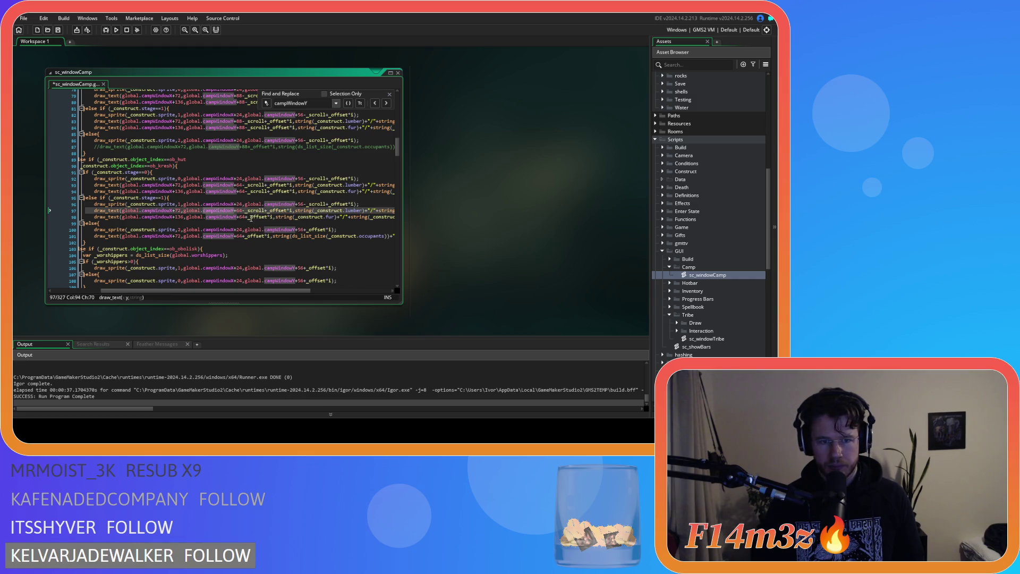
{"action": "left_click", "coordinate": [246, 217]}
{"action": "key", "text": "ctrl+v"}
{"action": "left_click", "coordinate": [307, 230]}
{"action": "key", "text": "ctrl+v"}
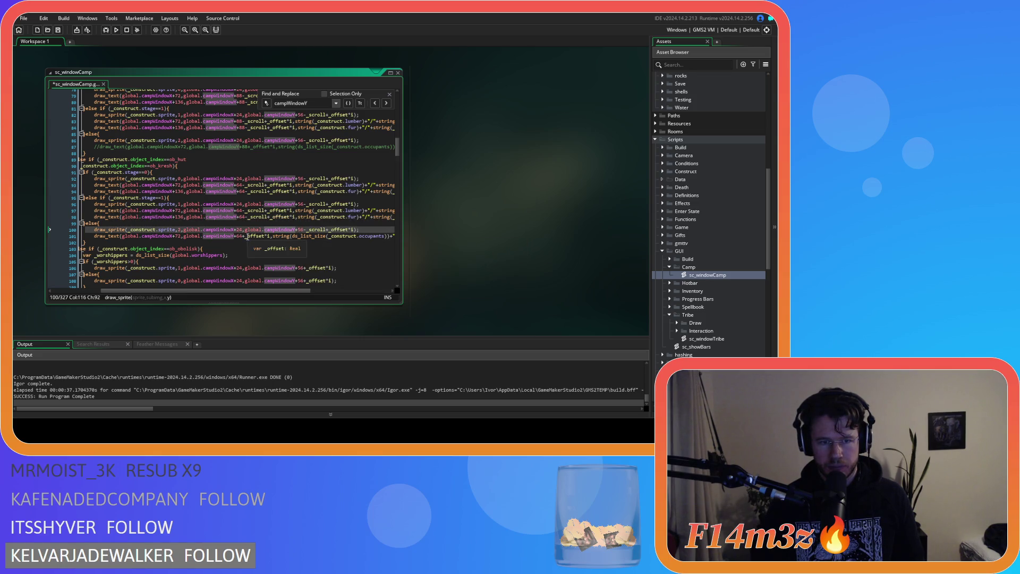
{"action": "left_click", "coordinate": [240, 236]}
{"action": "key", "text": "ctrl+v"}
Subtract _scroll from the y offsets on lines 106, 108, 110, 114 and 116.
{"action": "scroll", "coordinate": [280, 247], "scroll_direction": "down", "scroll_amount": 4}
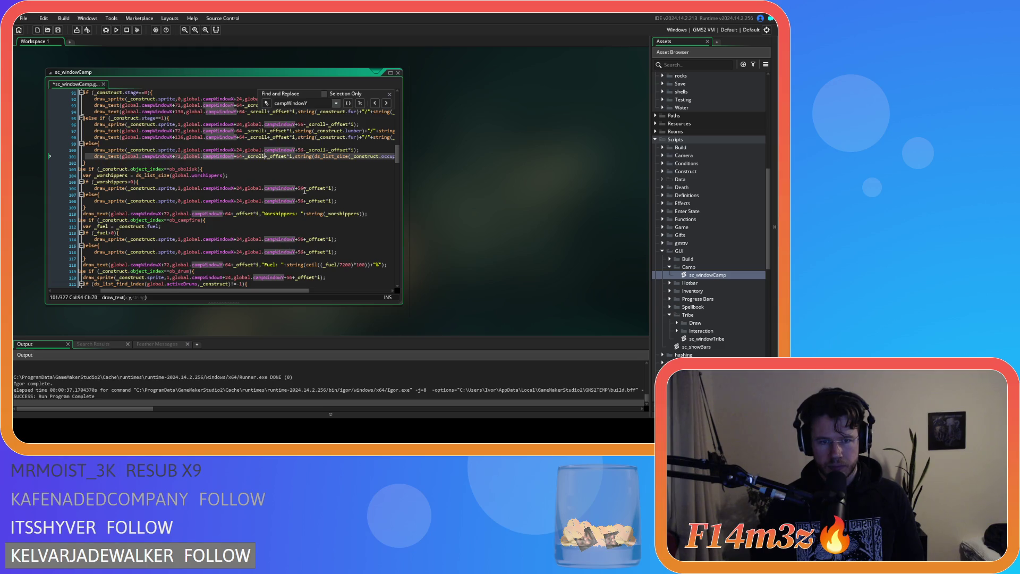
{"action": "left_click", "coordinate": [304, 189]}
{"action": "key", "text": "ctrl+v"}
{"action": "left_click", "coordinate": [304, 200]}
{"action": "key", "text": "ctrl+v"}
{"action": "left_click", "coordinate": [231, 214]}
{"action": "key", "text": "ctrl+v"}
{"action": "left_click", "coordinate": [305, 239]}
{"action": "key", "text": "ctrl+v"}
{"action": "left_click", "coordinate": [304, 252]}
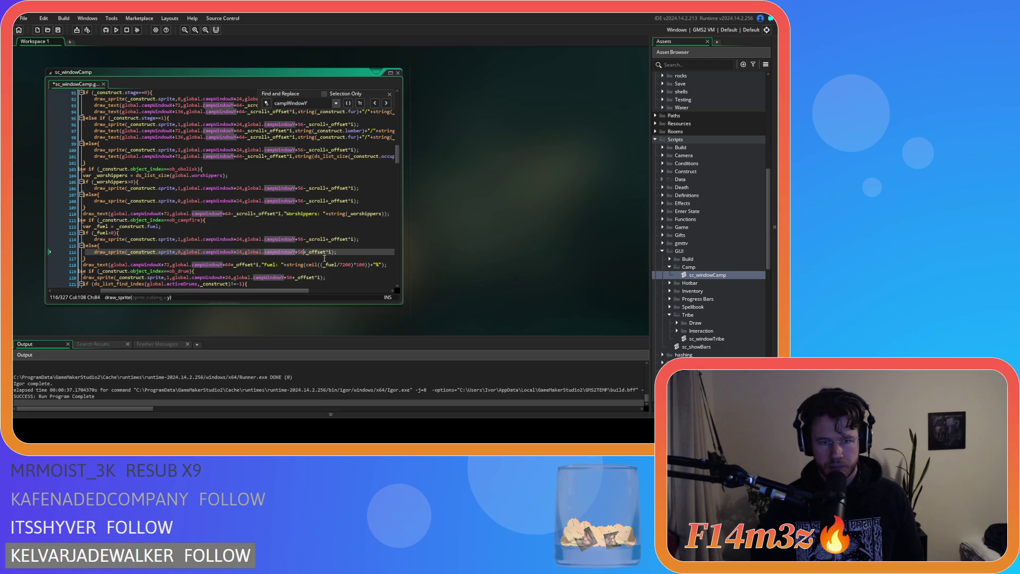
{"action": "type", "text": "-_scroll"}
Subtract _scroll from the y offsets on lines 118, 120, 123 and 127.
{"action": "scroll", "coordinate": [232, 212], "scroll_direction": "down", "scroll_amount": 3}
{"action": "left_click", "coordinate": [232, 201]}
{"action": "key", "text": "ctrl+v"}
{"action": "left_click", "coordinate": [294, 214]}
{"action": "type", "text": "-_scroll"}
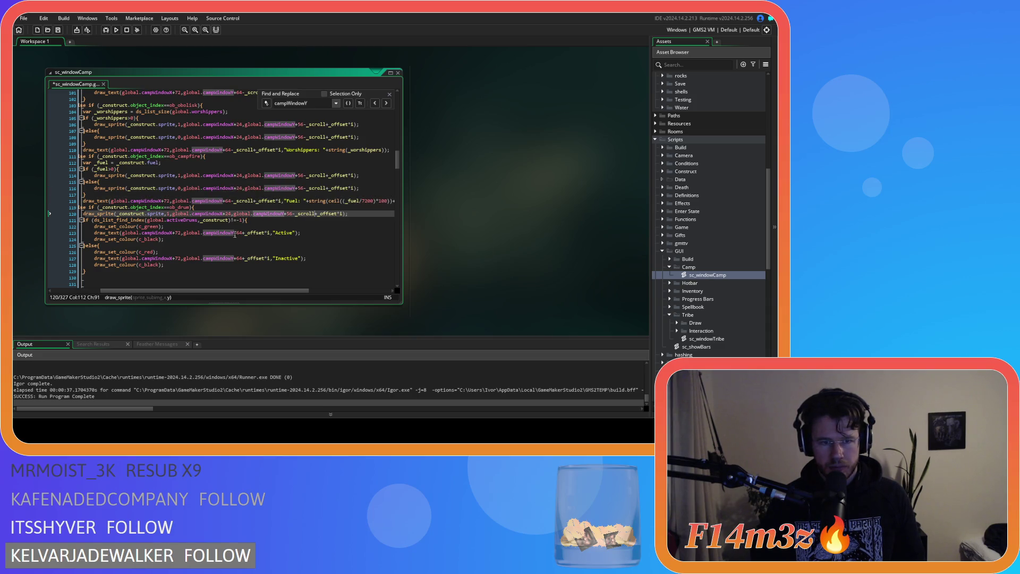
{"action": "left_click", "coordinate": [242, 233]}
{"action": "type", "text": "-_scroll"}
{"action": "left_click", "coordinate": [242, 258]}
{"action": "type", "text": "-_scroll"}
Save the sc_windowCamp script and close the Find and Replace bar.
{"action": "key", "text": "ctrl+s"}
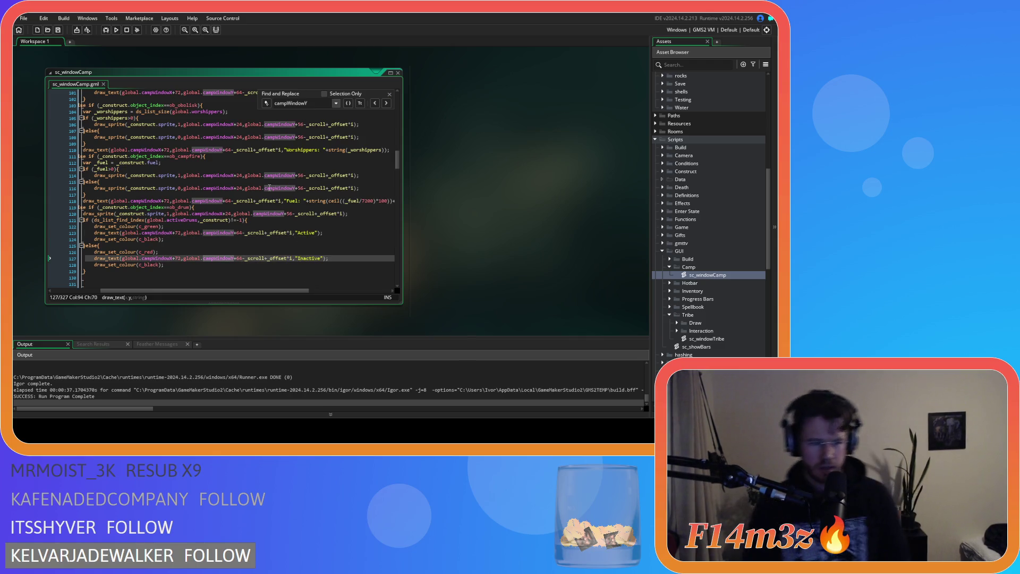
{"action": "left_click", "coordinate": [389, 94]}
{"action": "left_click", "coordinate": [331, 168]}
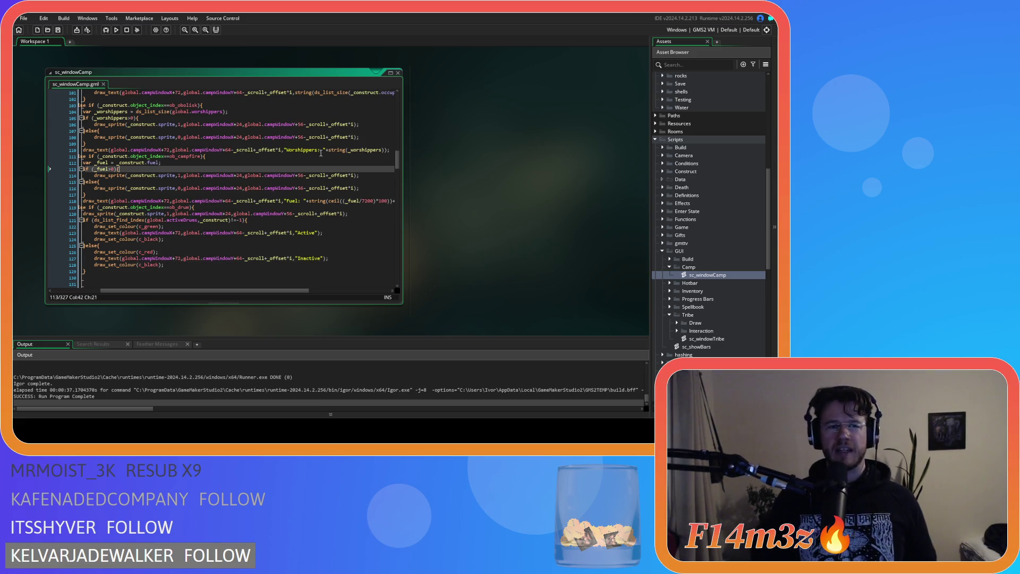
Change the declaration on line 68 to var _scroll = 32 for testing.
{"action": "left_click_drag", "start_coordinate": [247, 292], "coordinate": [172, 276]}
{"action": "scroll", "coordinate": [315, 191], "scroll_direction": "up", "scroll_amount": 15}
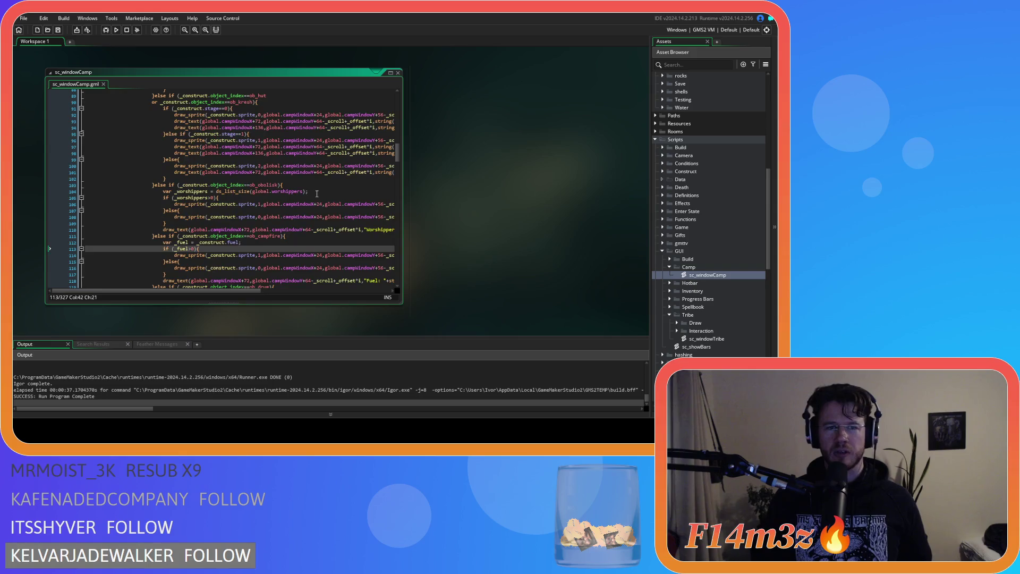
{"action": "scroll", "coordinate": [314, 191], "scroll_direction": "up", "scroll_amount": 8}
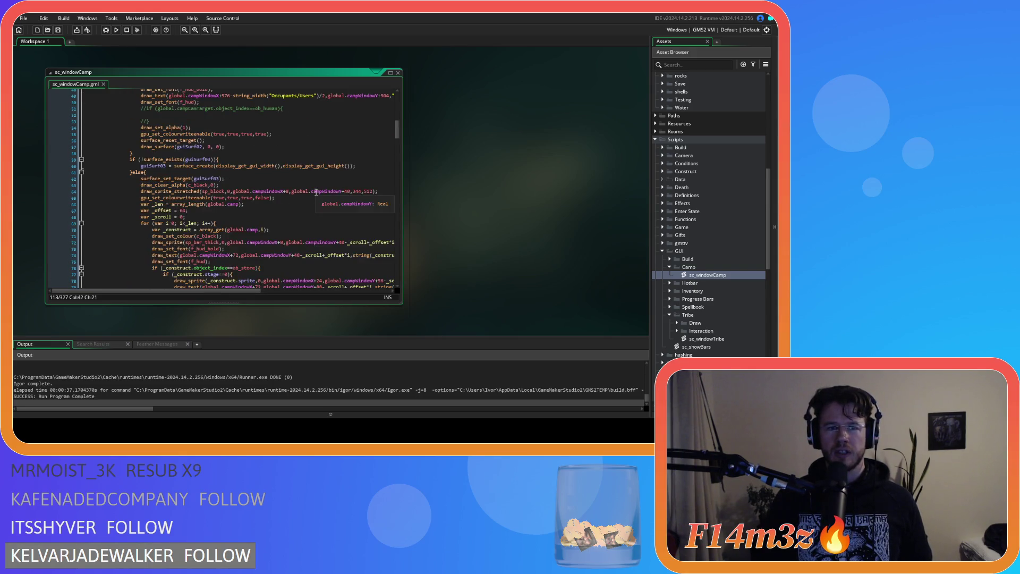
{"action": "scroll", "coordinate": [317, 191], "scroll_direction": "down", "scroll_amount": 10}
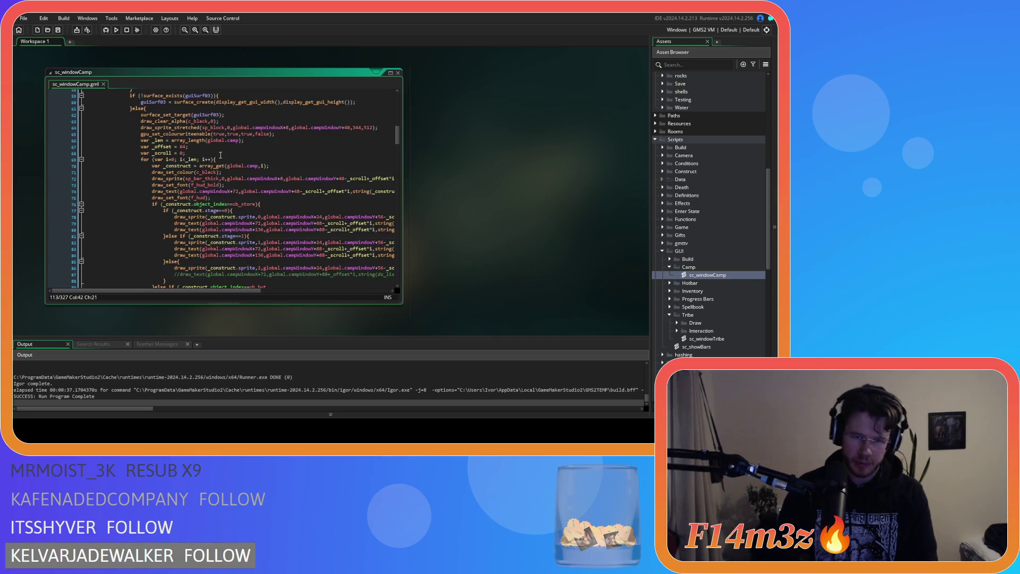
{"action": "double_click", "coordinate": [180, 153]}
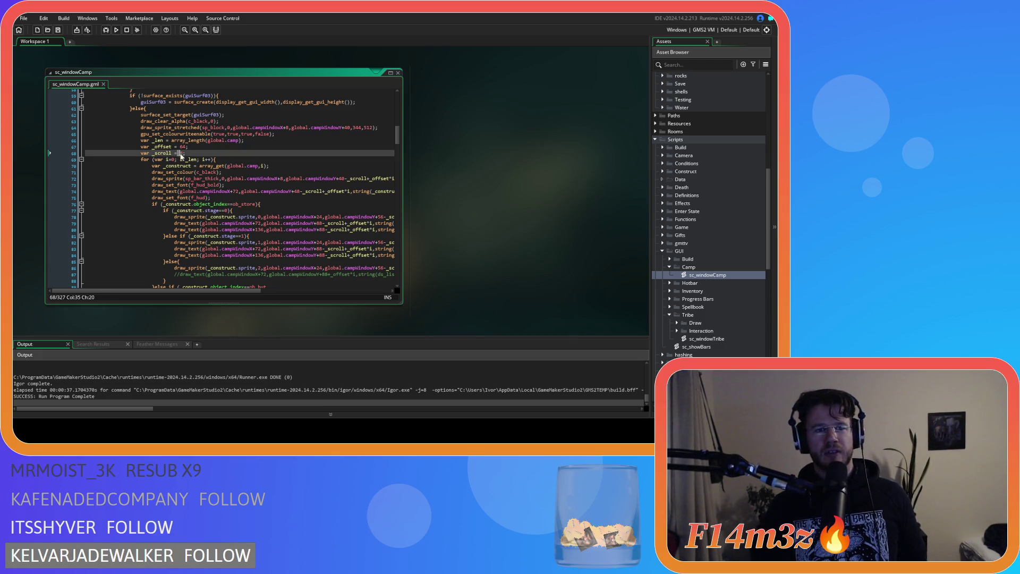
{"action": "type", "text": "32"}
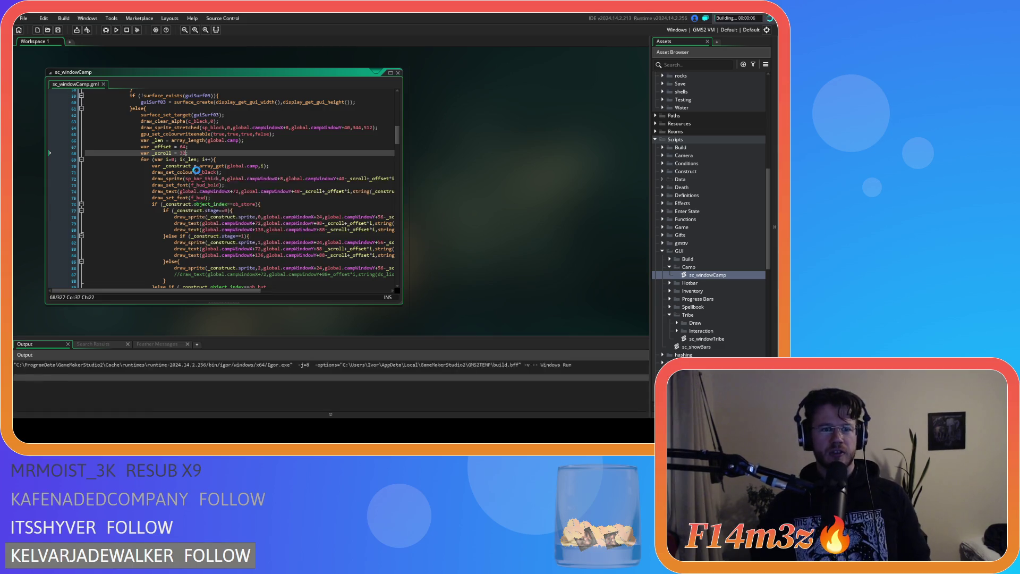
Run the game with F5 to check the shifted Camp list, then exit to the title screen.
{"action": "key", "text": "F5"}
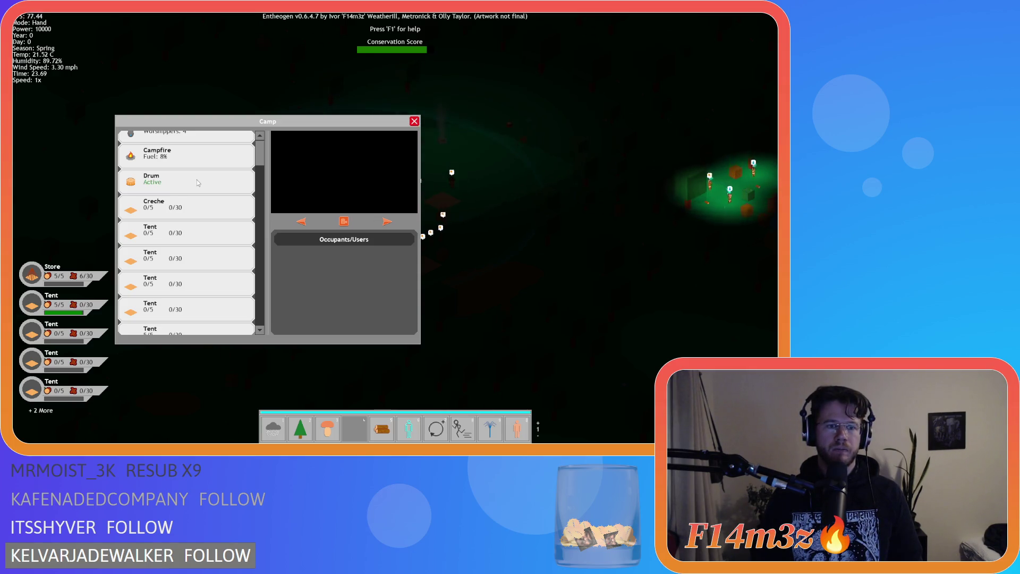
{"action": "key", "text": "Escape"}
{"action": "key", "text": "Escape"}
Confirm quitting the game and delete the test value 32 from the _scroll declaration.
{"action": "key", "text": "y"}
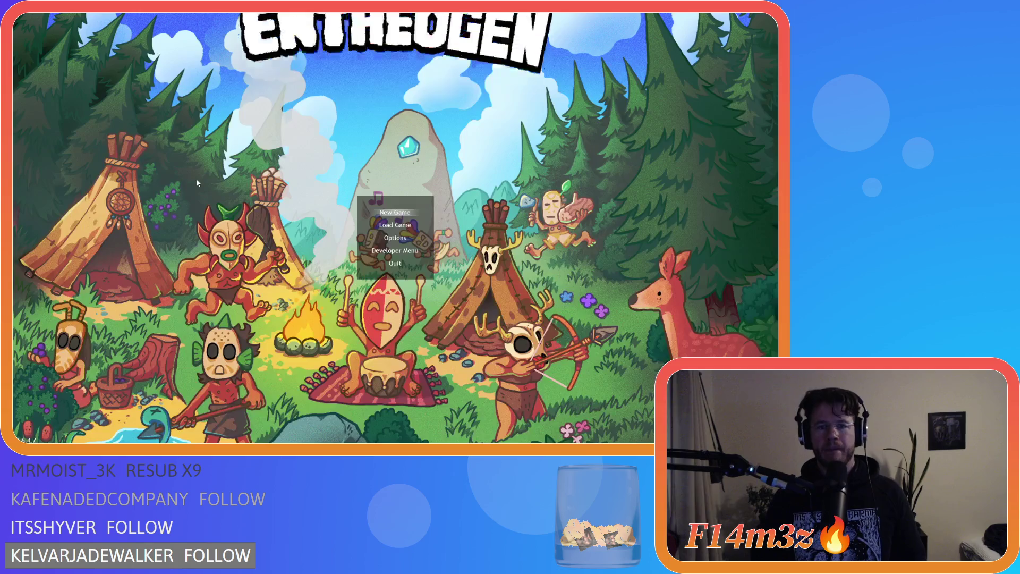
{"action": "key", "text": "BackSpace"}
{"action": "key", "text": "BackSpace"}
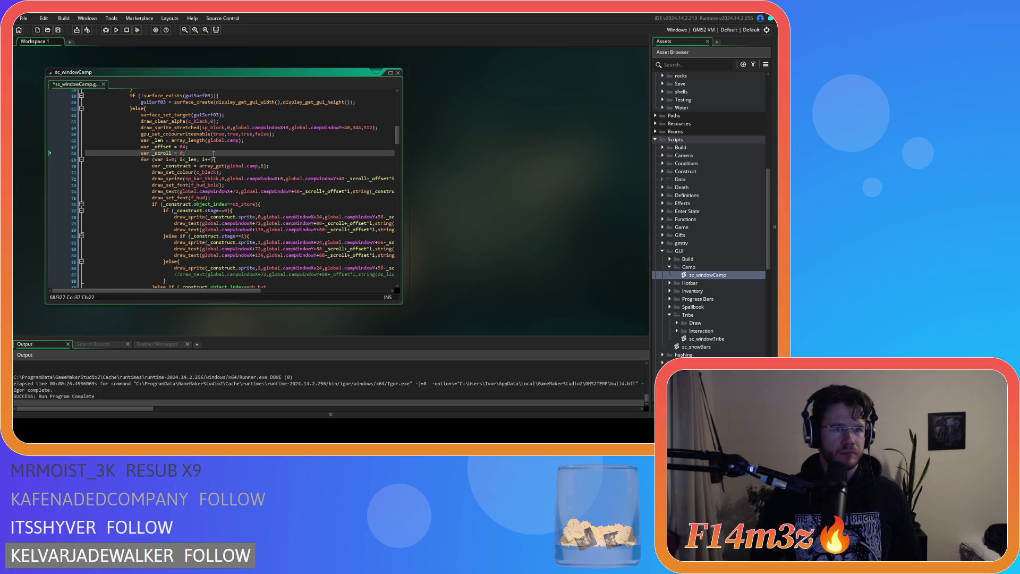
Add a new line below the _scroll declaration starting the _scrollLimit variable declaration.
{"action": "key", "text": "Return"}
{"action": "type", "text": "var"}
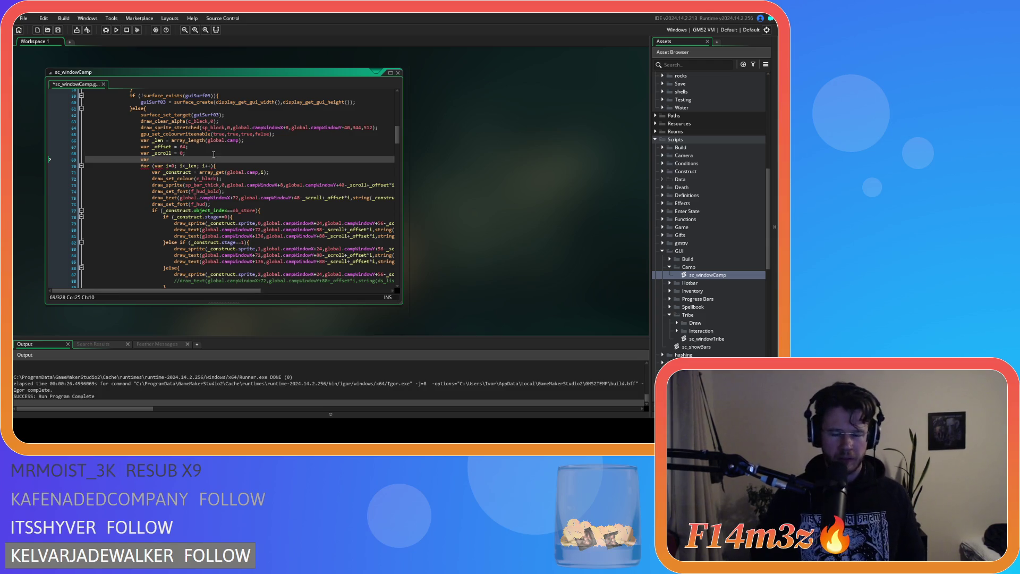
{"action": "type", "text": "_scr"}
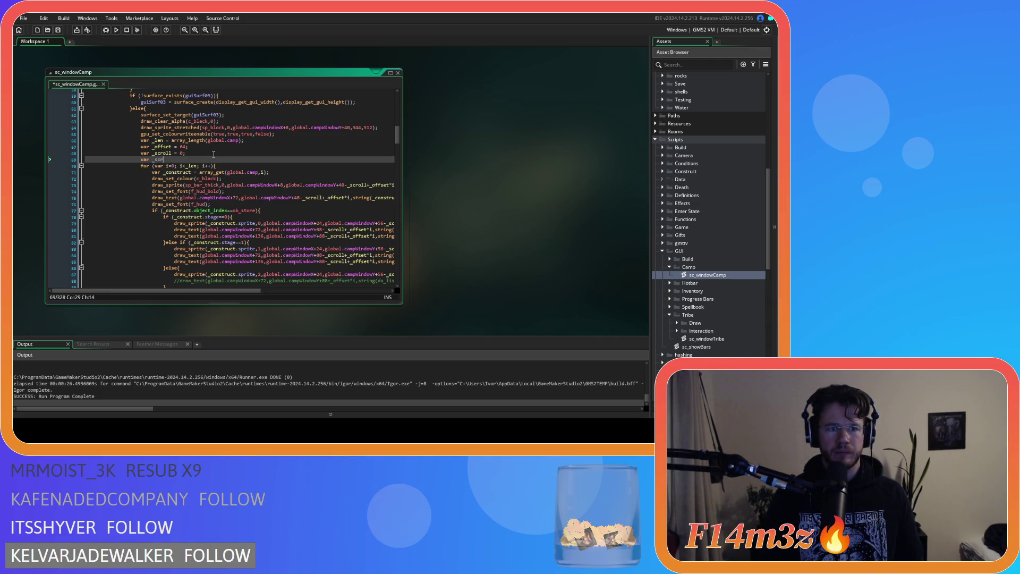
{"action": "type", "text": "tolllLimit"}
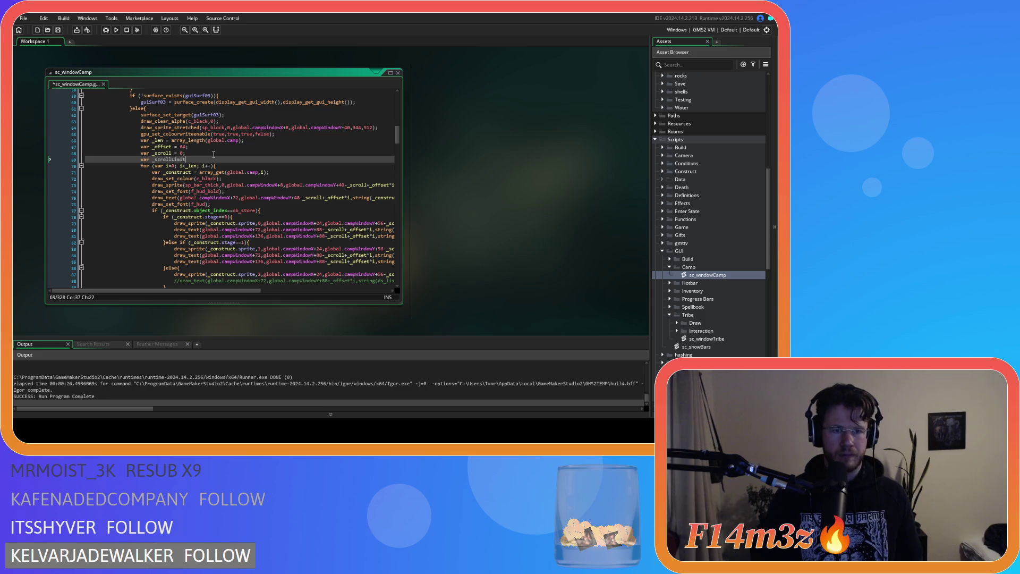
{"action": "type", "text": " ="}
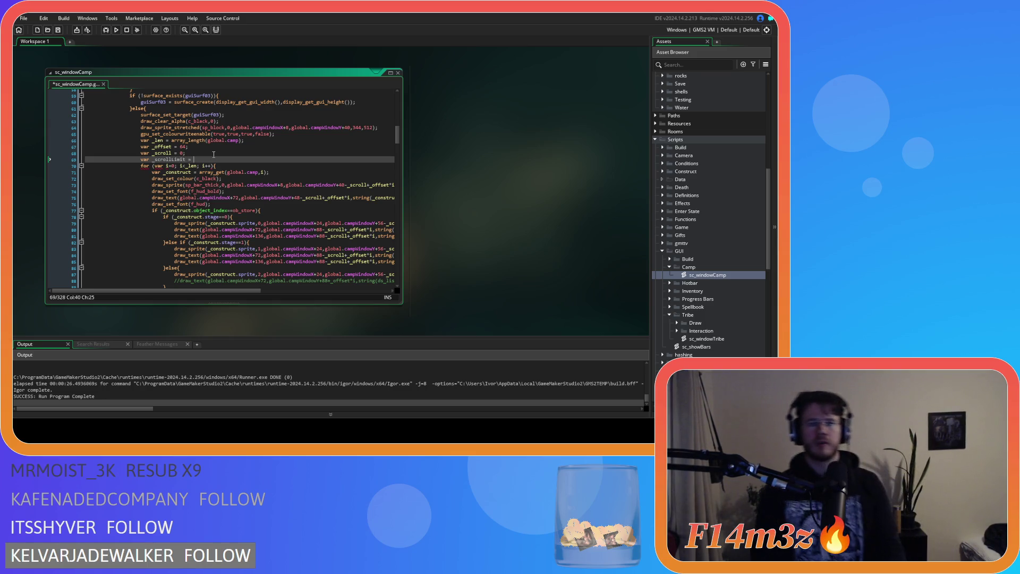
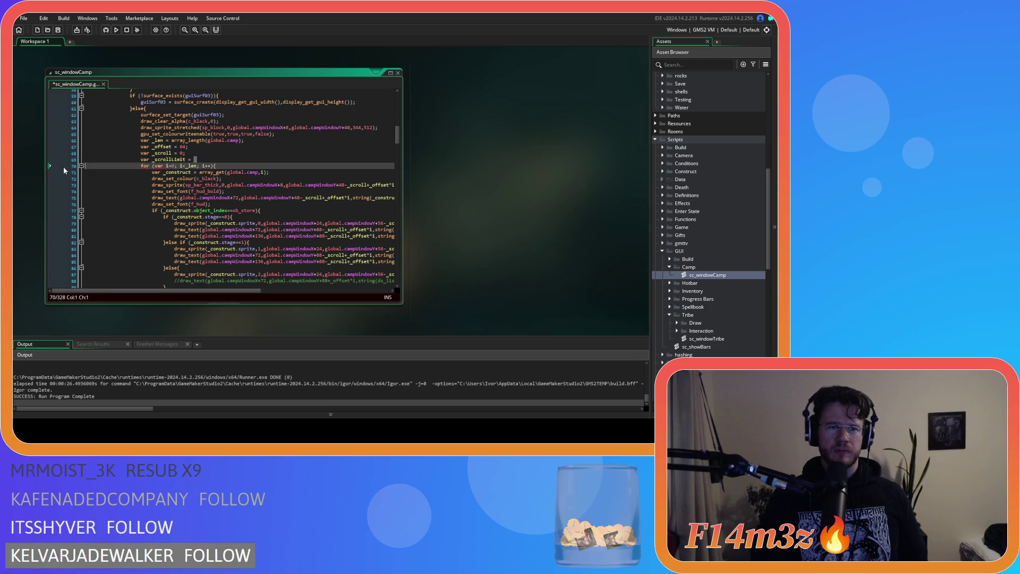
Delete the unused _scrollLimit line and rename _scroll to scroll throughout sc_windowCamp.
{"action": "key", "text": "shift+Home"}
{"action": "key", "text": "BackSpace"}
{"action": "key", "text": "BackSpace"}
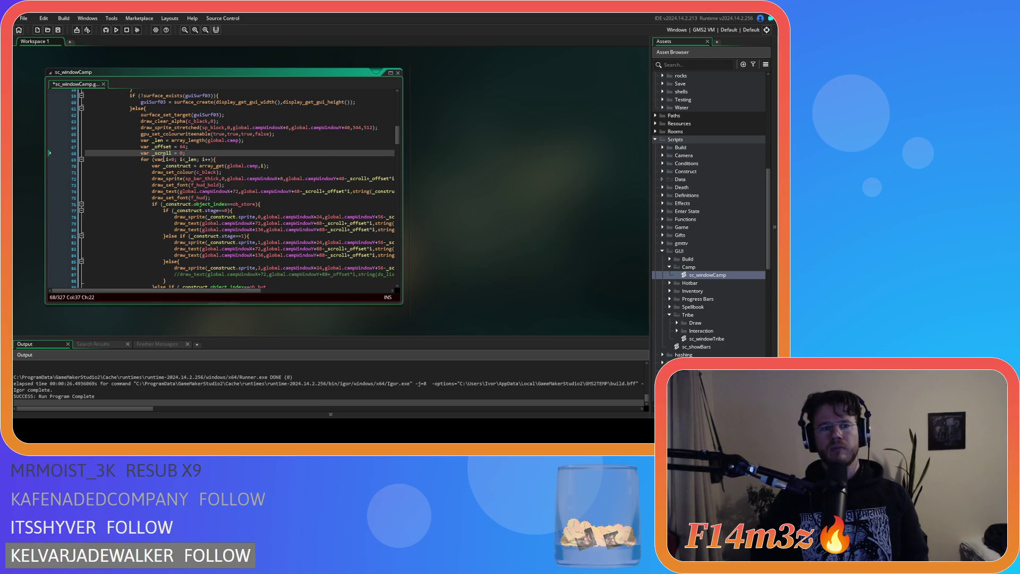
{"action": "left_click", "coordinate": [76, 154]}
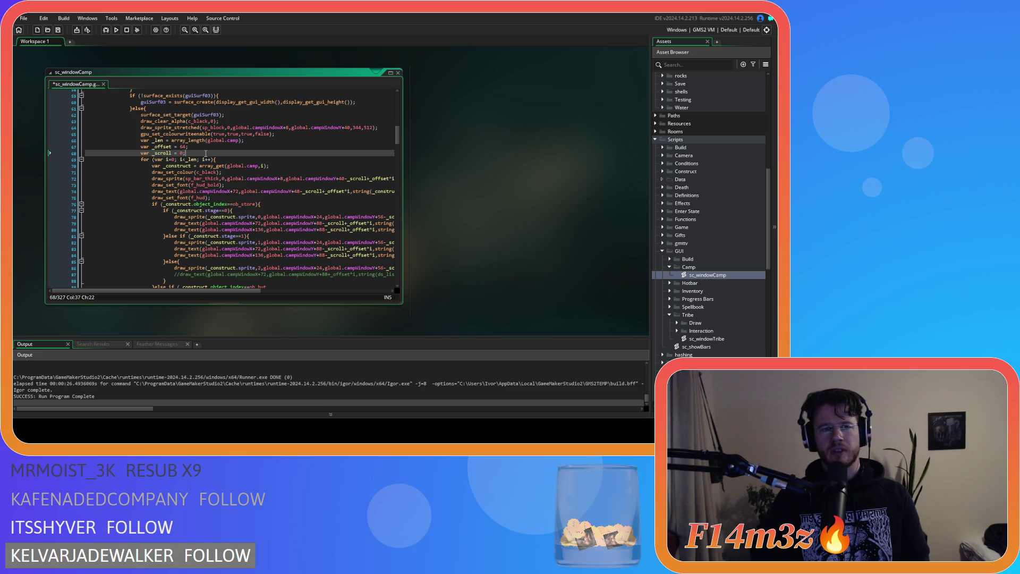
{"action": "double_click", "coordinate": [160, 153]}
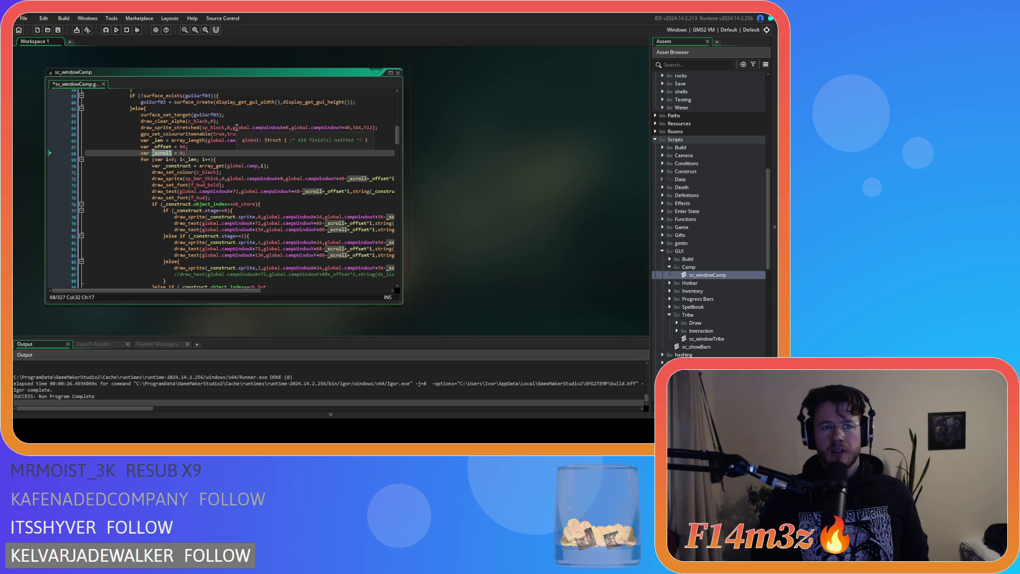
{"action": "key", "text": "ctrl+f"}
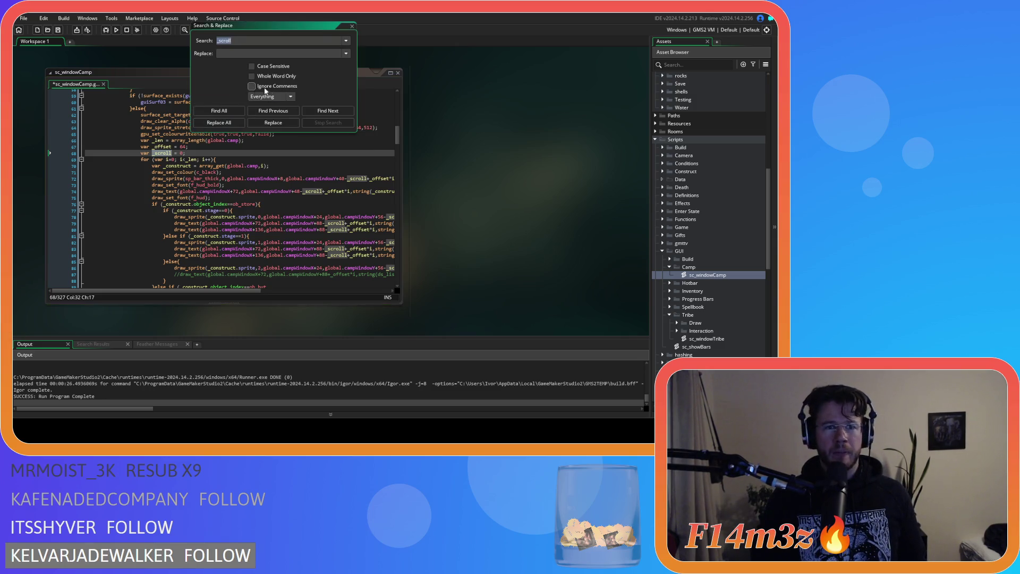
{"action": "left_click", "coordinate": [353, 26]}
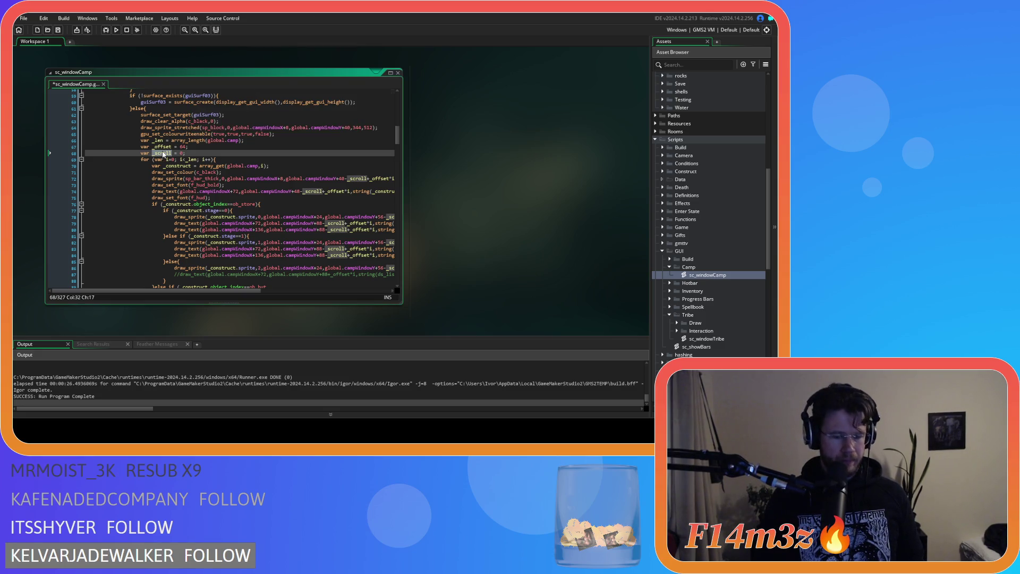
{"action": "key", "text": "ctrl+f"}
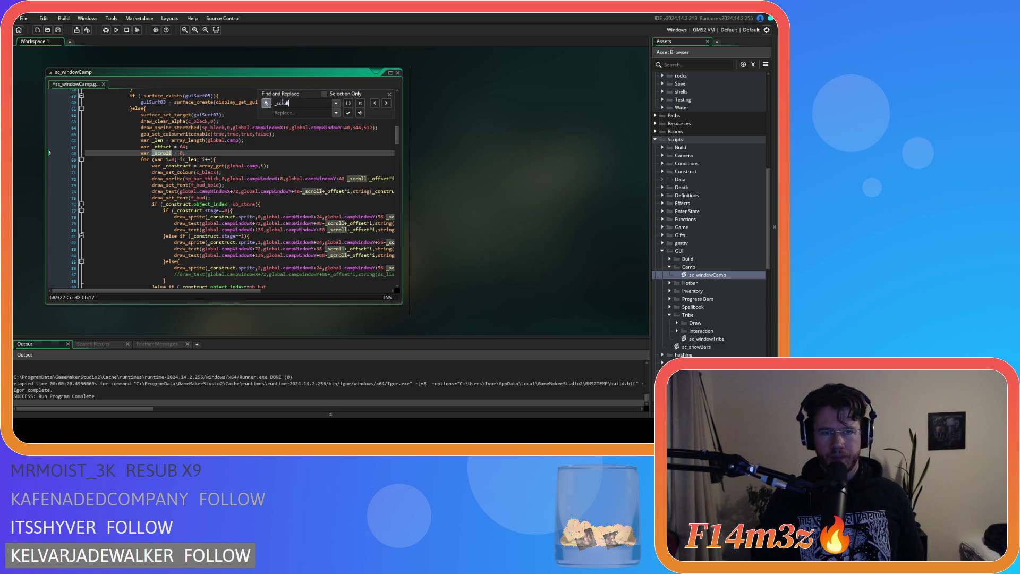
{"action": "left_click", "coordinate": [348, 103]}
{"action": "key", "text": "ctrl+z"}
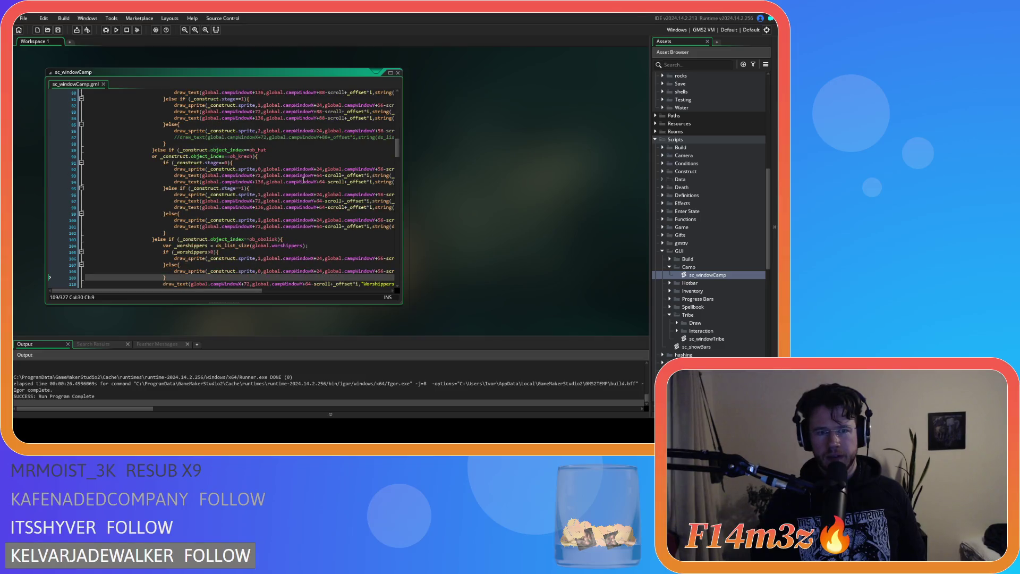
{"action": "scroll", "coordinate": [372, 204], "scroll_direction": "up", "scroll_amount": 1}
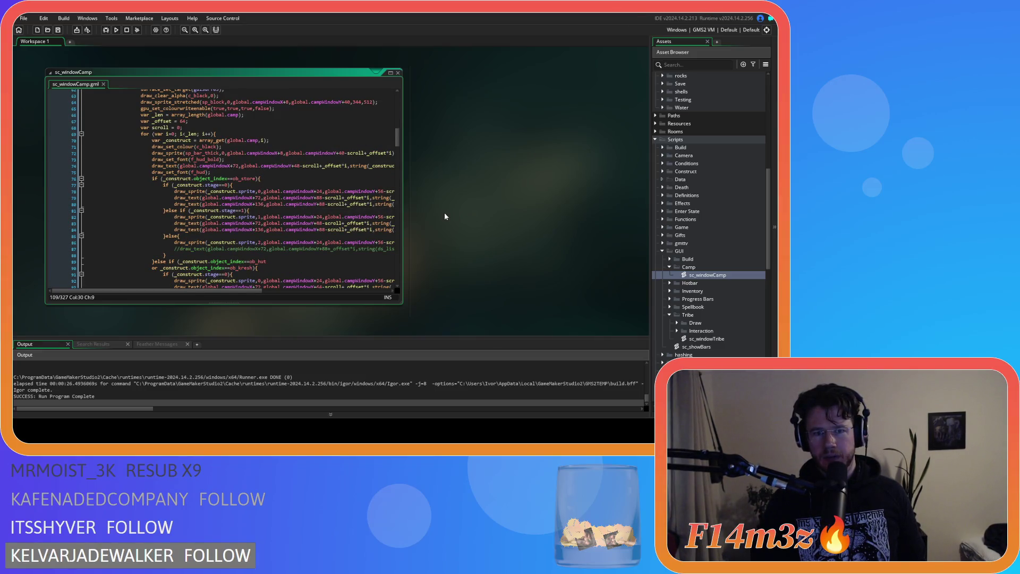
Delete the local 'var scroll = 0' declaration and save the script.
{"action": "left_click", "coordinate": [334, 204]}
{"action": "triple_click", "coordinate": [195, 127]}
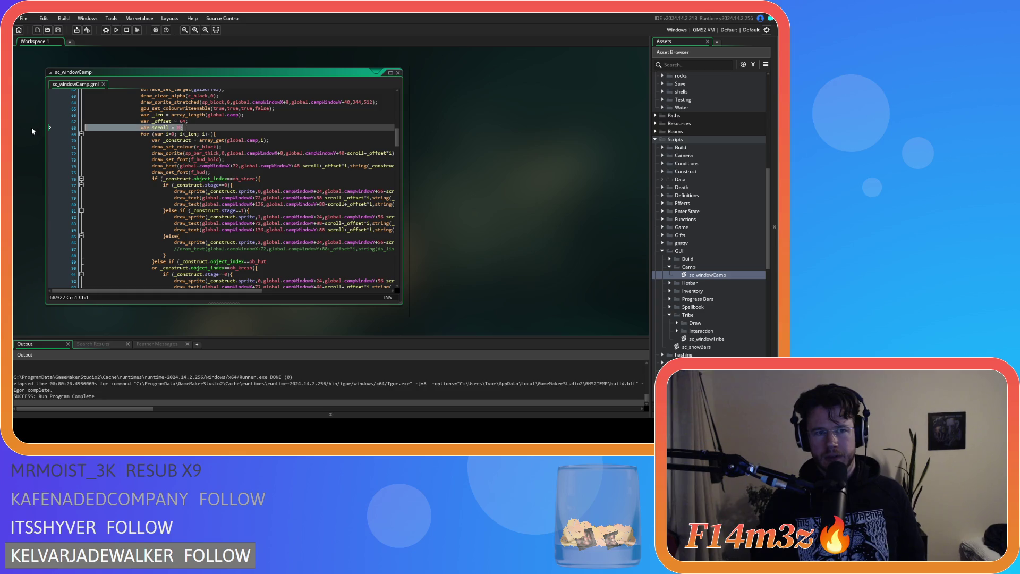
{"action": "key", "text": "BackSpace"}
{"action": "left_click", "coordinate": [256, 151]}
{"action": "key", "text": "ctrl+s"}
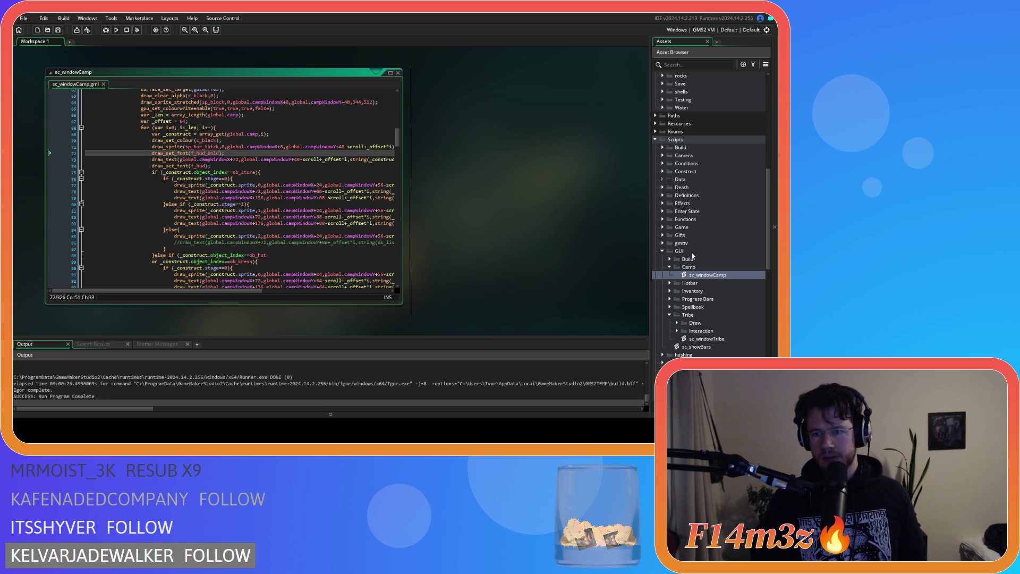
{"action": "scroll", "coordinate": [699, 149], "scroll_direction": "up", "scroll_amount": 5}
{"action": "double_click", "coordinate": [697, 148]}
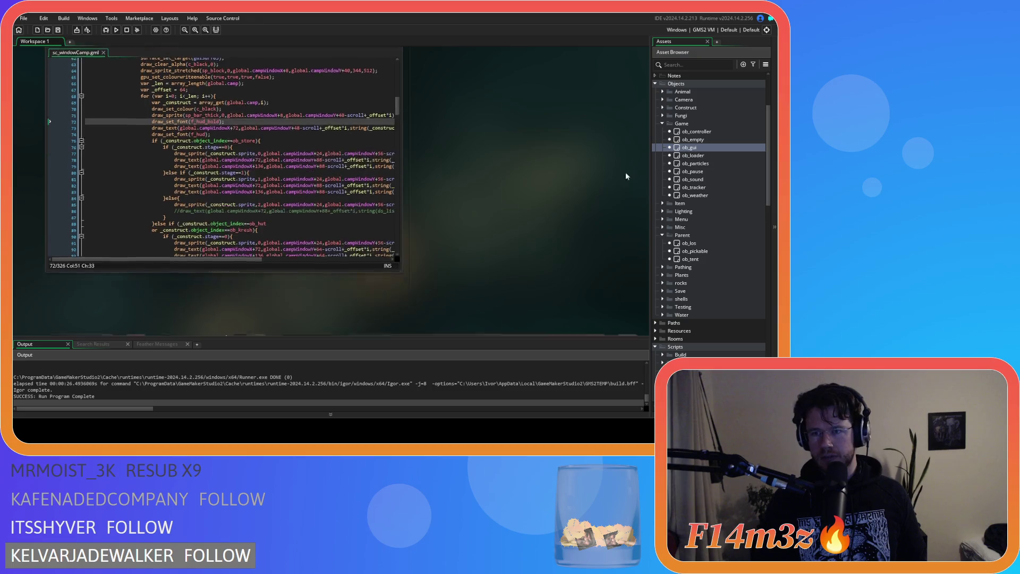
Add 'scroll = 0;' after combatOverlayAlpha in ob_gui's Create event and save.
{"action": "scroll", "coordinate": [371, 242], "scroll_direction": "up", "scroll_amount": 12}
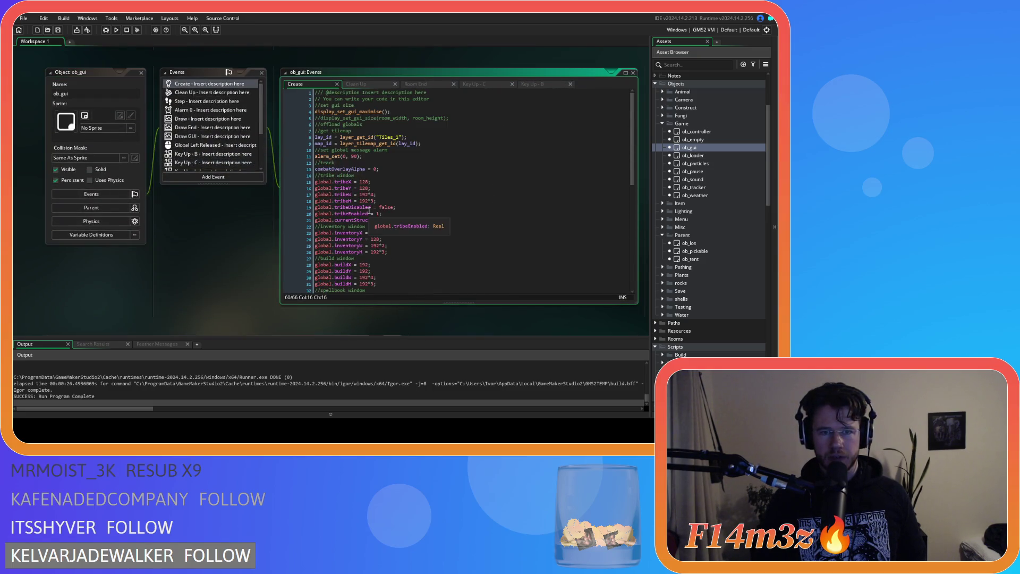
{"action": "left_click", "coordinate": [388, 169]}
{"action": "key", "text": "Return"}
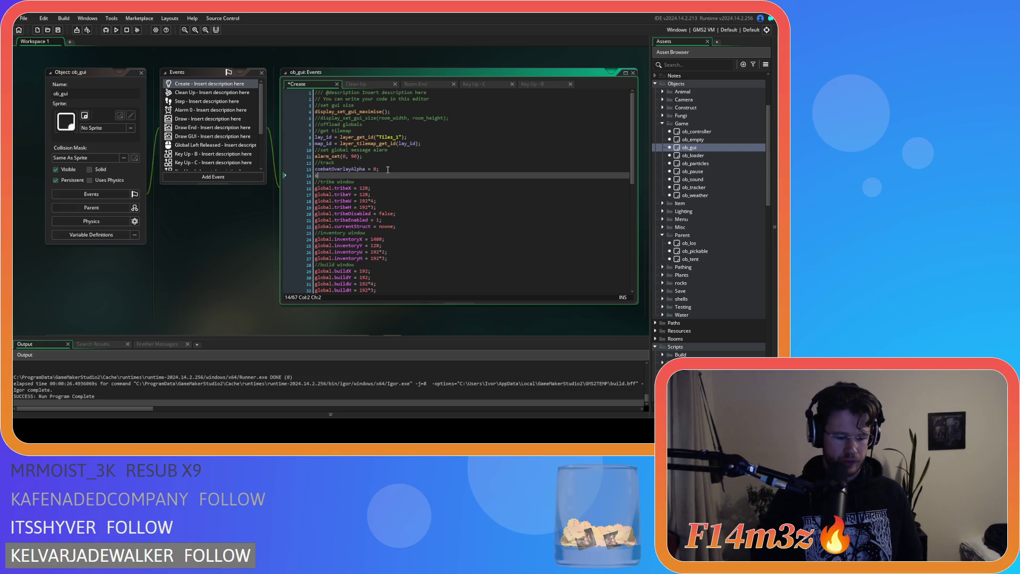
{"action": "type", "text": "croll = 0;"}
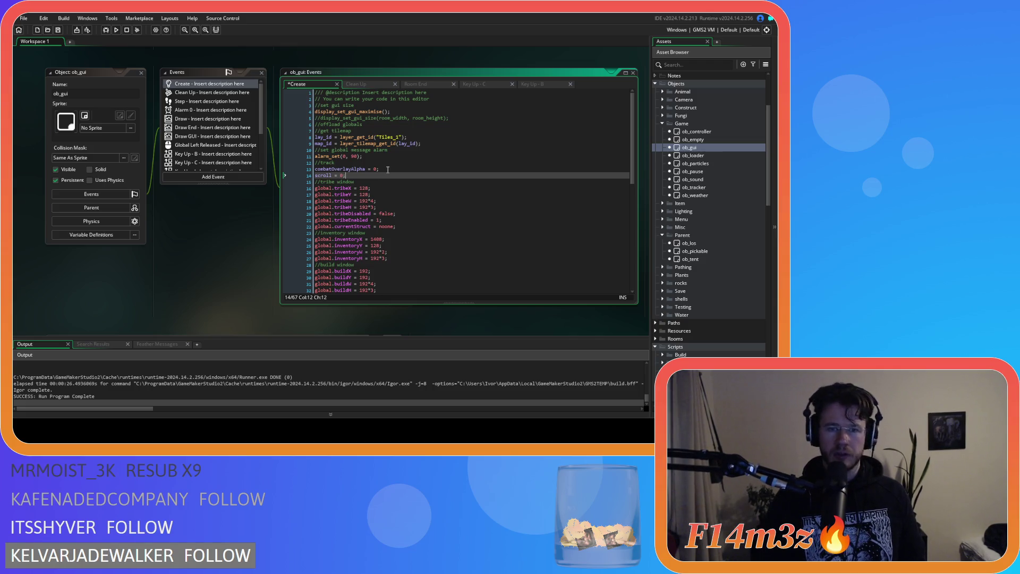
{"action": "key", "text": "ctrl+s"}
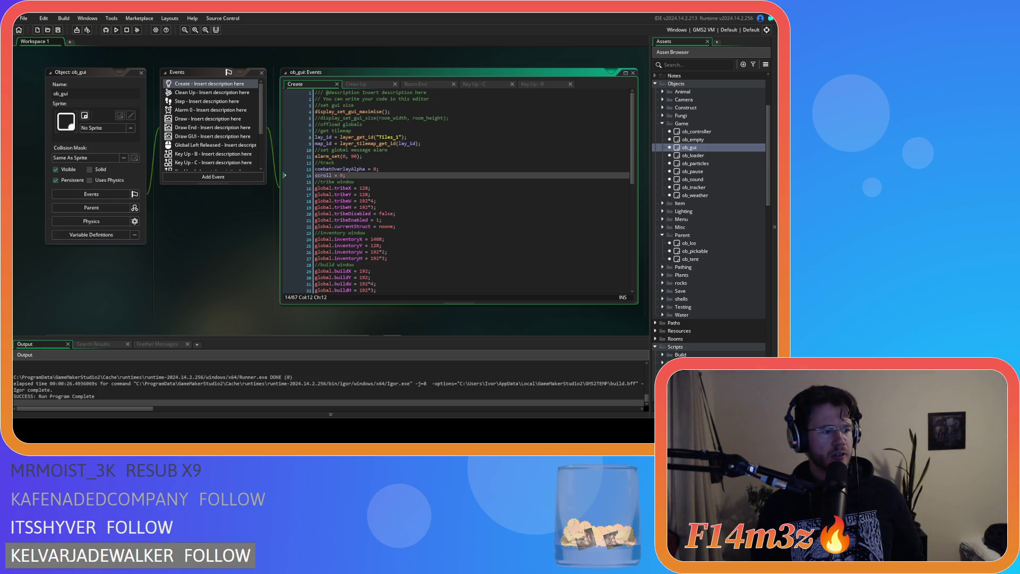
Review the tribe window globals in the Create code, then close the ob_gui editors.
{"action": "left_click", "coordinate": [389, 168]}
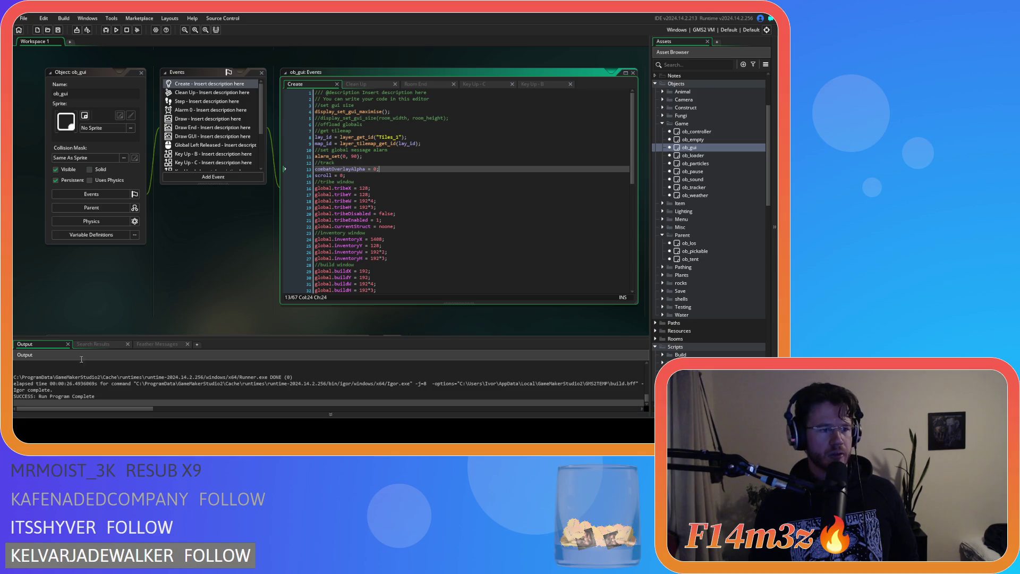
{"action": "left_click", "coordinate": [385, 213]}
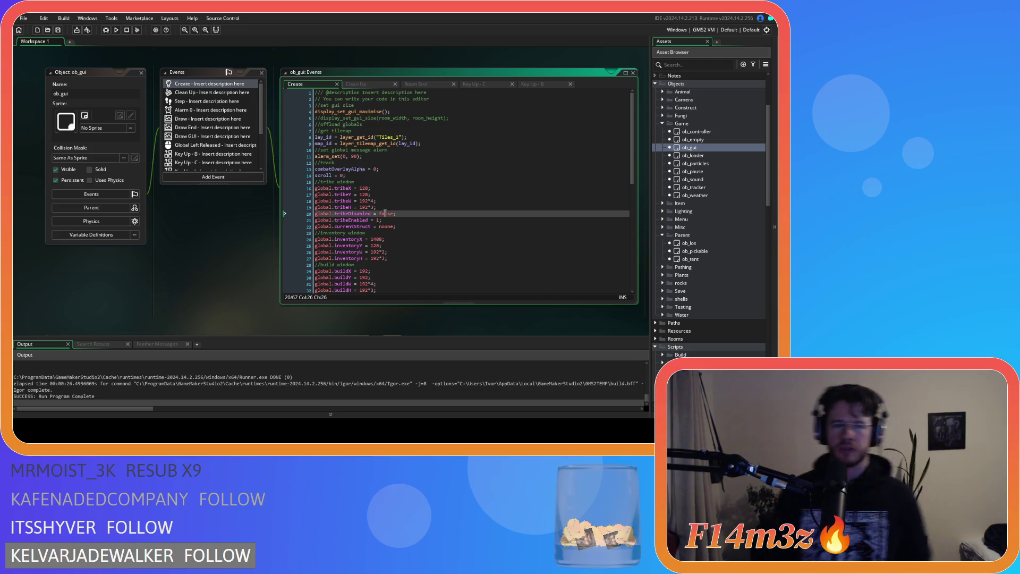
{"action": "key", "text": "Up"}
{"action": "key", "text": "Up"}
{"action": "key", "text": "Up"}
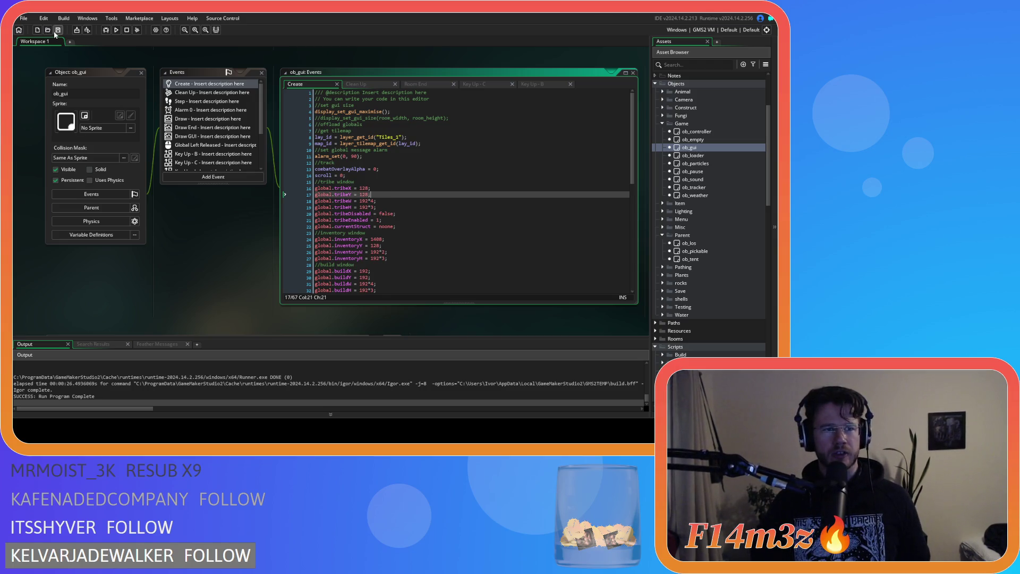
{"action": "left_click", "coordinate": [385, 162]}
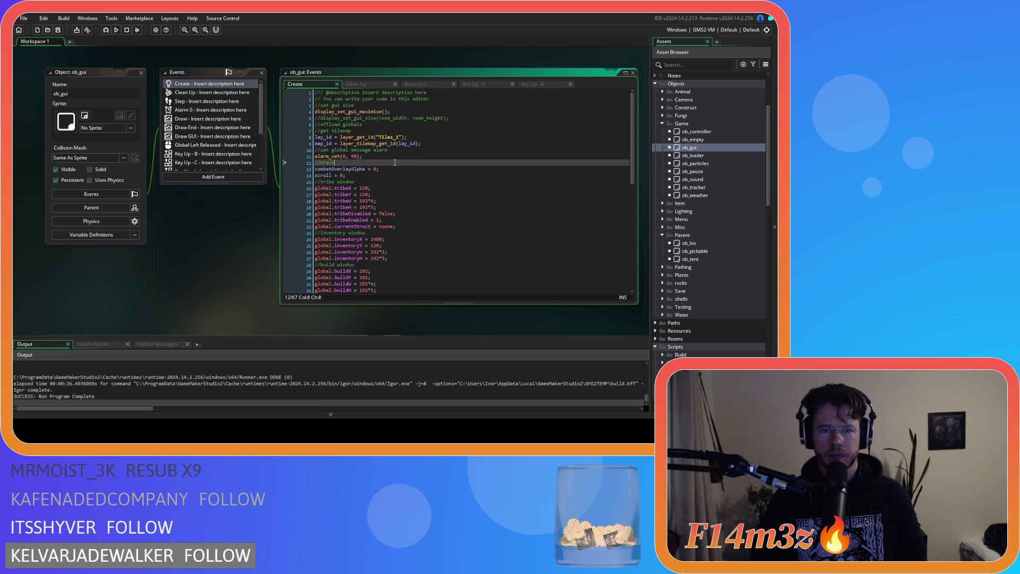
{"action": "left_click", "coordinate": [385, 178]}
{"action": "left_click", "coordinate": [518, 200]}
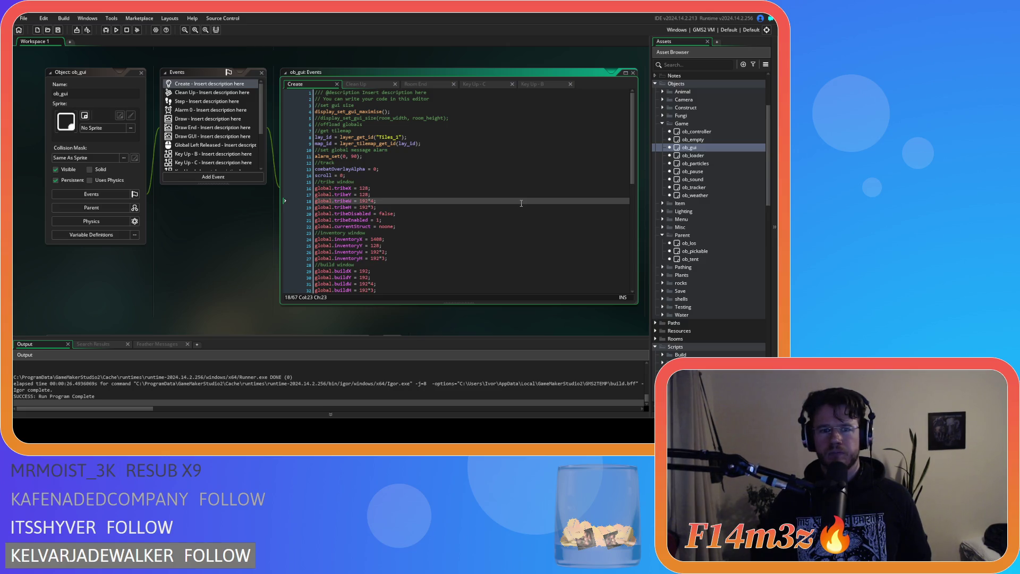
{"action": "left_click", "coordinate": [142, 73]}
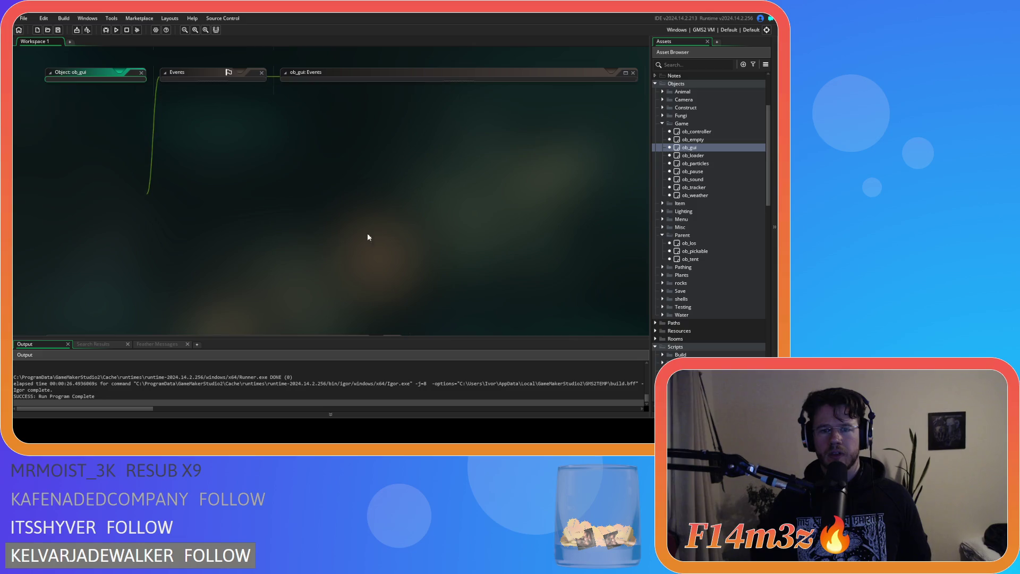
Find sc_windowCamp under Scripts/GUI/Camp in the Asset Browser and open it.
{"action": "scroll", "coordinate": [702, 237], "scroll_direction": "down", "scroll_amount": 8}
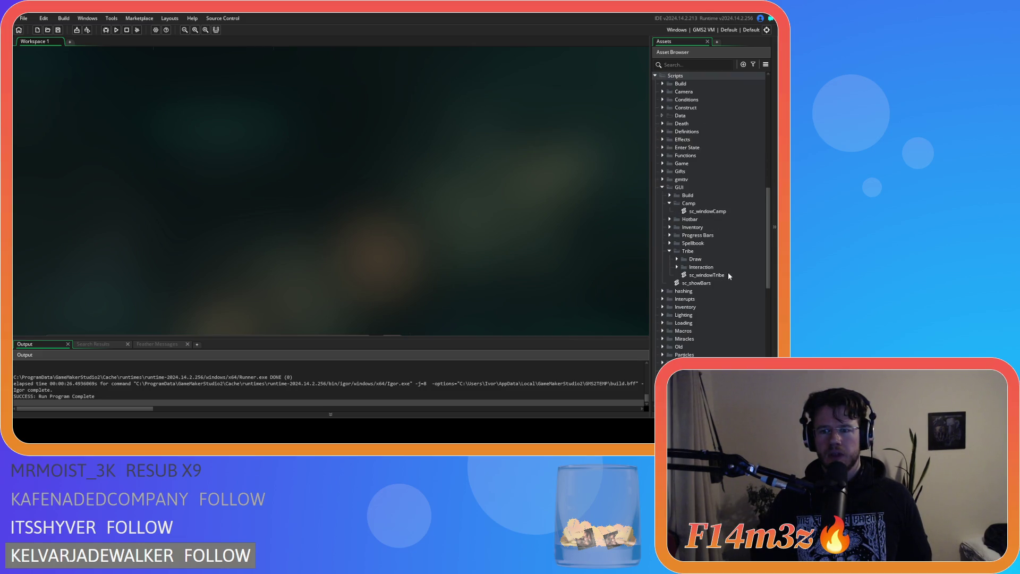
{"action": "scroll", "coordinate": [728, 274], "scroll_direction": "down", "scroll_amount": 3}
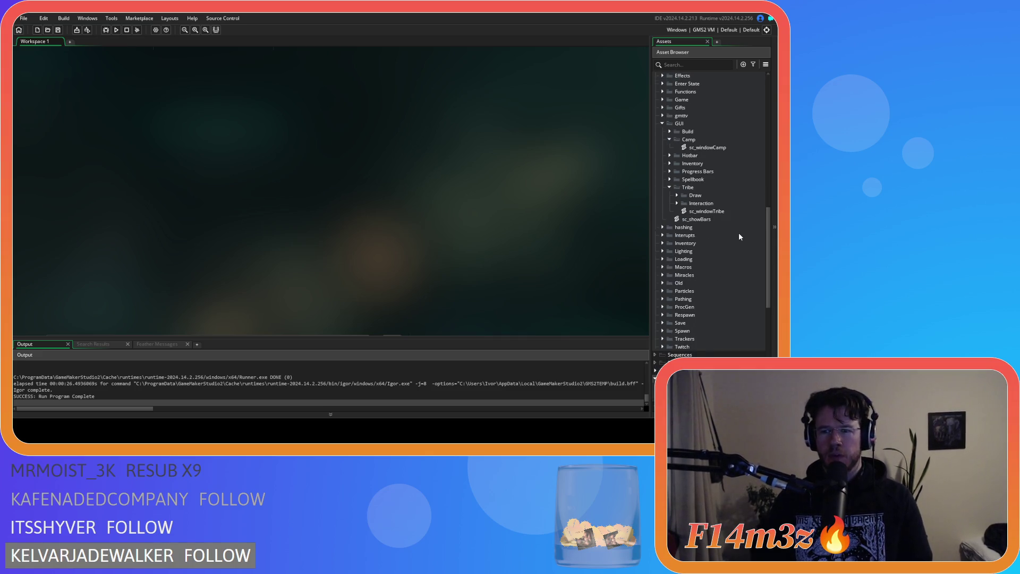
{"action": "scroll", "coordinate": [738, 237], "scroll_direction": "down", "scroll_amount": 12}
{"action": "scroll", "coordinate": [728, 221], "scroll_direction": "up", "scroll_amount": 15}
{"action": "left_click", "coordinate": [723, 173]}
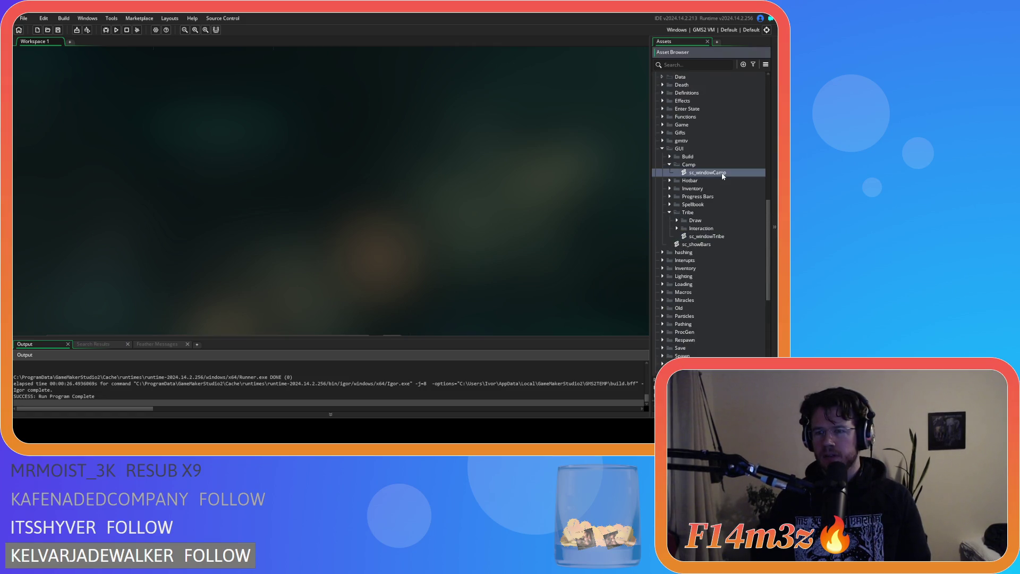
{"action": "double_click", "coordinate": [722, 173]}
{"action": "left_click", "coordinate": [670, 212]}
Read through the construct drawing code down to the '_offset = 66' row spacing line.
{"action": "left_click", "coordinate": [255, 191]}
{"action": "scroll", "coordinate": [333, 166], "scroll_direction": "down", "scroll_amount": 1}
{"action": "scroll", "coordinate": [333, 166], "scroll_direction": "down", "scroll_amount": 10}
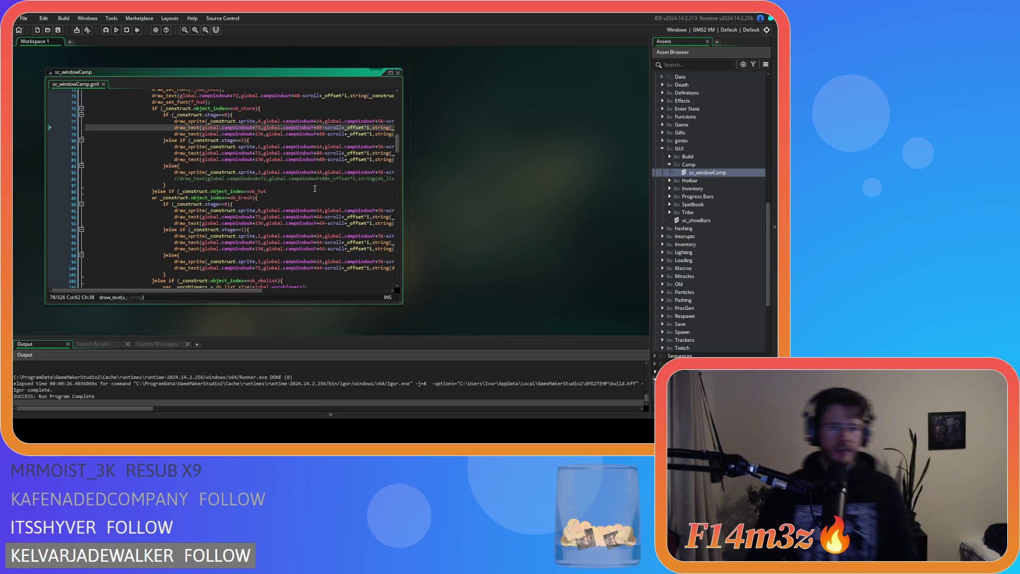
{"action": "scroll", "coordinate": [303, 201], "scroll_direction": "up", "scroll_amount": 20}
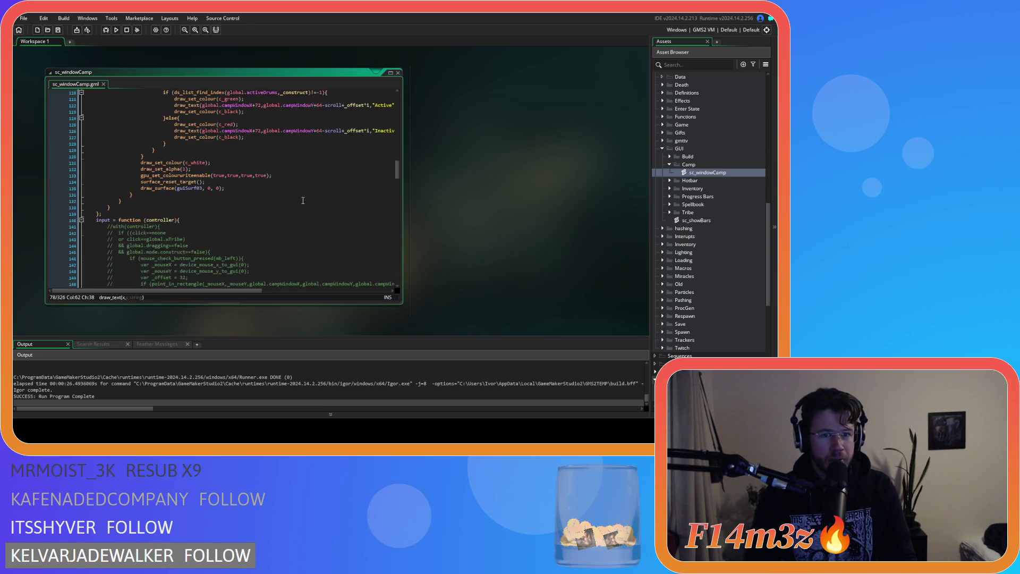
{"action": "scroll", "coordinate": [308, 201], "scroll_direction": "down", "scroll_amount": 10}
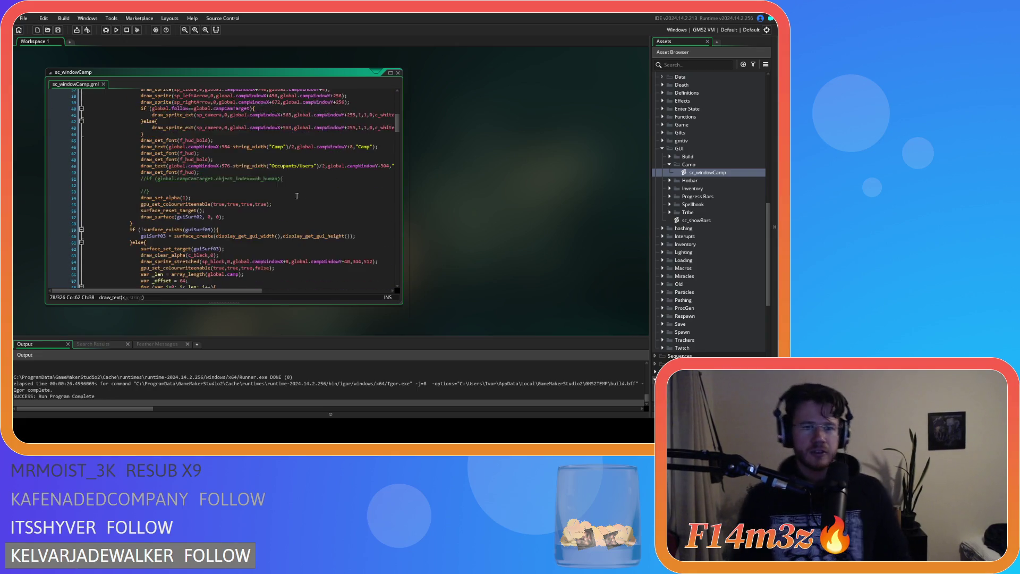
{"action": "left_click", "coordinate": [261, 167]}
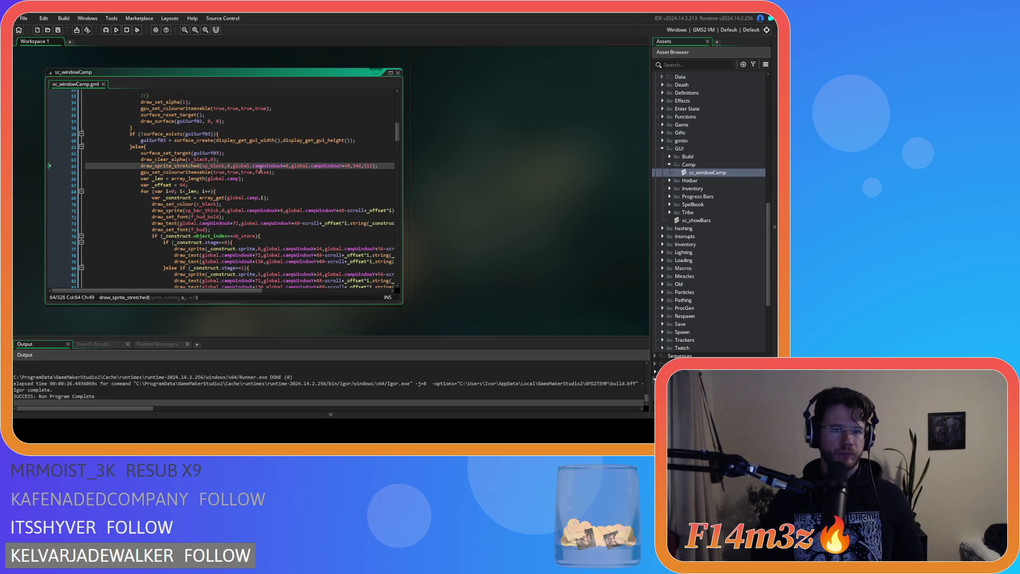
{"action": "left_click", "coordinate": [272, 184]}
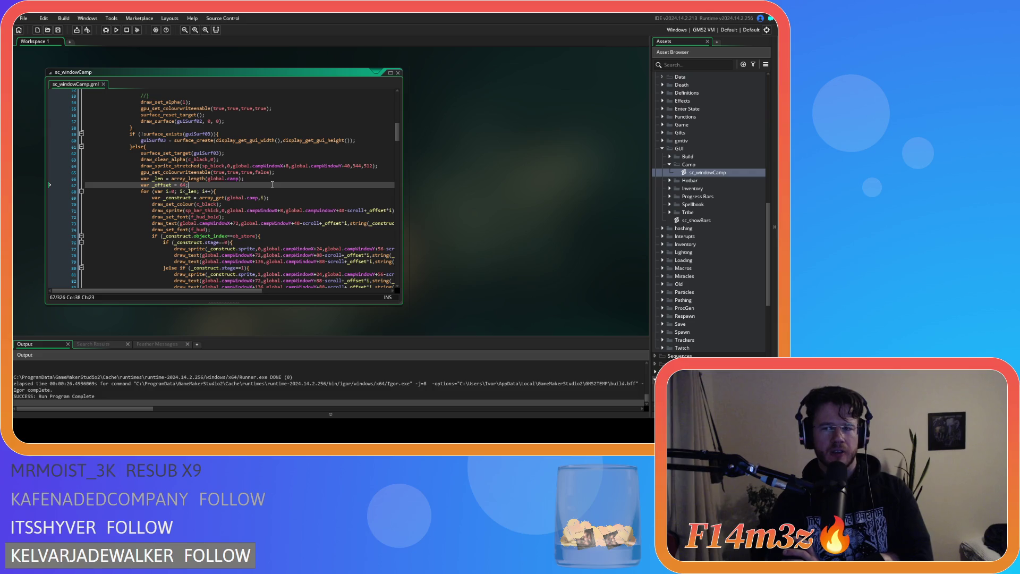
{"action": "left_click", "coordinate": [270, 210]}
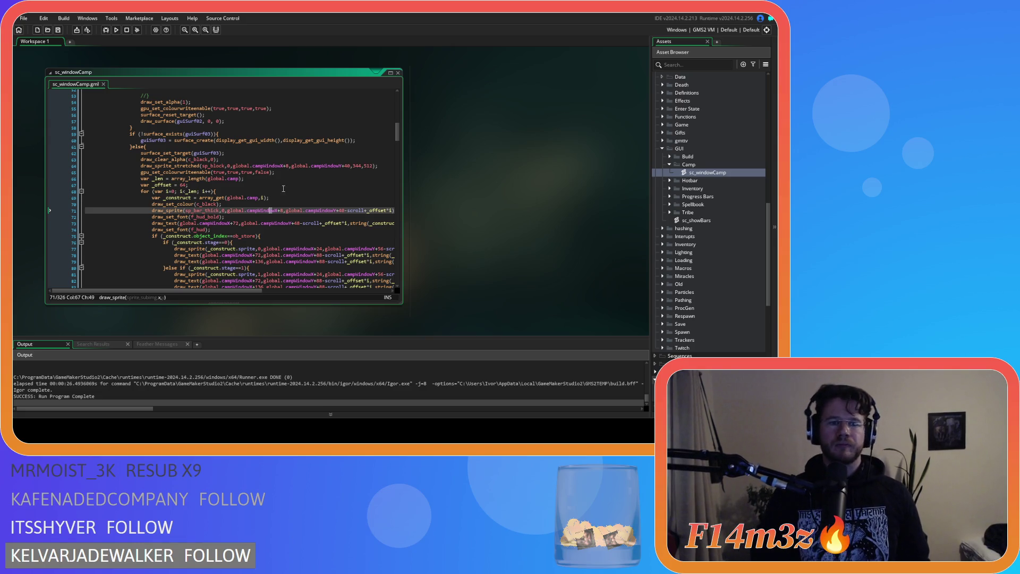
{"action": "scroll", "coordinate": [288, 194], "scroll_direction": "down", "scroll_amount": 7}
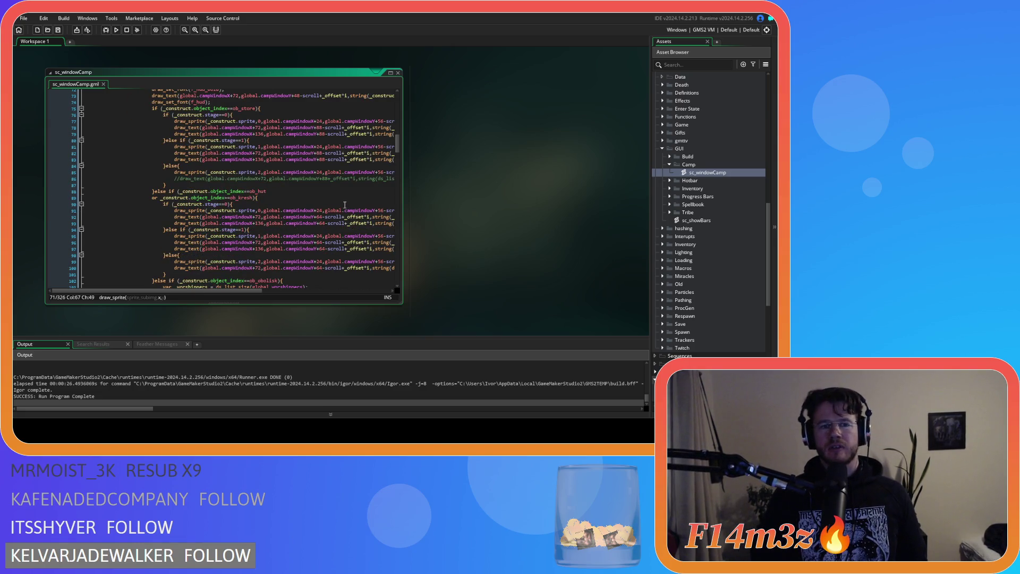
{"action": "scroll", "coordinate": [345, 205], "scroll_direction": "down", "scroll_amount": 3}
{"action": "scroll", "coordinate": [344, 204], "scroll_direction": "up", "scroll_amount": 9}
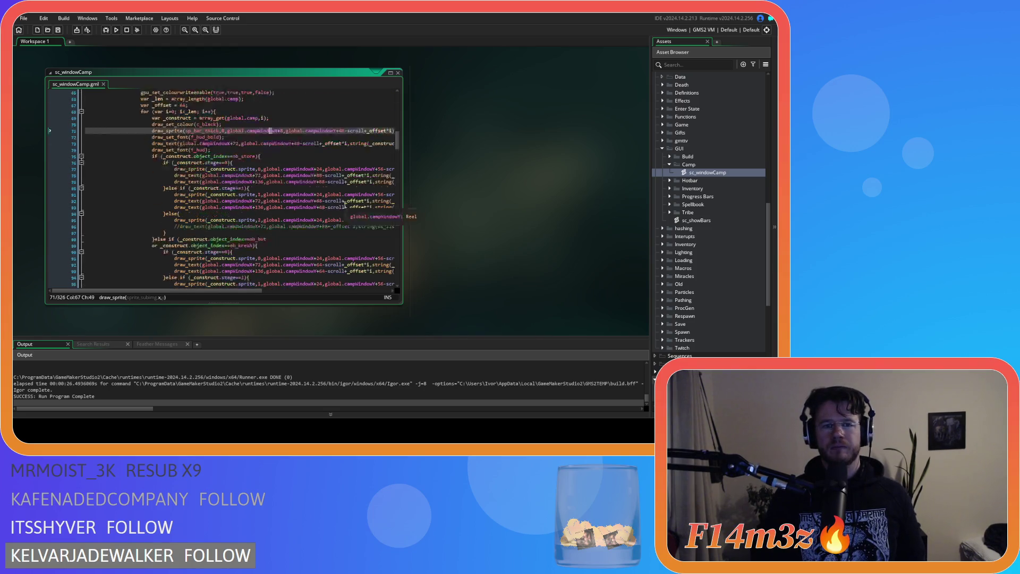
{"action": "scroll", "coordinate": [345, 205], "scroll_direction": "down", "scroll_amount": 6}
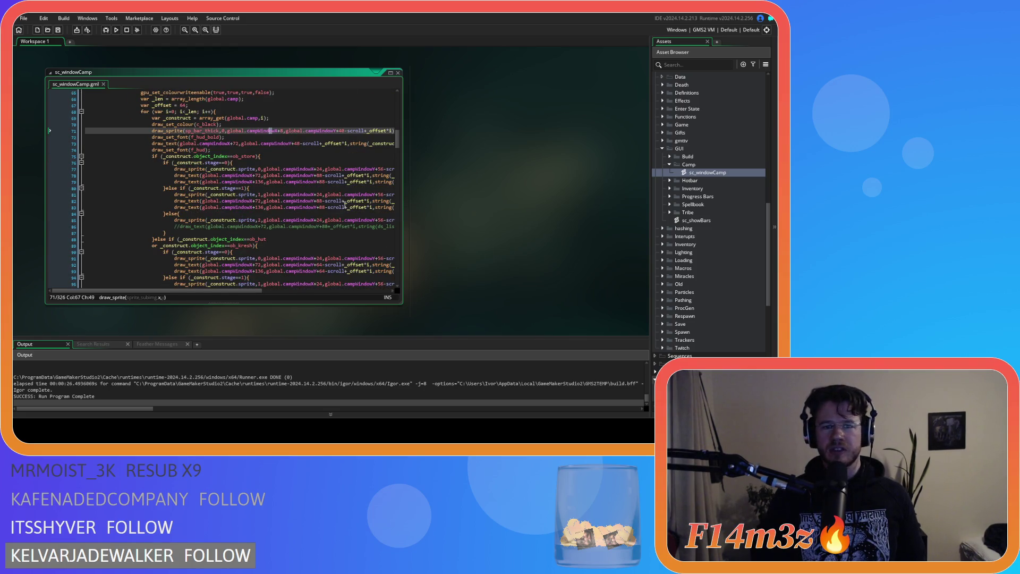
{"action": "scroll", "coordinate": [344, 204], "scroll_direction": "down", "scroll_amount": 3}
{"action": "scroll", "coordinate": [345, 205], "scroll_direction": "up", "scroll_amount": 5}
{"action": "scroll", "coordinate": [344, 205], "scroll_direction": "down", "scroll_amount": 4}
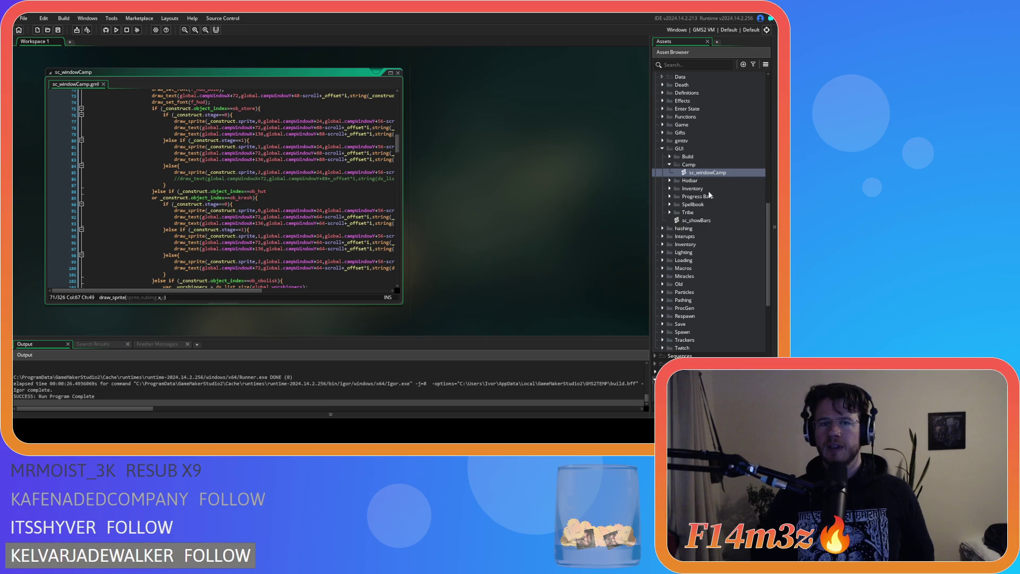
{"action": "scroll", "coordinate": [709, 192], "scroll_direction": "up", "scroll_amount": 3}
{"action": "scroll", "coordinate": [709, 191], "scroll_direction": "up", "scroll_amount": 1}
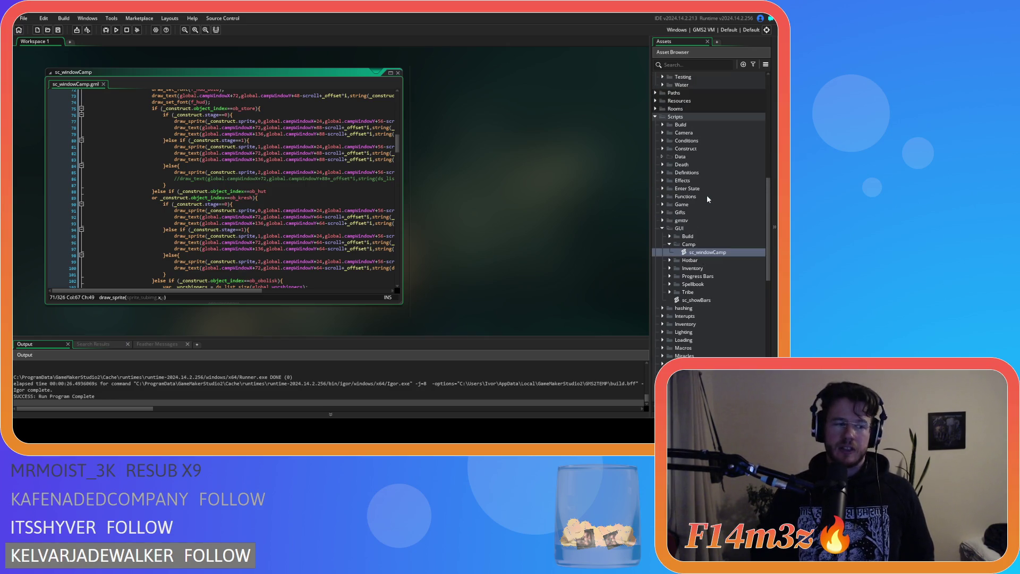
{"action": "scroll", "coordinate": [667, 153], "scroll_direction": "up", "scroll_amount": 1}
{"action": "scroll", "coordinate": [667, 153], "scroll_direction": "up", "scroll_amount": 6}
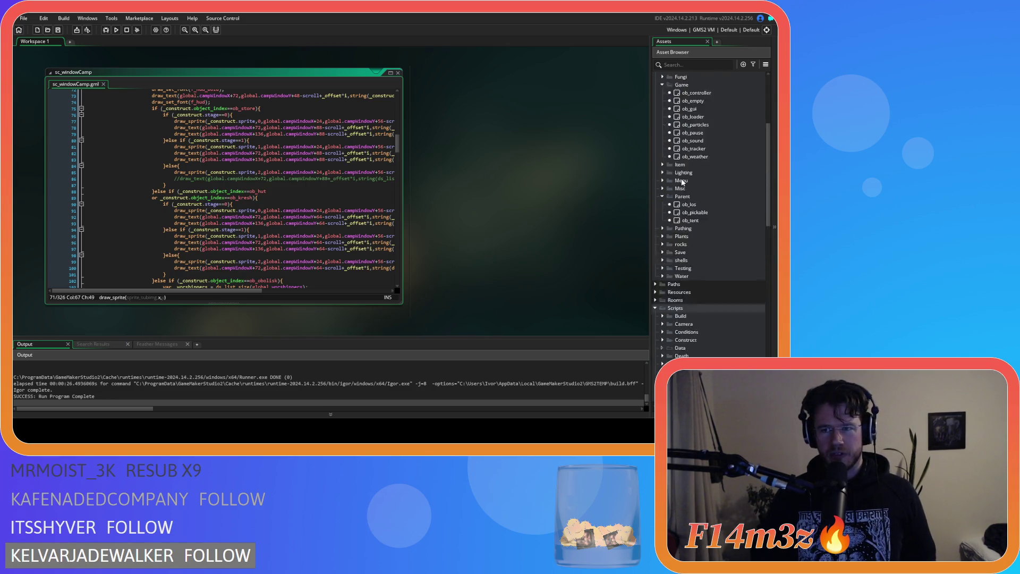
Open ob_gui's Create code and go to the end of the camp window globals.
{"action": "double_click", "coordinate": [658, 156]}
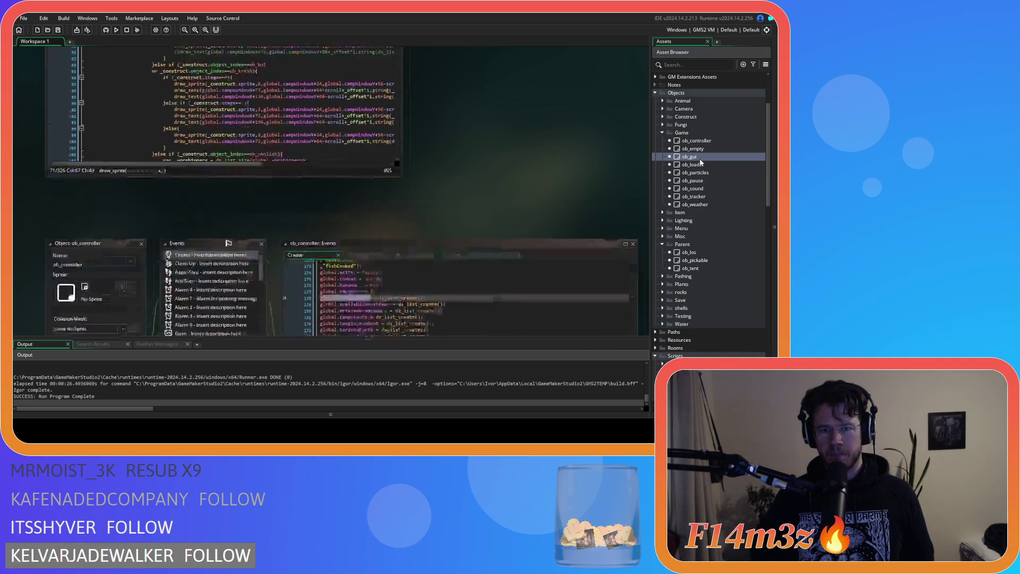
{"action": "scroll", "coordinate": [453, 147], "scroll_direction": "down", "scroll_amount": 5}
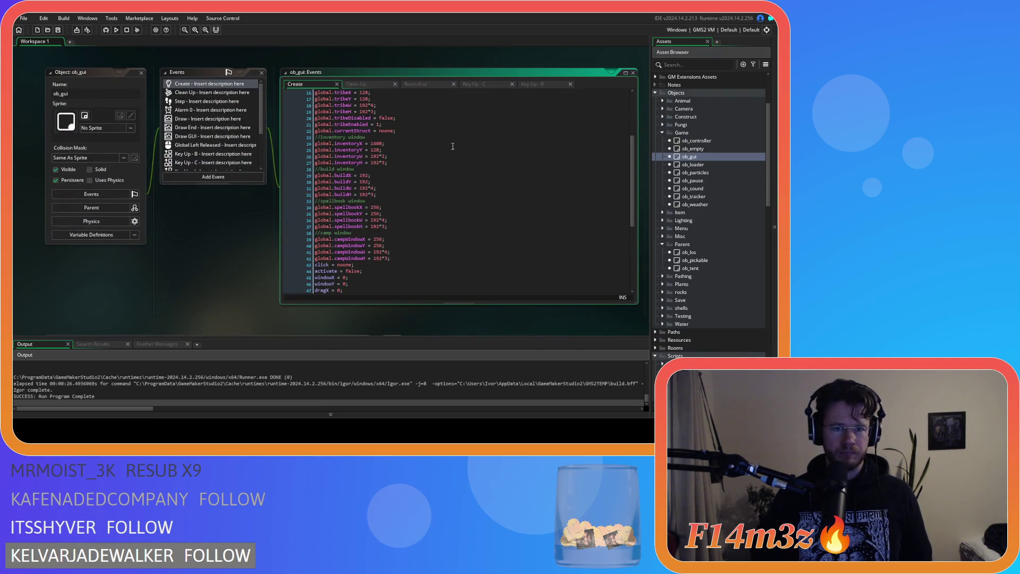
{"action": "scroll", "coordinate": [453, 146], "scroll_direction": "up", "scroll_amount": 4}
{"action": "left_click", "coordinate": [297, 210]}
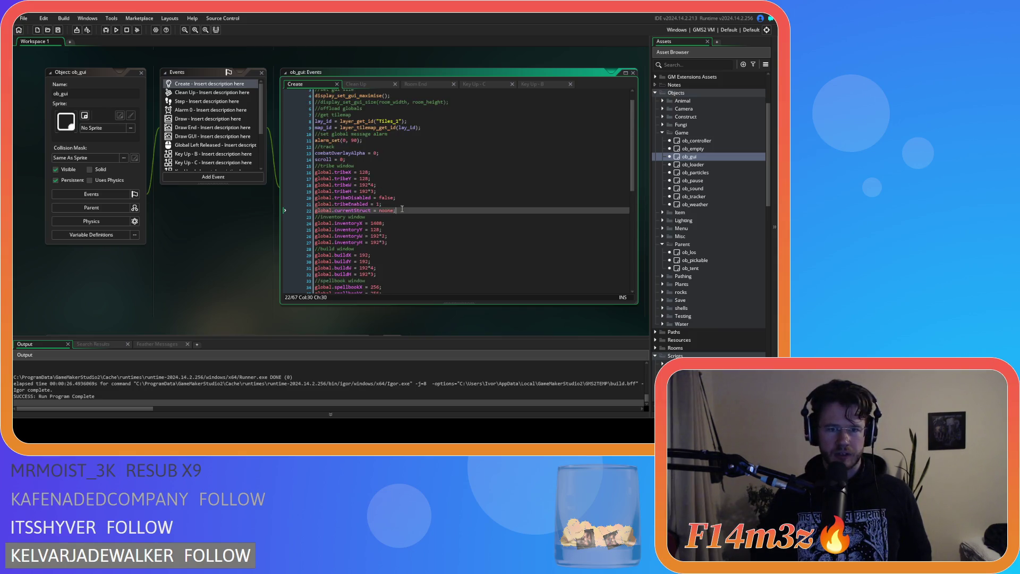
{"action": "left_click_drag", "start_coordinate": [295, 205], "coordinate": [413, 202]}
{"action": "scroll", "coordinate": [435, 212], "scroll_direction": "down", "scroll_amount": 4}
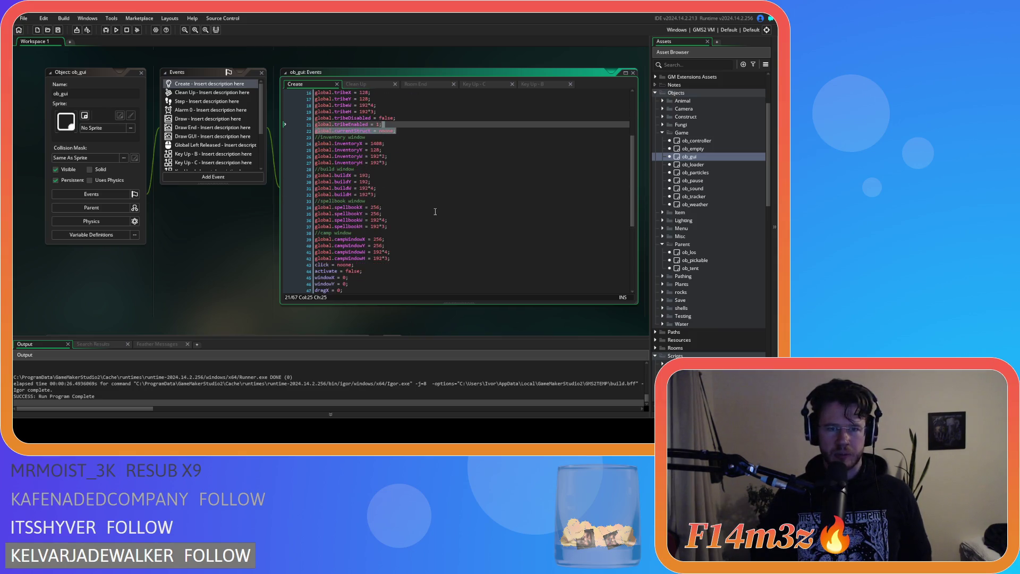
{"action": "left_click", "coordinate": [404, 257]}
Add 'global.campSelected = noone;' below the camp window globals and save.
{"action": "key", "text": "Return"}
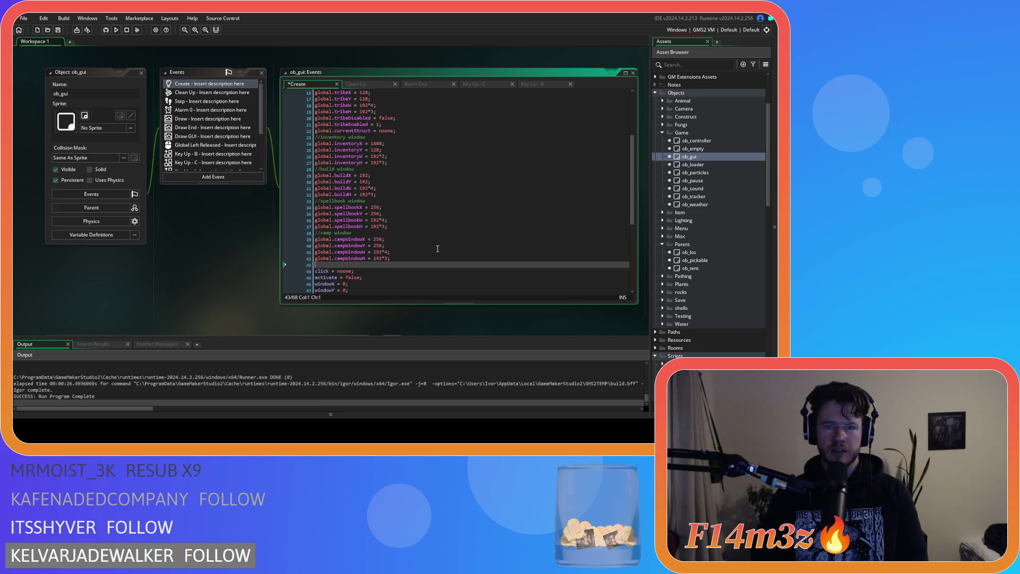
{"action": "type", "text": "global."}
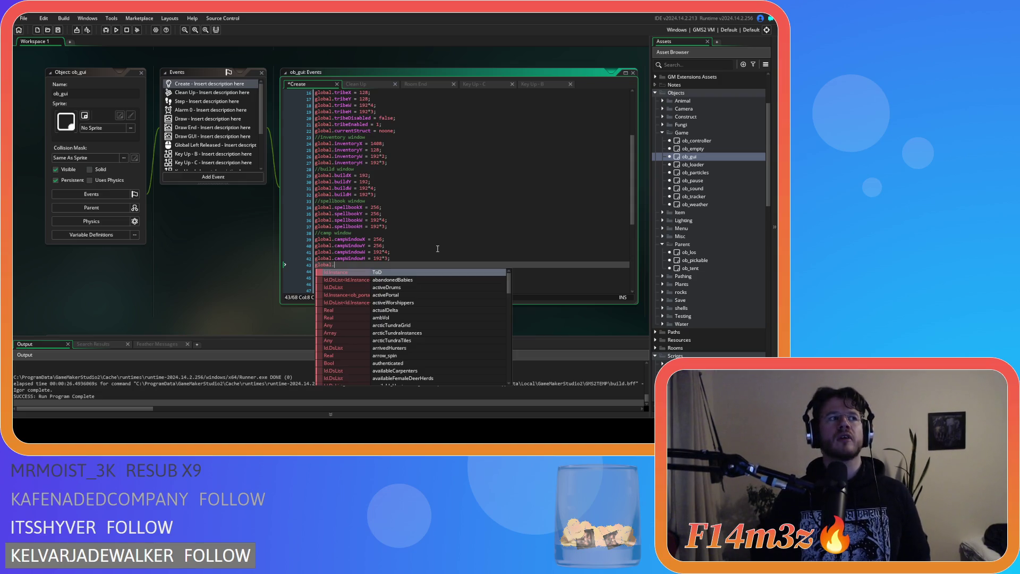
{"action": "type", "text": "selected ="}
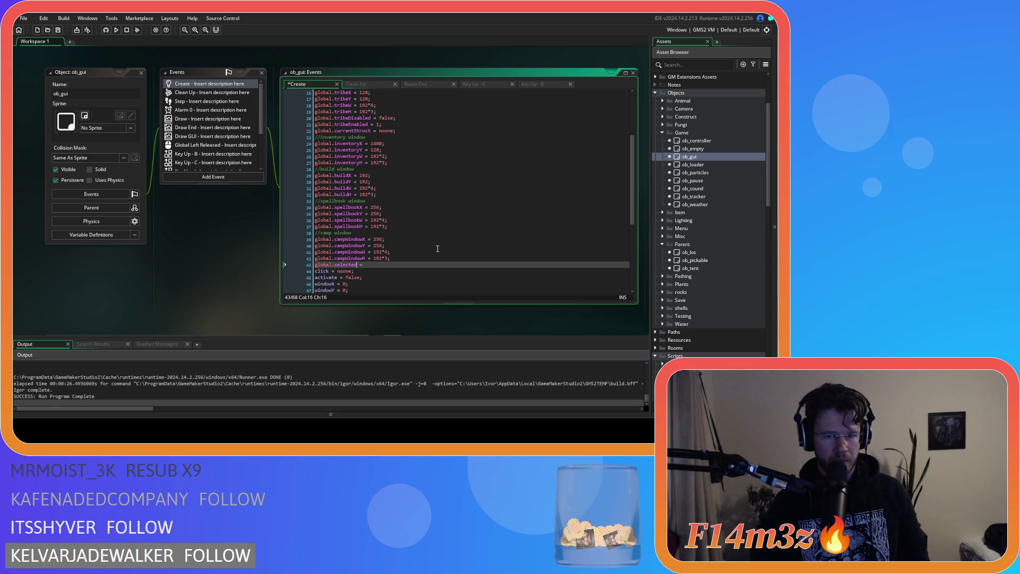
{"action": "key", "text": "BackSpace"}
{"action": "key", "text": "BackSpace"}
{"action": "key", "text": "BackSpace"}
{"action": "type", "text": "camp"}
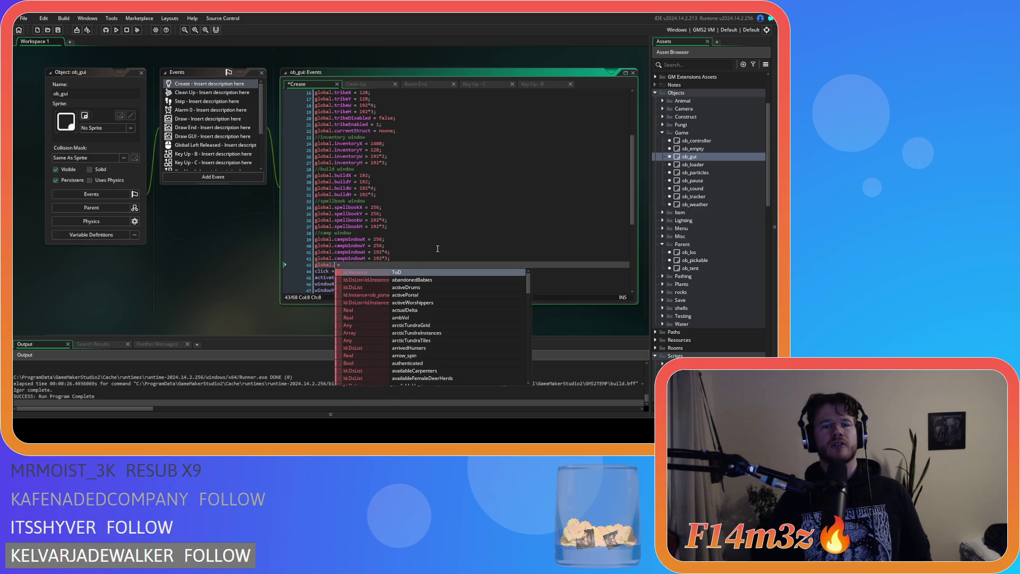
{"action": "type", "text": "Selected"}
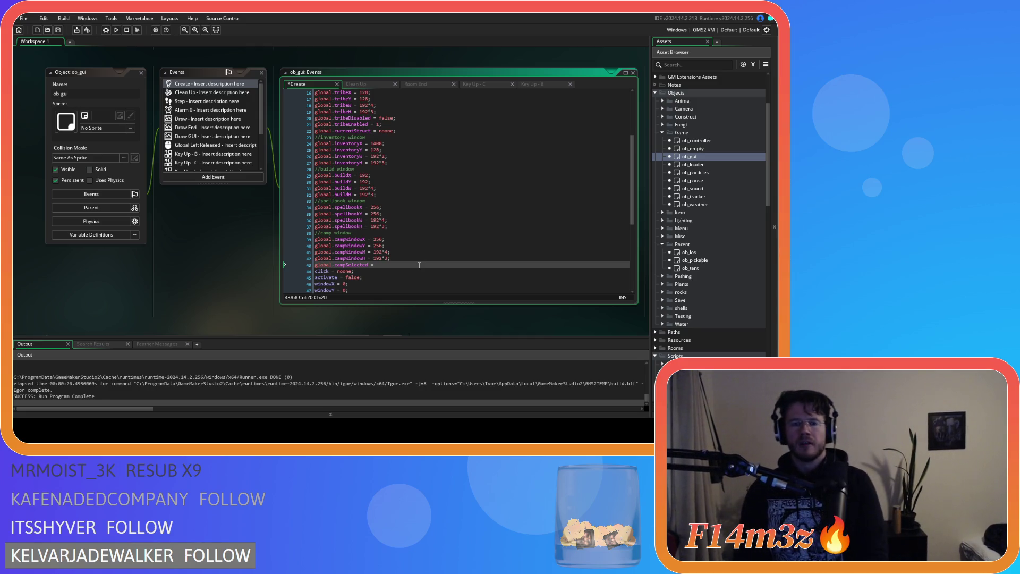
{"action": "left_click", "coordinate": [419, 264]}
{"action": "type", "text": "noone;"}
{"action": "key", "text": "ctrl+s"}
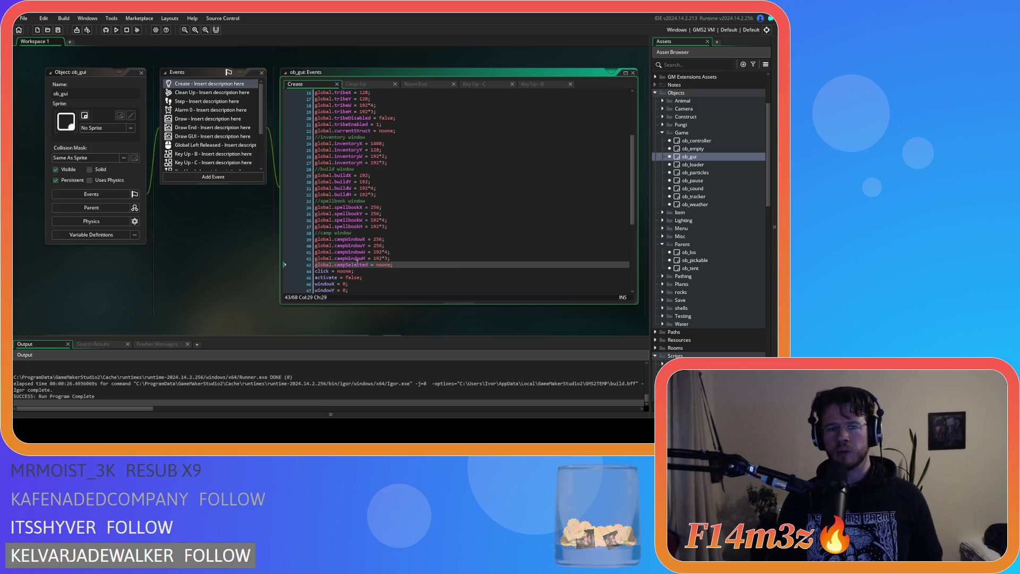
{"action": "left_click", "coordinate": [417, 264]}
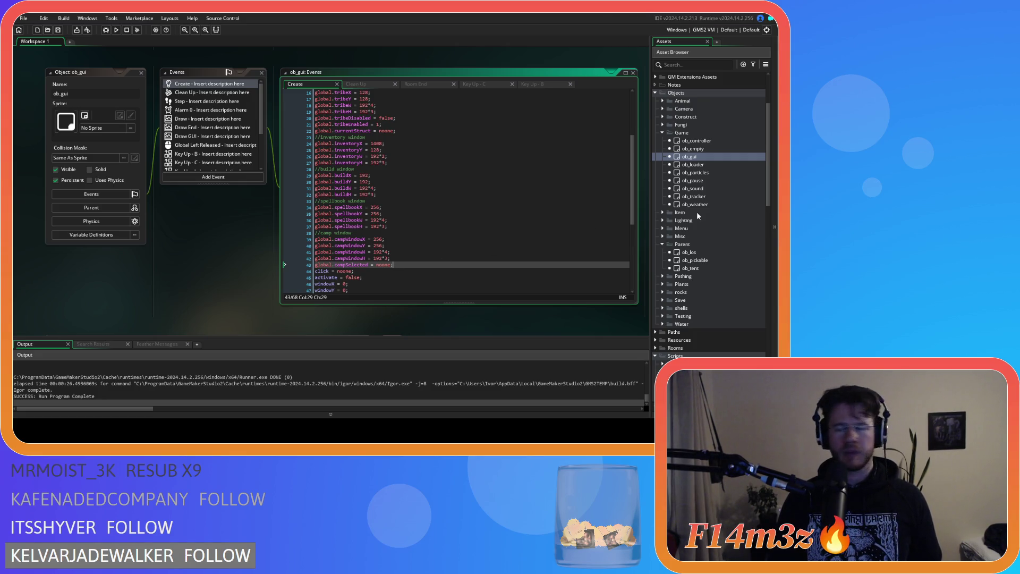
{"action": "scroll", "coordinate": [707, 287], "scroll_direction": "down", "scroll_amount": 10}
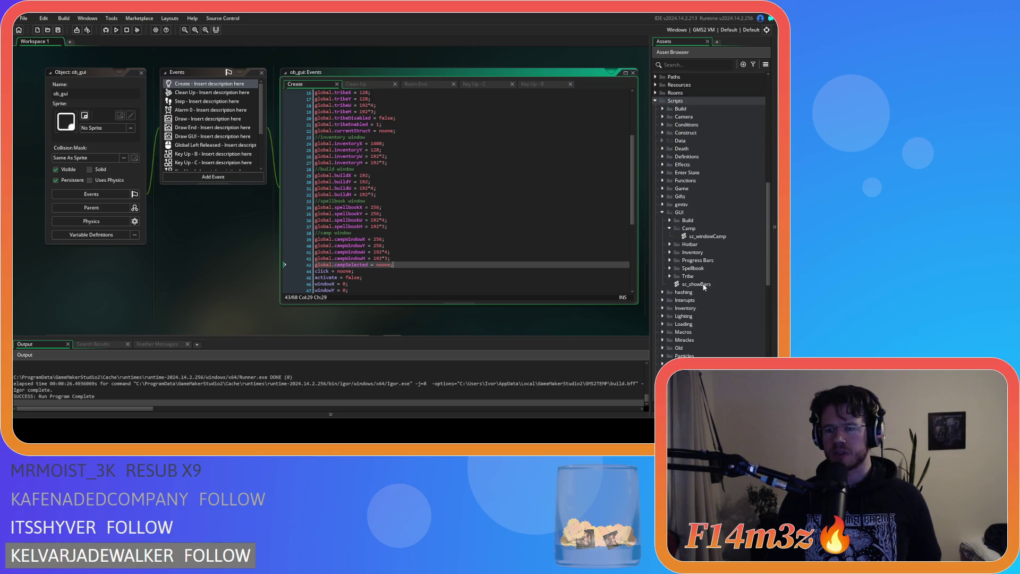
{"action": "double_click", "coordinate": [709, 236]}
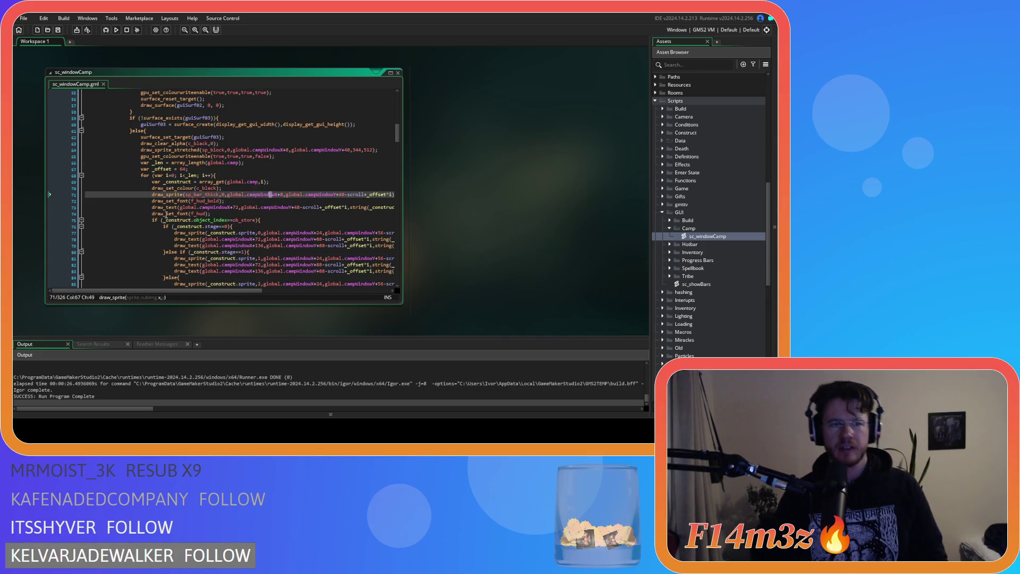
Inspect the _construct type check and the stage-0 sprite draw call in sc_windowCamp.
{"action": "left_click", "coordinate": [169, 220]}
{"action": "double_click", "coordinate": [170, 220]}
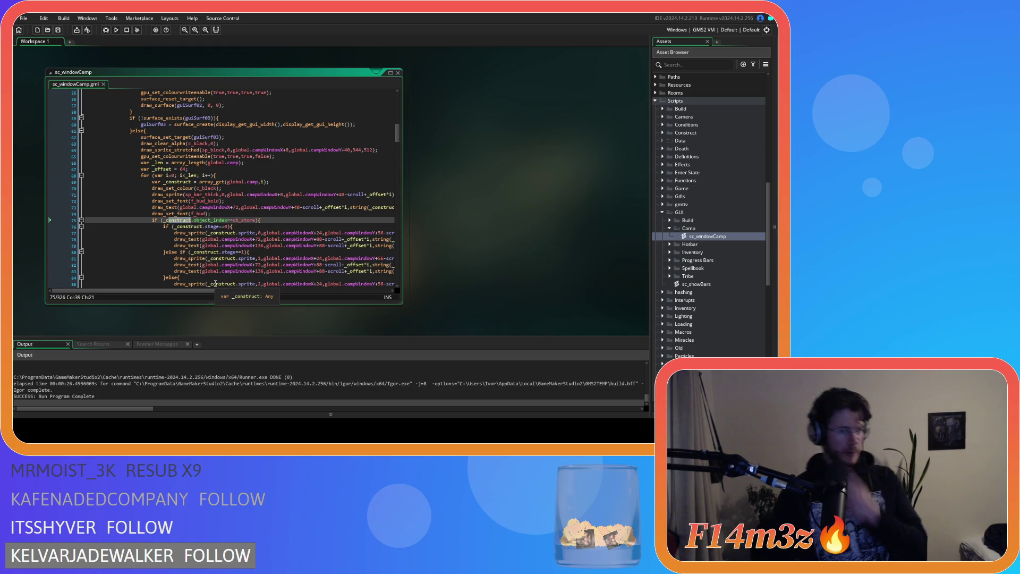
{"action": "mouse_move", "coordinate": [231, 292]}
{"action": "left_mouse_down"}
{"action": "mouse_move", "coordinate": [319, 291]}
{"action": "mouse_move", "coordinate": [275, 286]}
{"action": "left_mouse_up"}
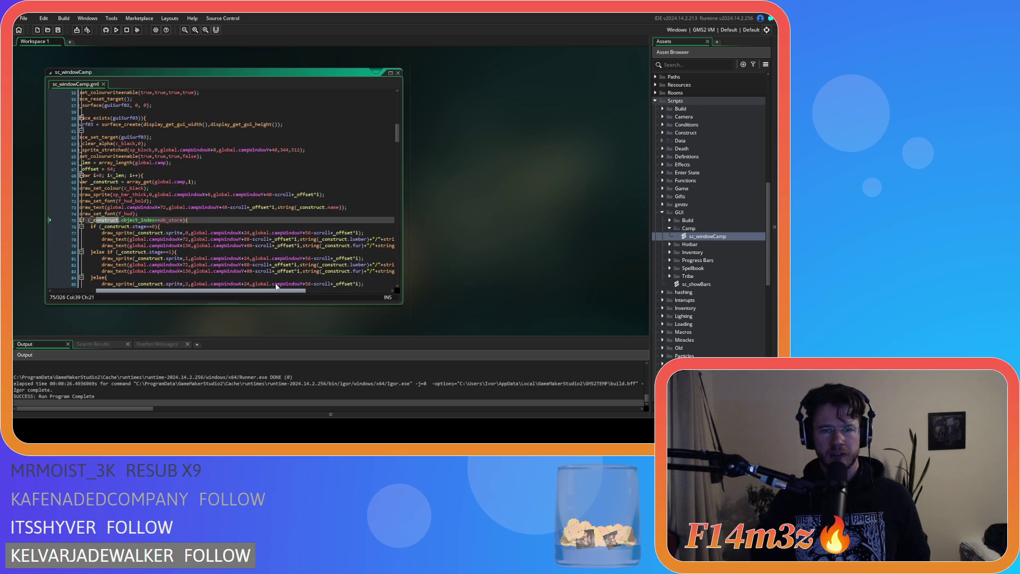
{"action": "left_click", "coordinate": [133, 233]}
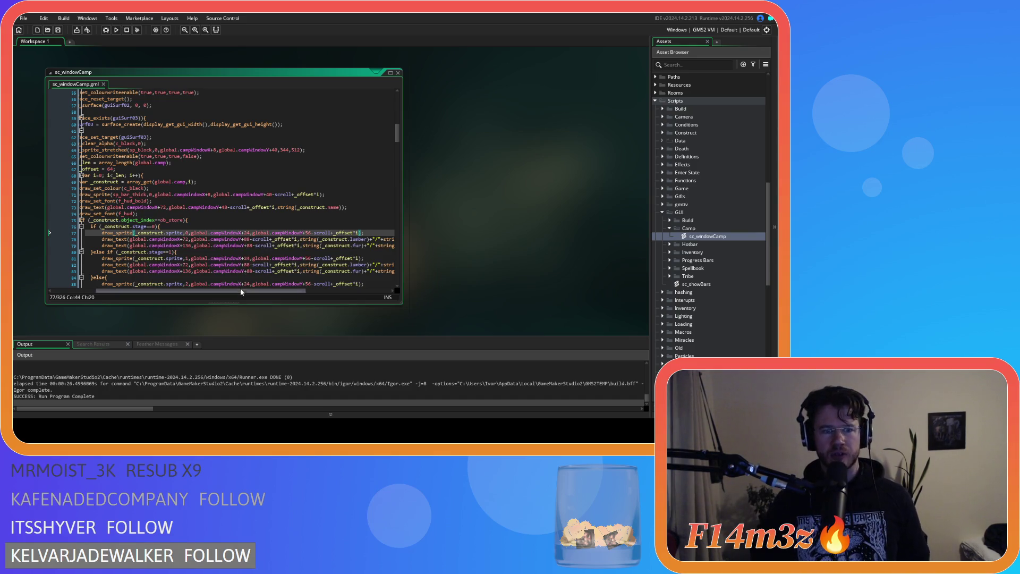
{"action": "left_click_drag", "start_coordinate": [301, 291], "coordinate": [256, 291]}
Insert a ds_list_find_index check with draw_set_alpha(0.5) after 'if (_construct.stage==0){'.
{"action": "left_click", "coordinate": [232, 227]}
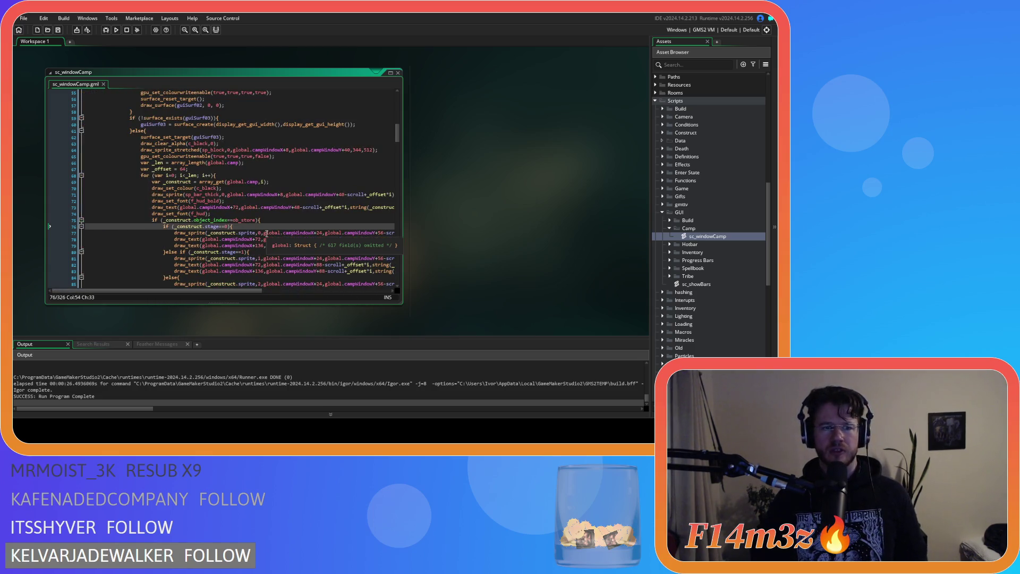
{"action": "key", "text": "Return"}
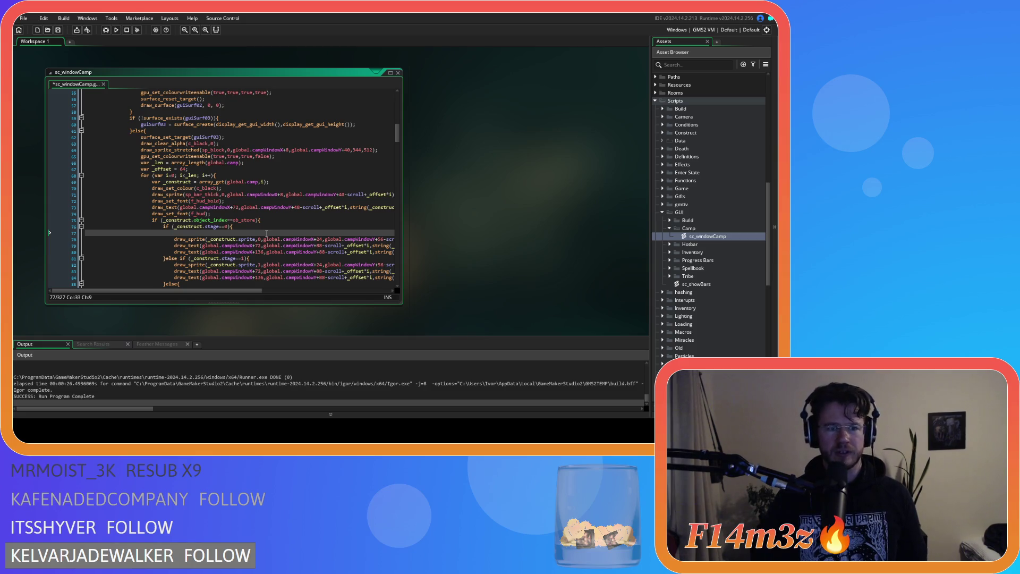
{"action": "type", "text": "draw"}
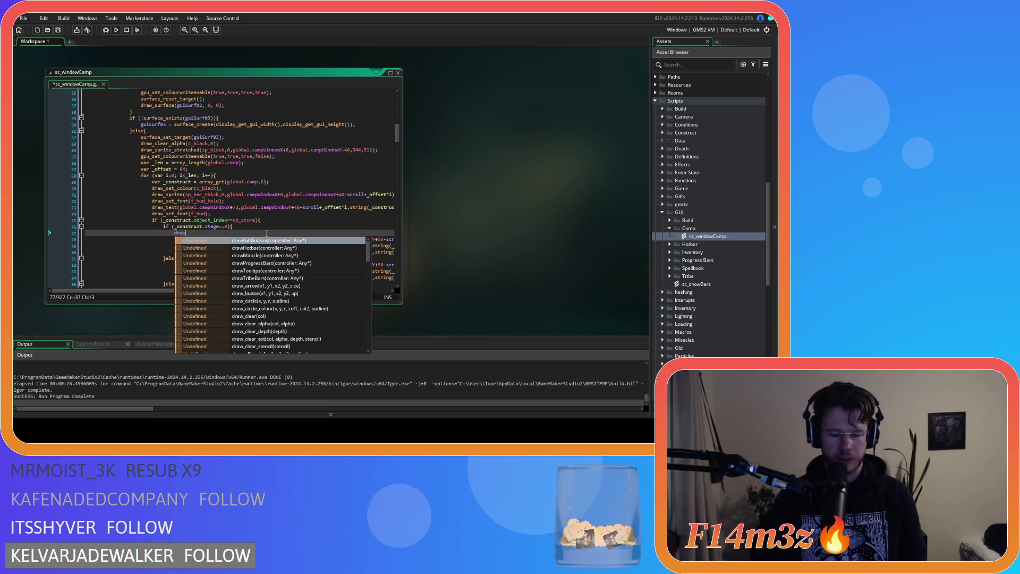
{"action": "type", "text": "_"}
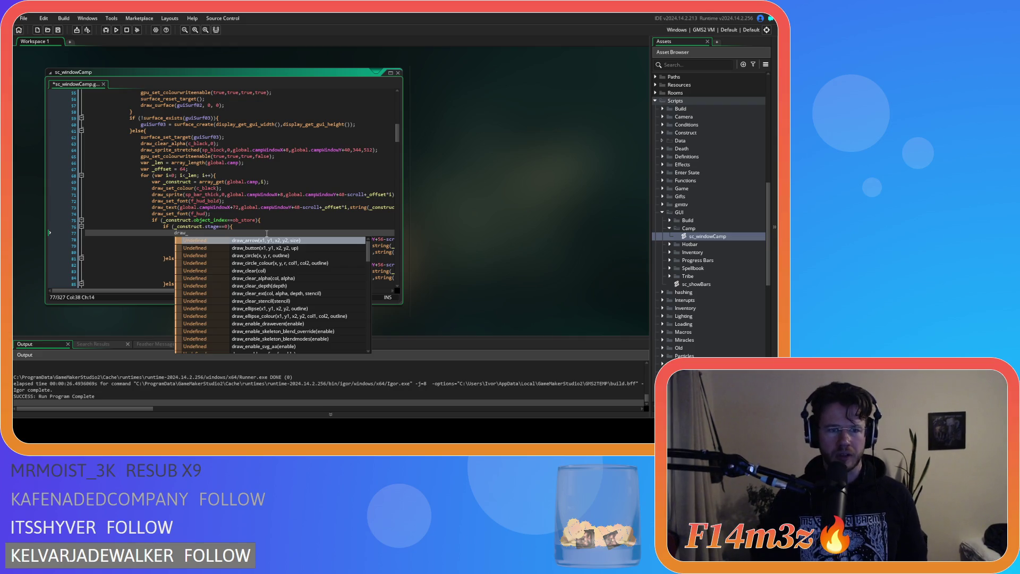
{"action": "type", "text": "set_alpha"}
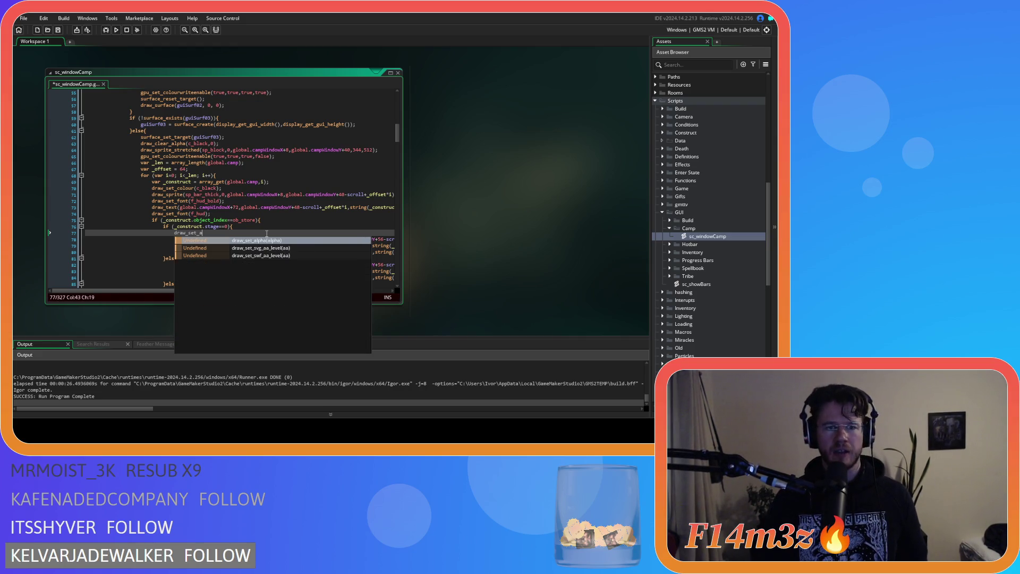
{"action": "key", "text": "Return"}
{"action": "key", "text": "BackSpace"}
{"action": "key", "text": "BackSpace"}
{"action": "key", "text": "BackSpace"}
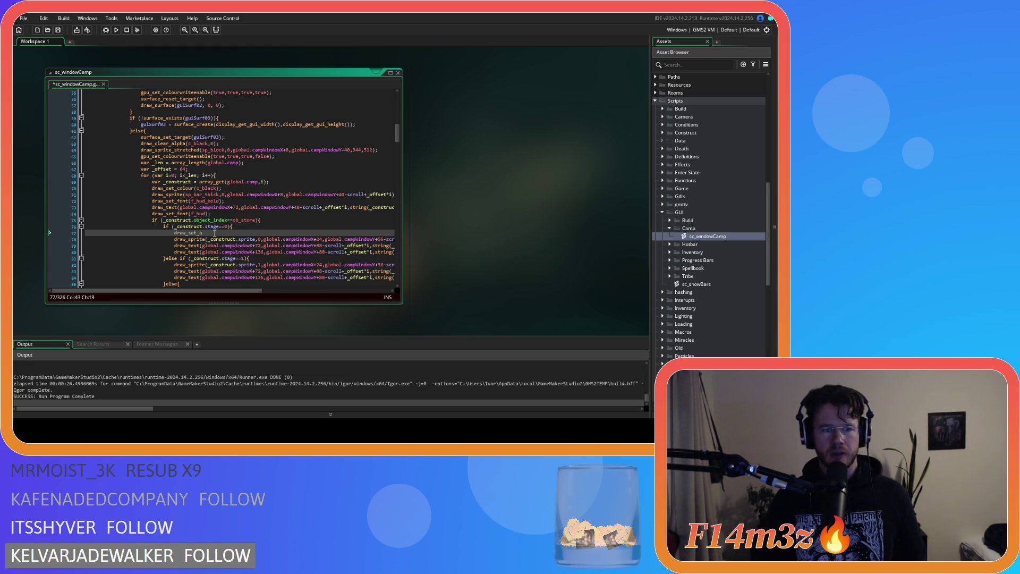
{"action": "type", "text": "l"}
{"action": "key", "text": "Return"}
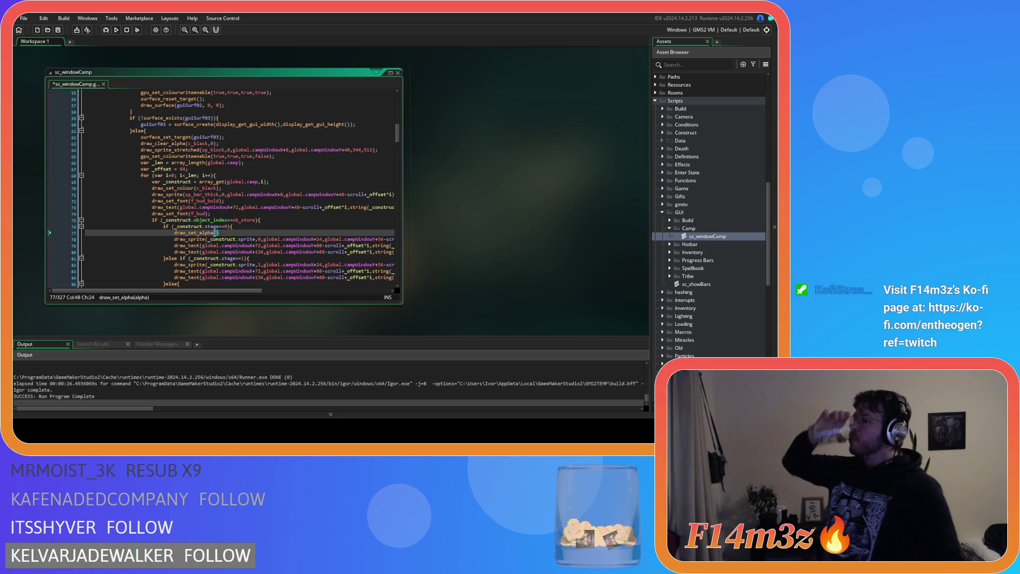
{"action": "key", "text": "ctrl+z"}
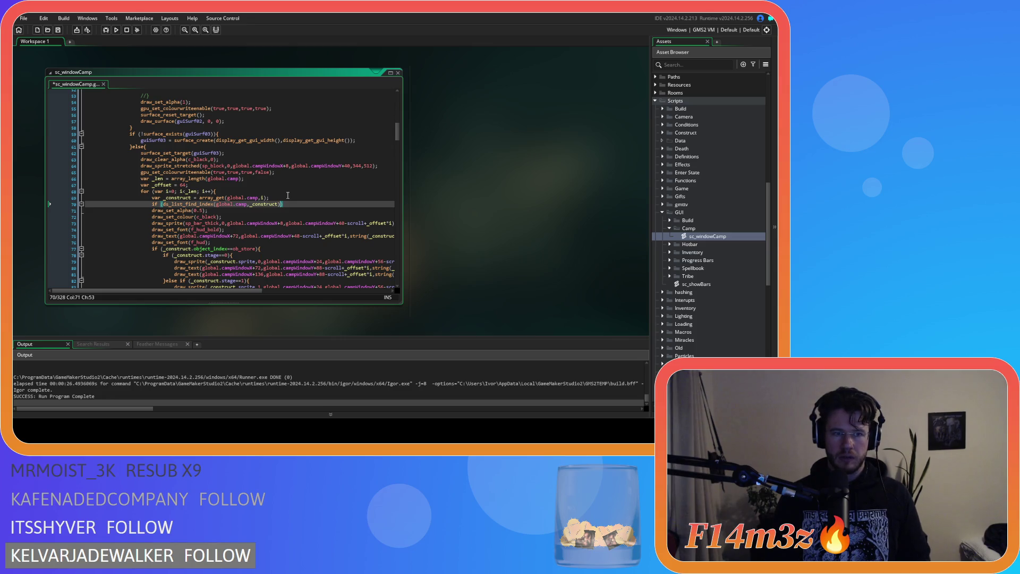
Change the condition to global.campSelected==_construct and set its draw_set_alpha to 1.
{"action": "key", "text": "ctrl+shift+Left"}
{"action": "key", "text": "ctrl+shift+Left"}
{"action": "key", "text": "ctrl+shift+Left"}
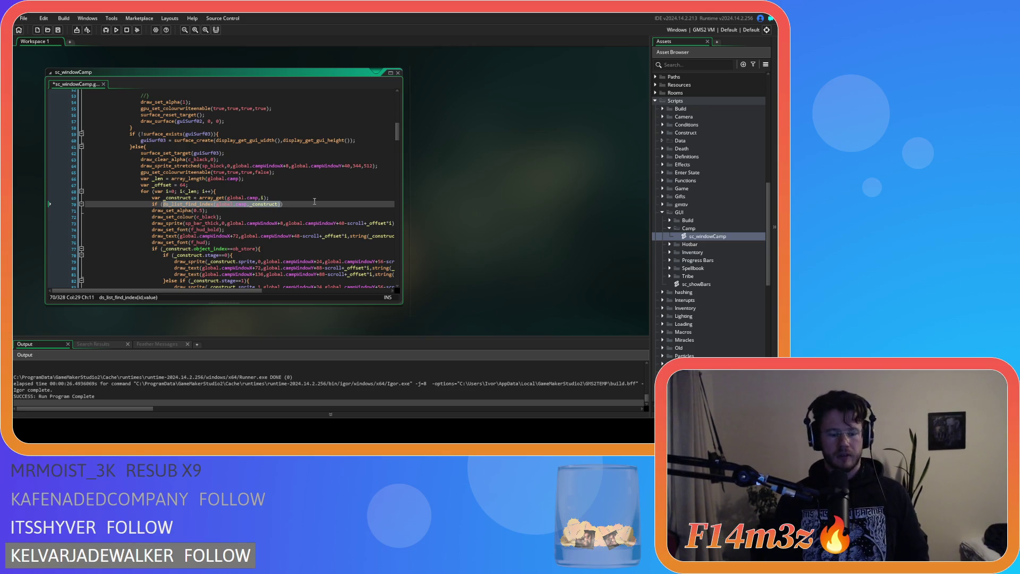
{"action": "type", "text": "global."}
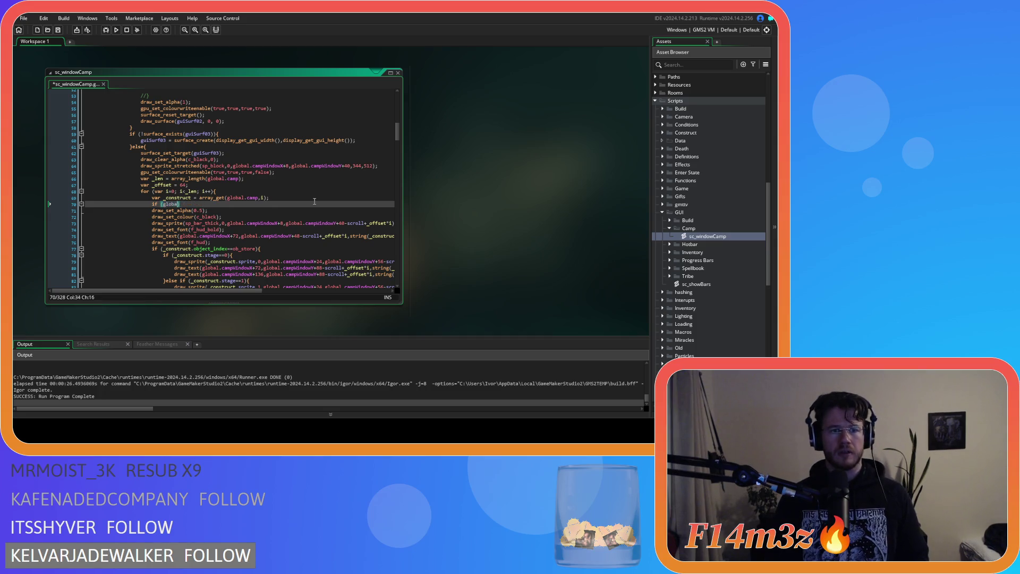
{"action": "type", "text": "campSelected"}
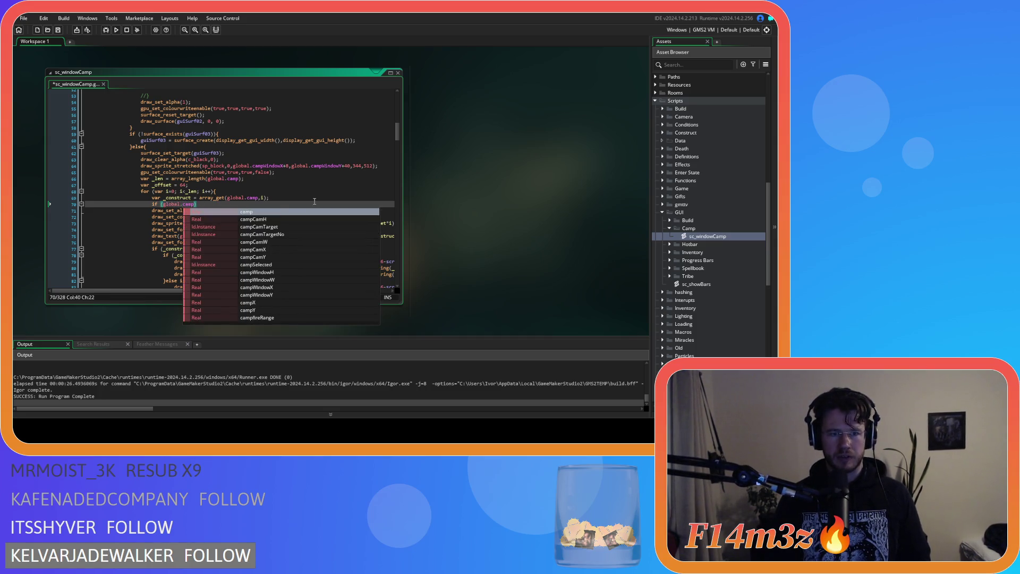
{"action": "type", "text": "=="}
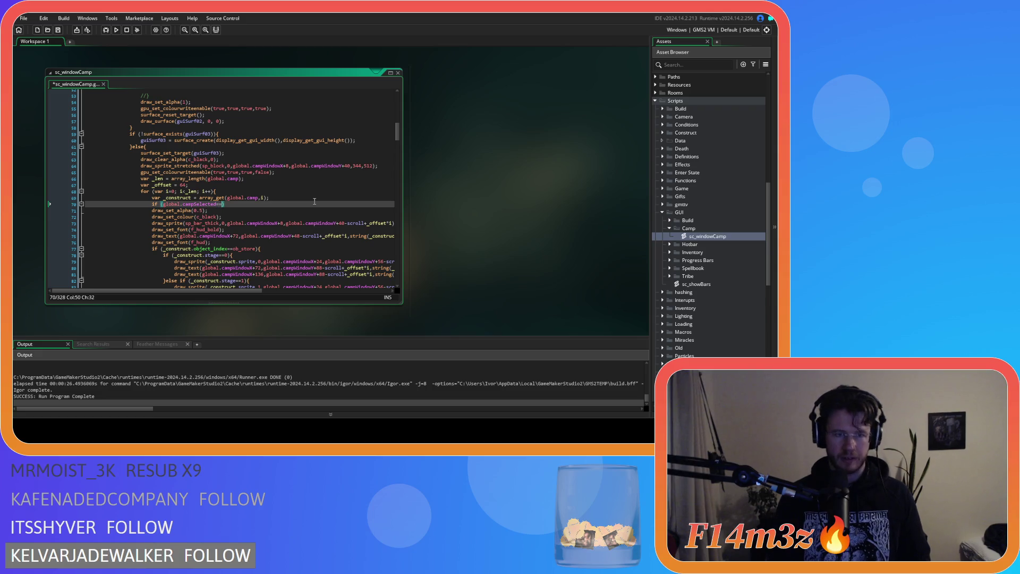
{"action": "type", "text": "_construct)"}
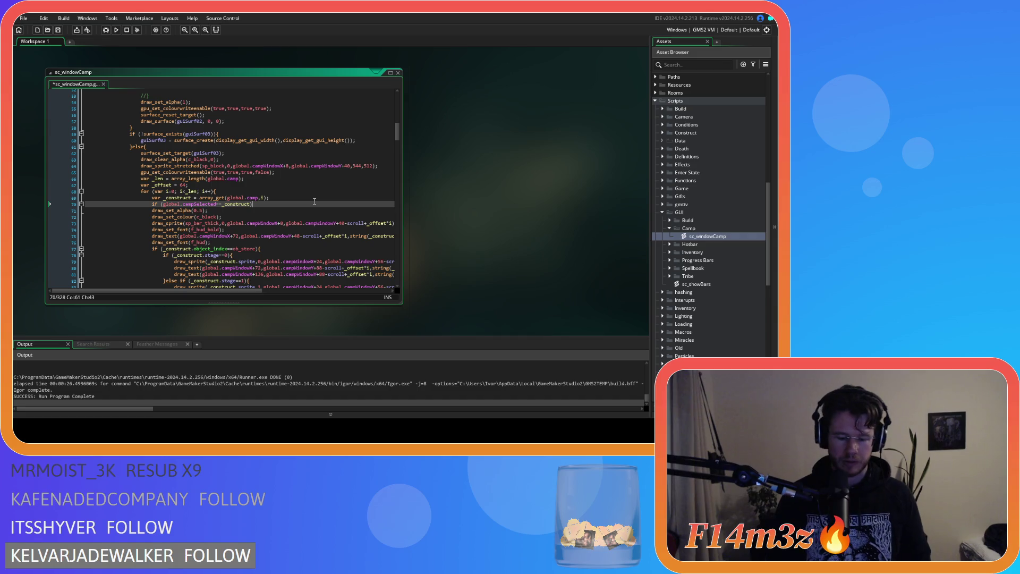
{"action": "type", "text": "P"}
{"action": "key", "text": "BackSpace"}
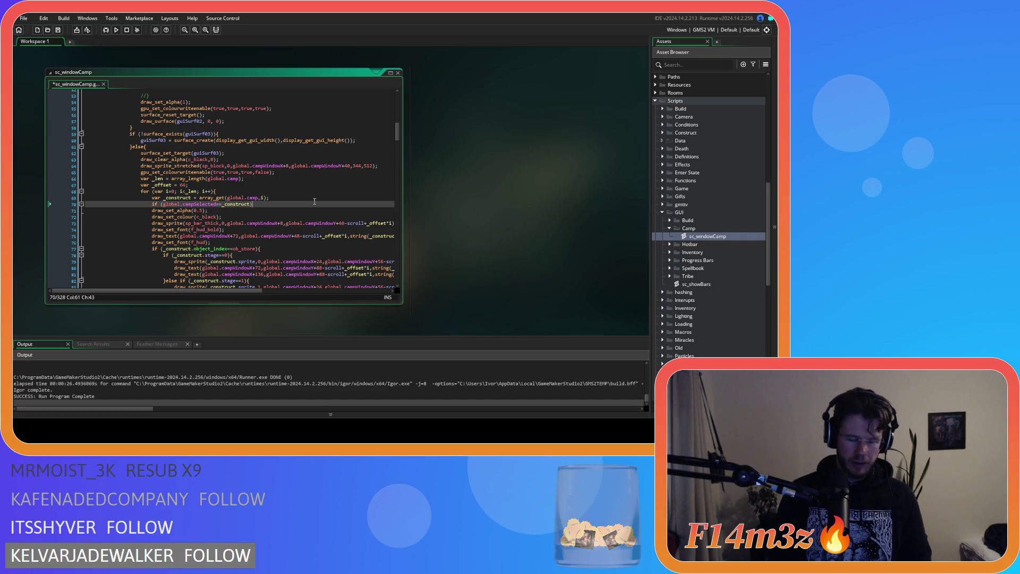
{"action": "left_click", "coordinate": [150, 210]}
{"action": "key", "text": "Tab"}
{"action": "double_click", "coordinate": [205, 211]}
{"action": "type", "text": "1"}
Add an else branch with draw_set_alpha(0.5) and save sc_windowCamp.
{"action": "left_click", "coordinate": [225, 211]}
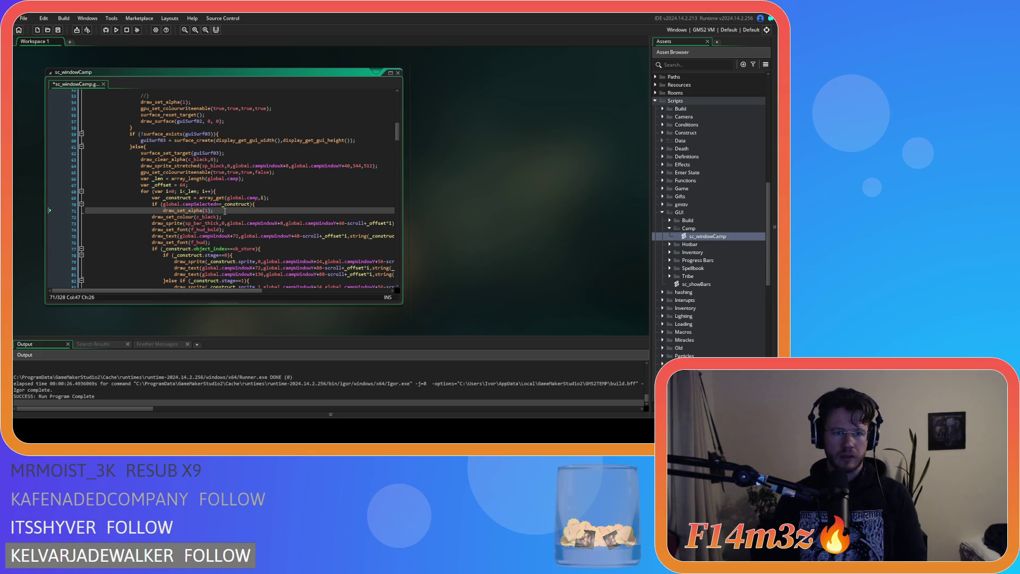
{"action": "key", "text": "Return"}
{"action": "type", "text": "else{"}
{"action": "key", "text": "Return"}
{"action": "key", "text": "Return"}
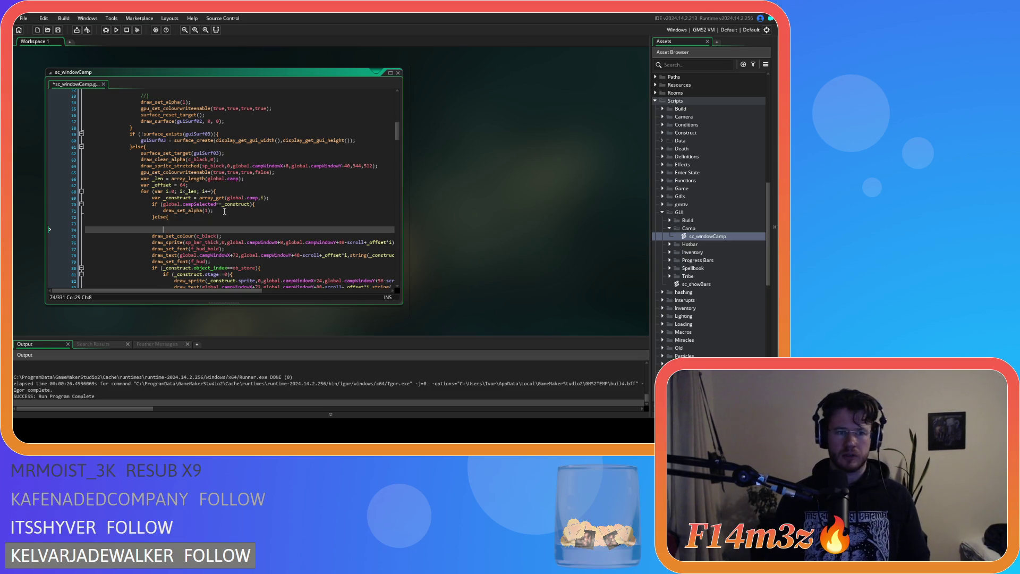
{"action": "left_click_drag", "start_coordinate": [214, 212], "coordinate": [164, 212]}
{"action": "key", "text": "ctrl+c"}
{"action": "left_click", "coordinate": [165, 223]}
{"action": "key", "text": "ctrl+v"}
{"action": "double_click", "coordinate": [207, 224]}
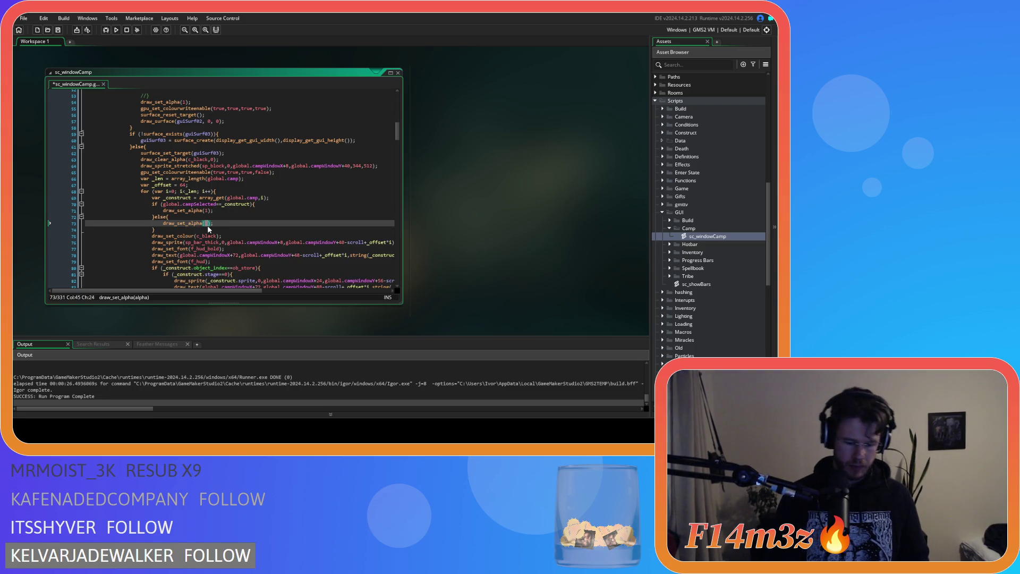
{"action": "type", "text": "0.5"}
{"action": "left_click", "coordinate": [244, 217]}
{"action": "key", "text": "ctrl+s"}
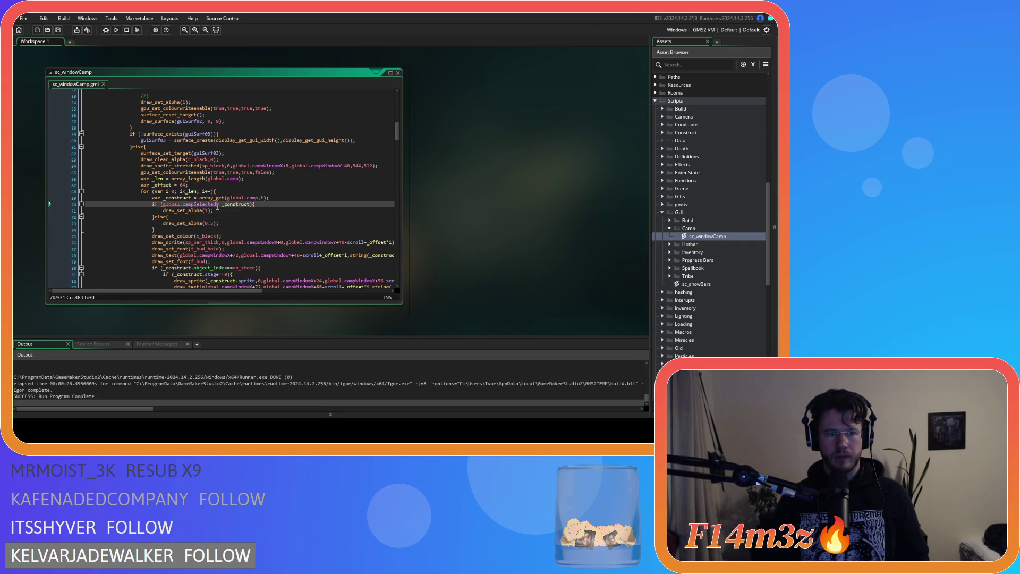
{"action": "left_click", "coordinate": [231, 221]}
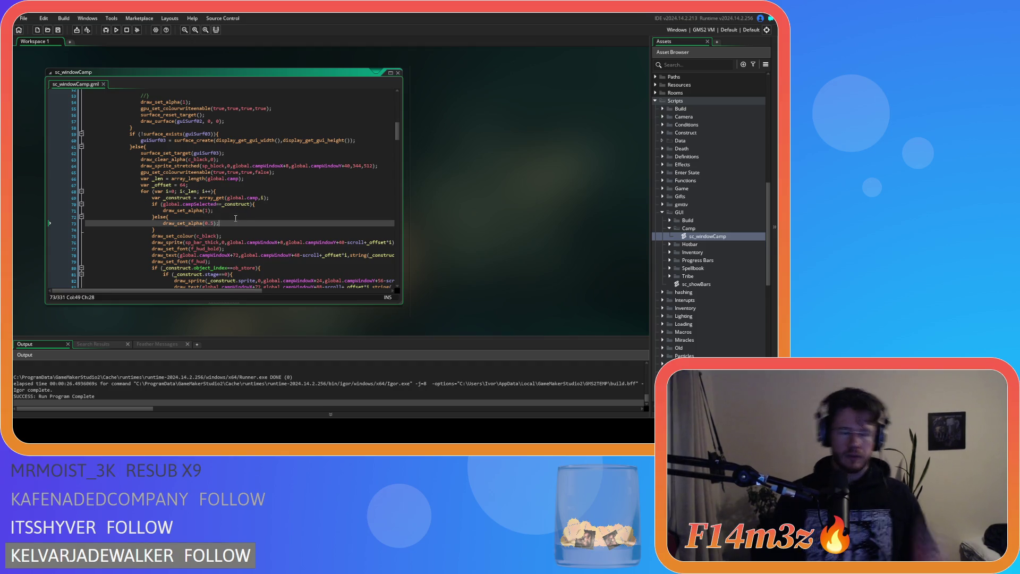
{"action": "left_click", "coordinate": [232, 217]}
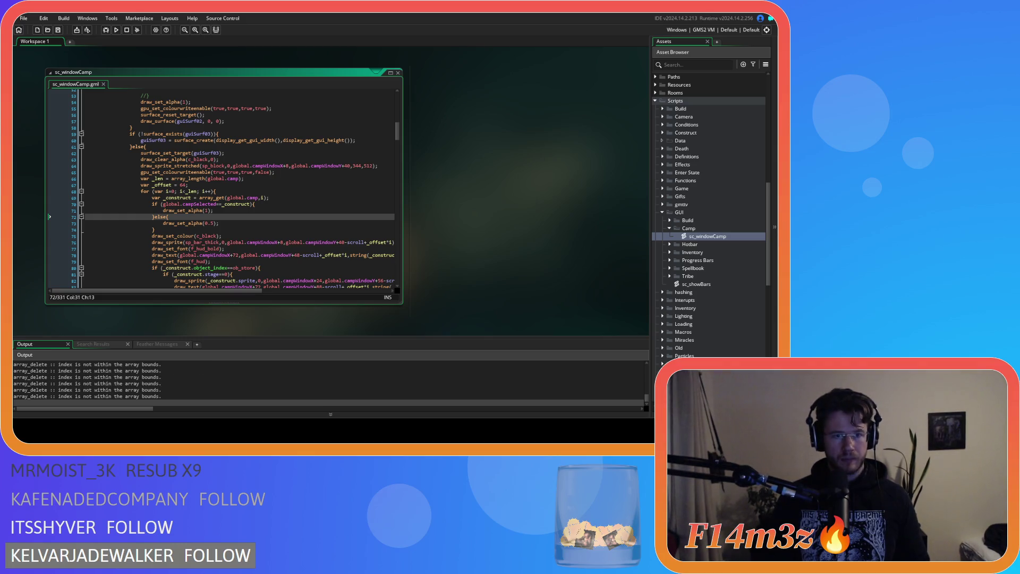
Close the Camp window in the running Entheogen game and confirm quitting with Y.
{"action": "key", "text": "alt+Tab"}
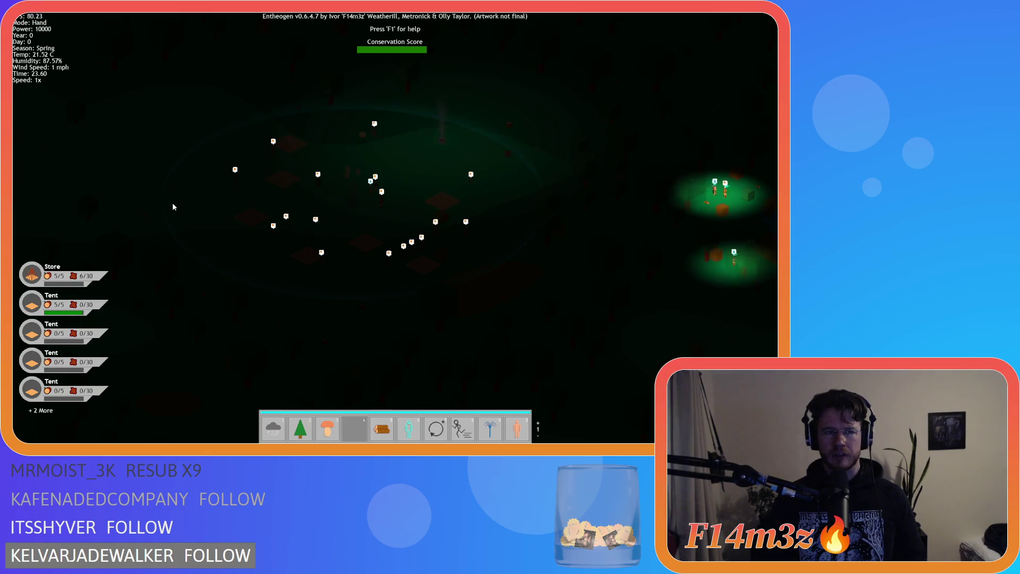
{"action": "key", "text": "Escape"}
{"action": "key", "text": "Escape"}
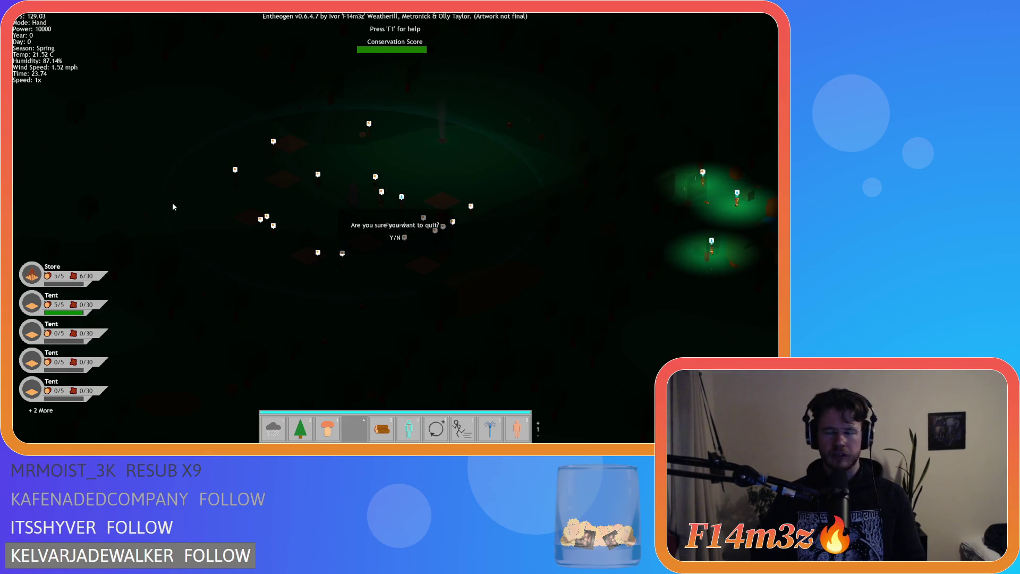
{"action": "key", "text": "y"}
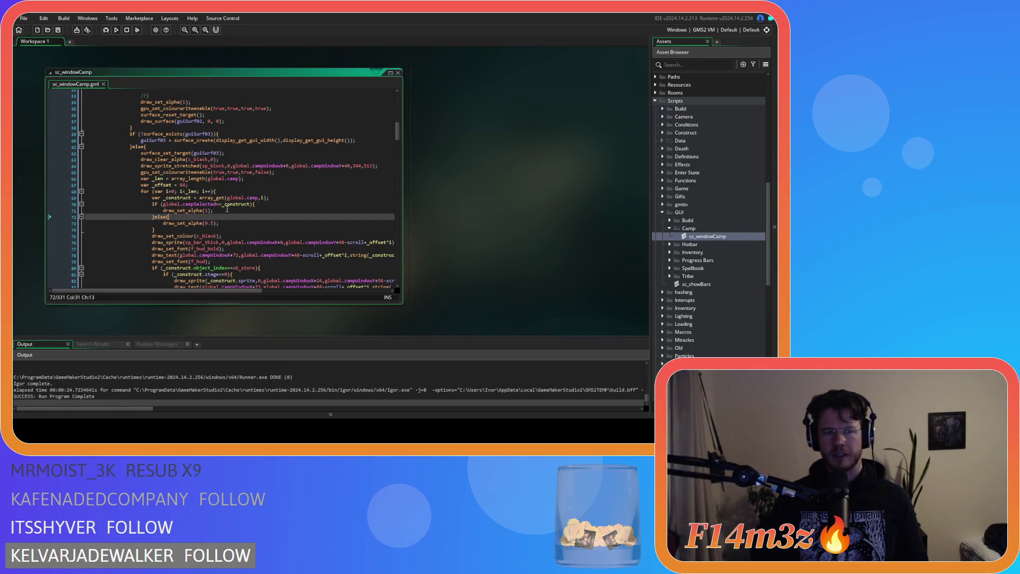
{"action": "left_click", "coordinate": [227, 209]}
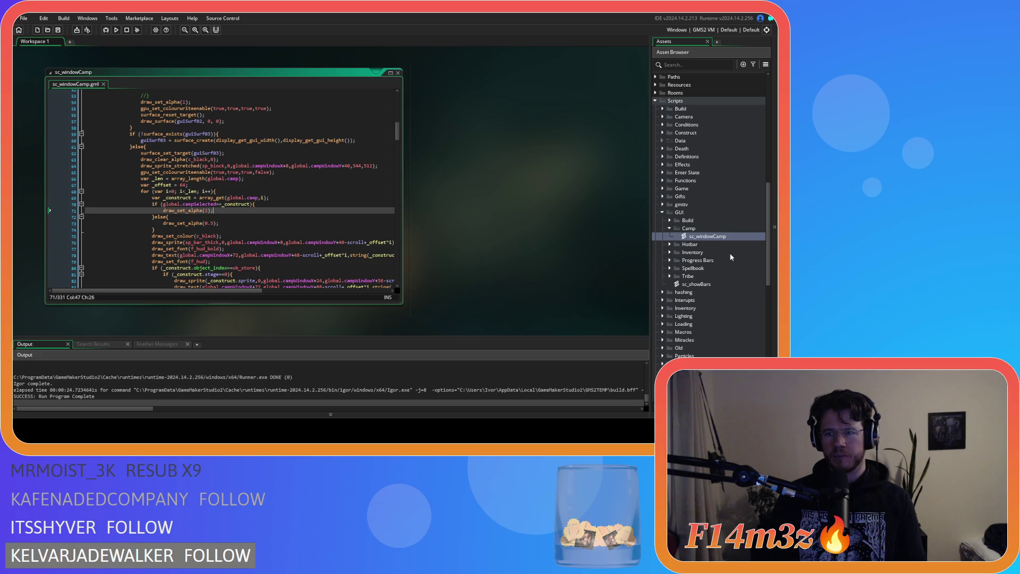
Open ob_gui and examine the 'global.campSelected = noone' assignment on line 43.
{"action": "scroll", "coordinate": [729, 253], "scroll_direction": "up", "scroll_amount": 8}
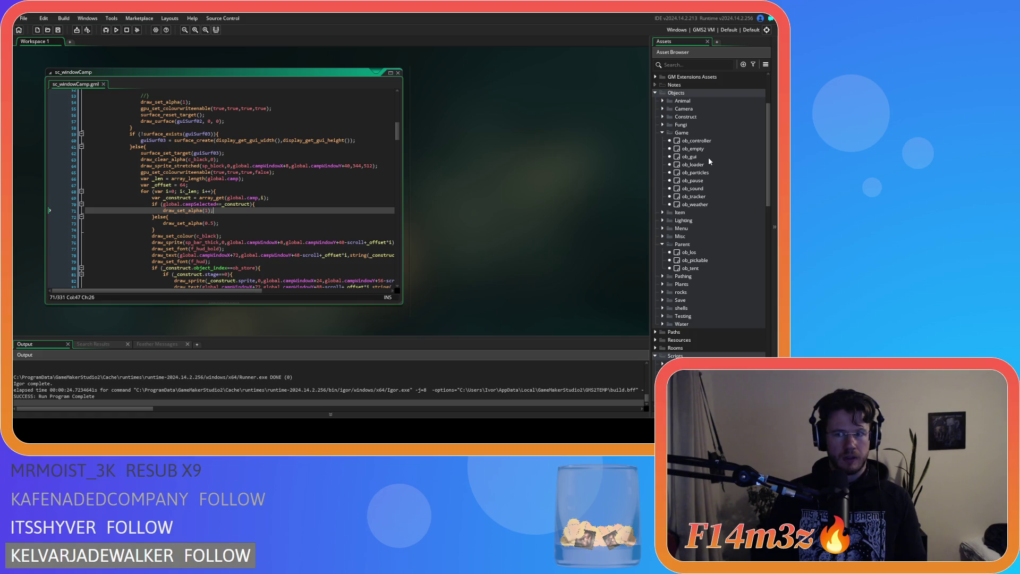
{"action": "double_click", "coordinate": [709, 158]}
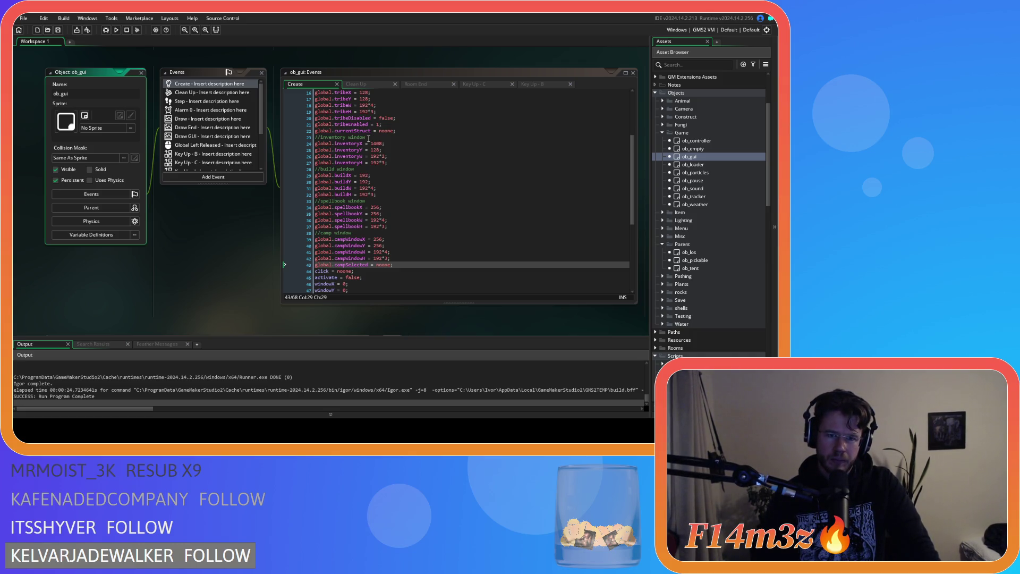
{"action": "double_click", "coordinate": [384, 265]}
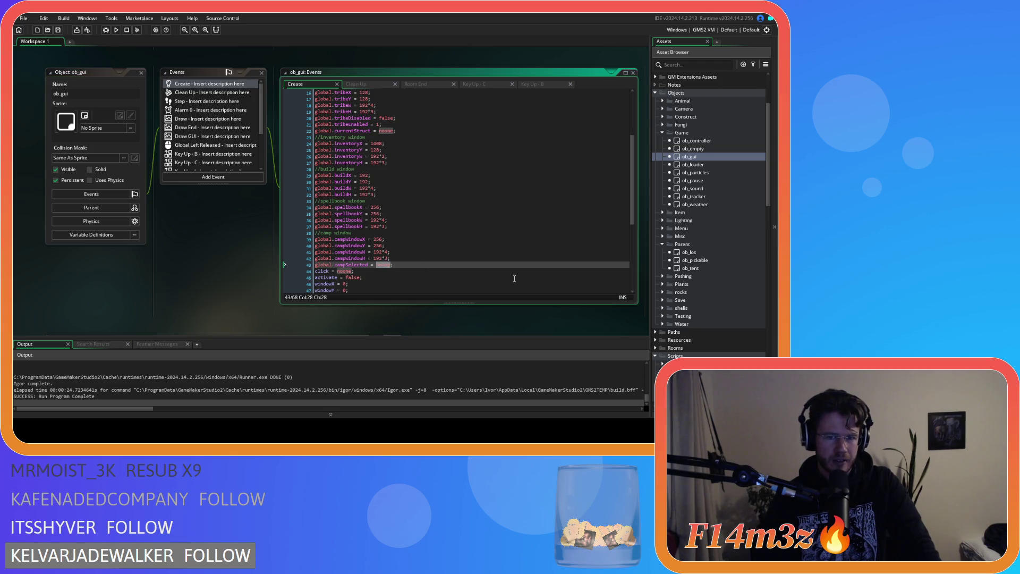
{"action": "double_click", "coordinate": [351, 265]}
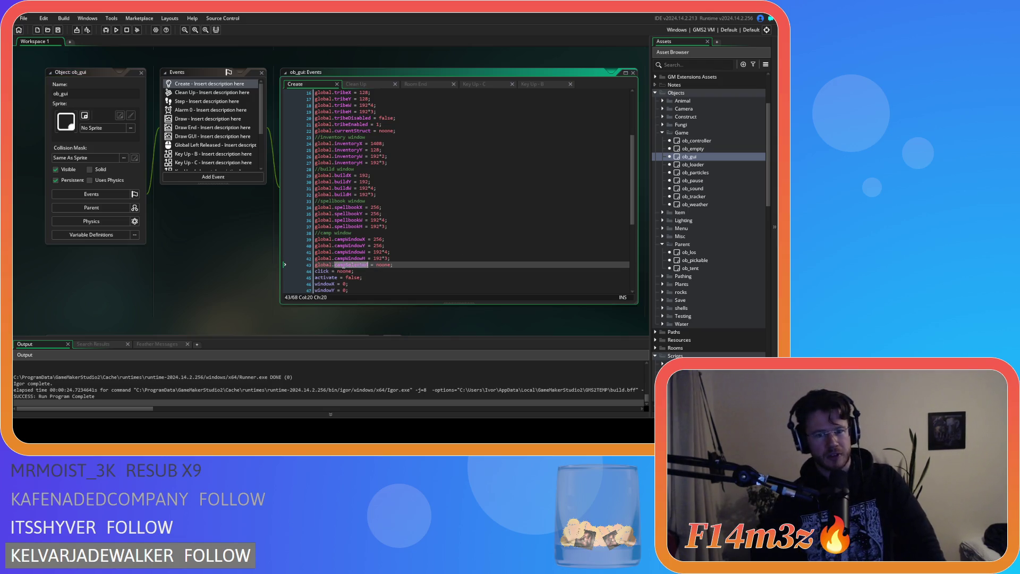
{"action": "double_click", "coordinate": [384, 264]}
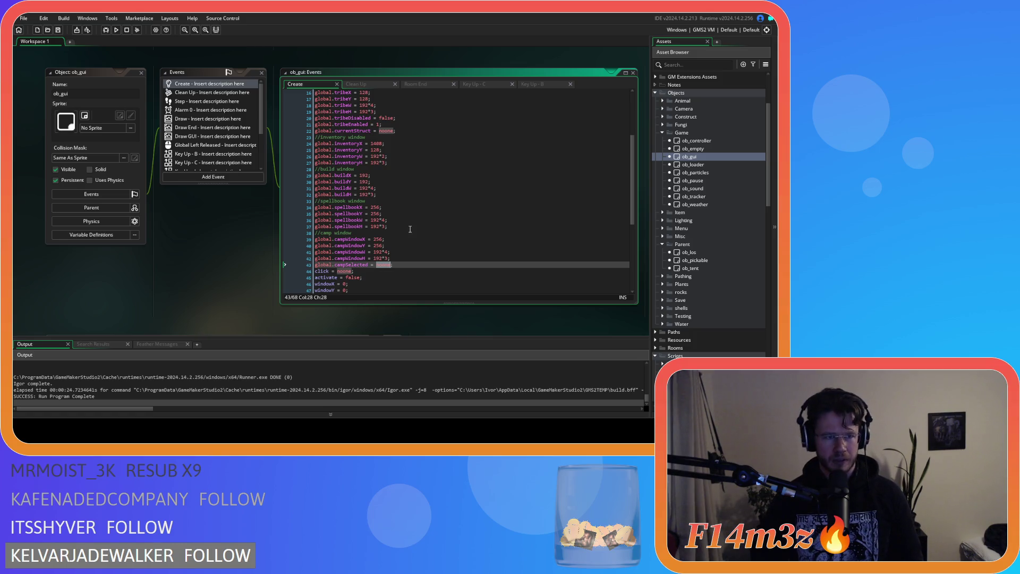
{"action": "left_click", "coordinate": [416, 267]}
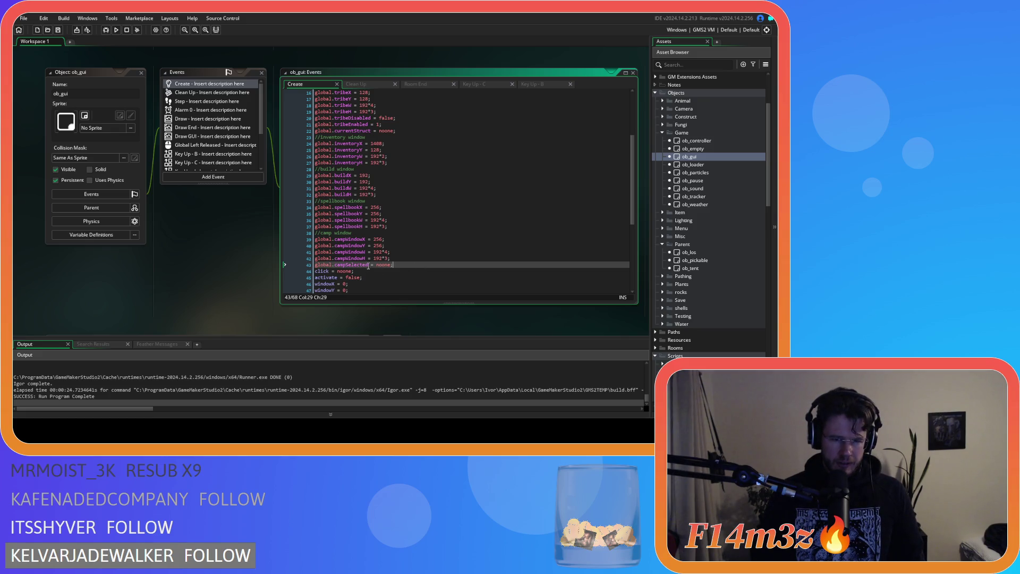
{"action": "key", "text": "End"}
Open ob_loader's Step event and review the global.spawning and global.stepPause lines around 180–192.
{"action": "double_click", "coordinate": [690, 165]}
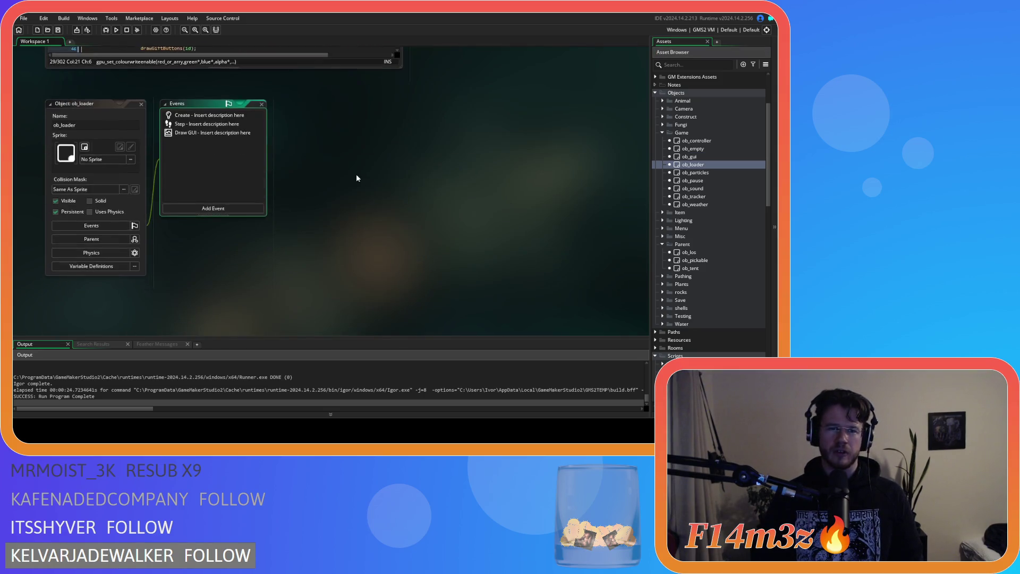
{"action": "double_click", "coordinate": [190, 122]}
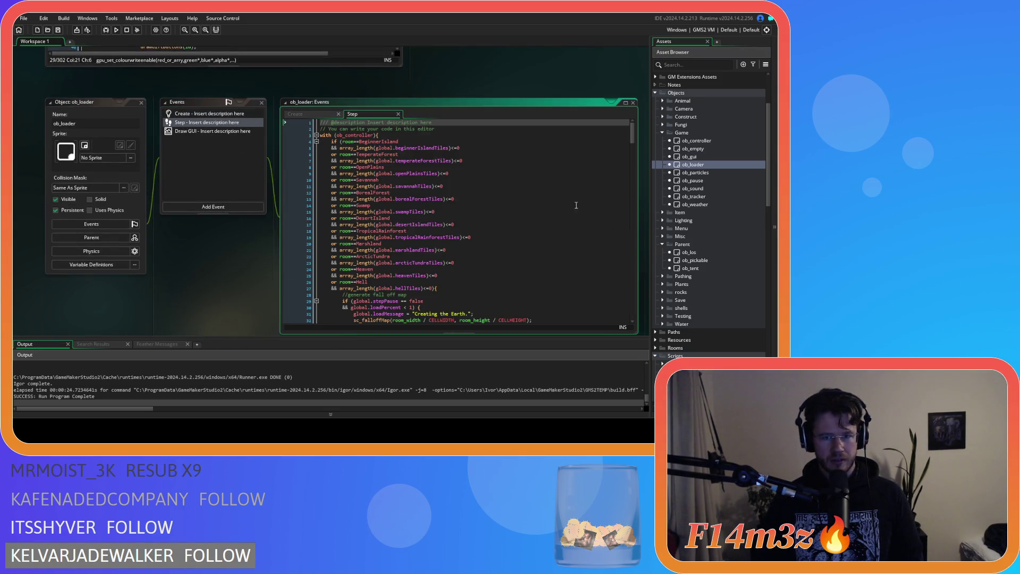
{"action": "left_click_drag", "start_coordinate": [632, 136], "coordinate": [645, 248]}
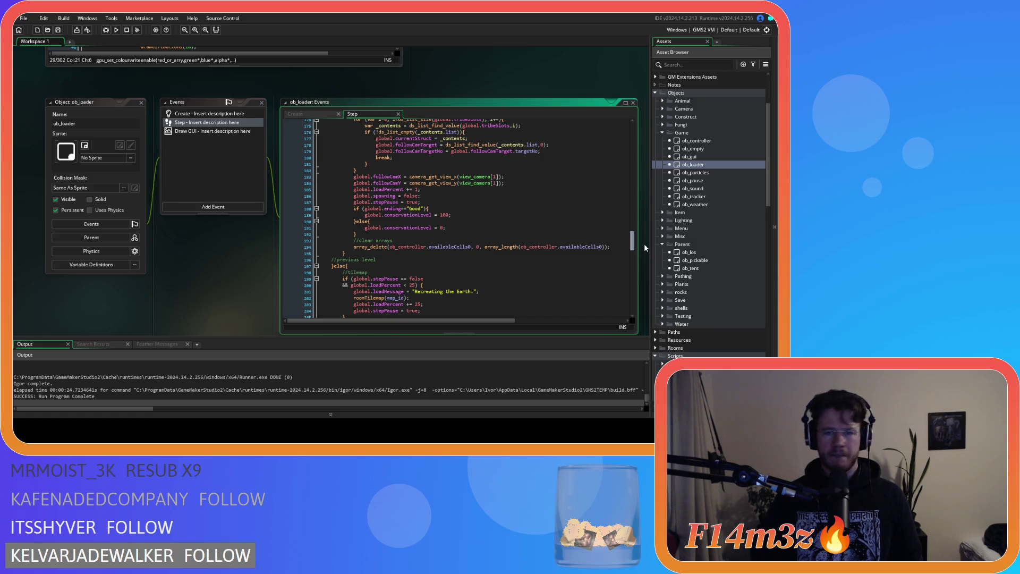
{"action": "left_click_drag", "start_coordinate": [644, 243], "coordinate": [644, 237]}
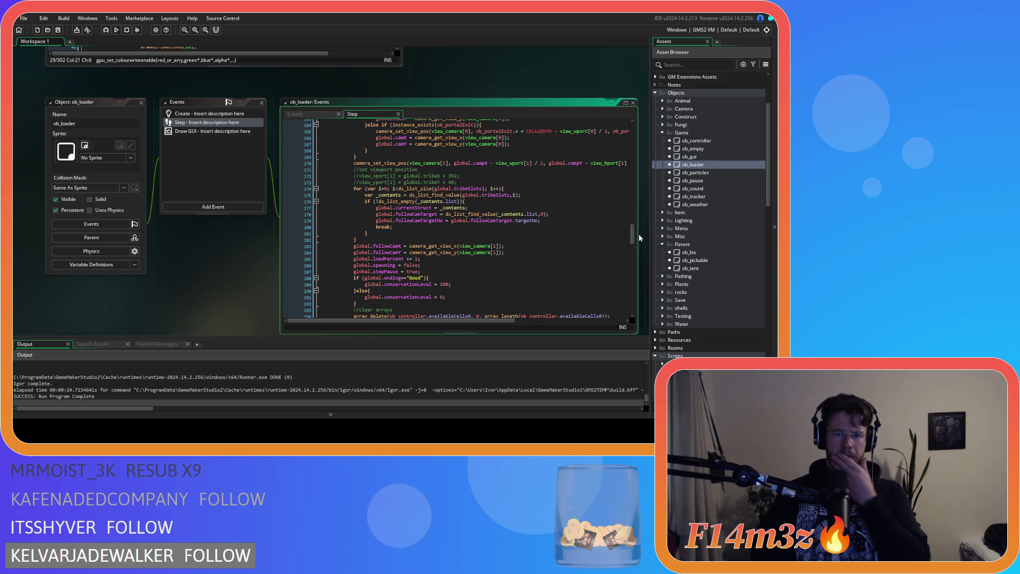
{"action": "left_click", "coordinate": [434, 266]}
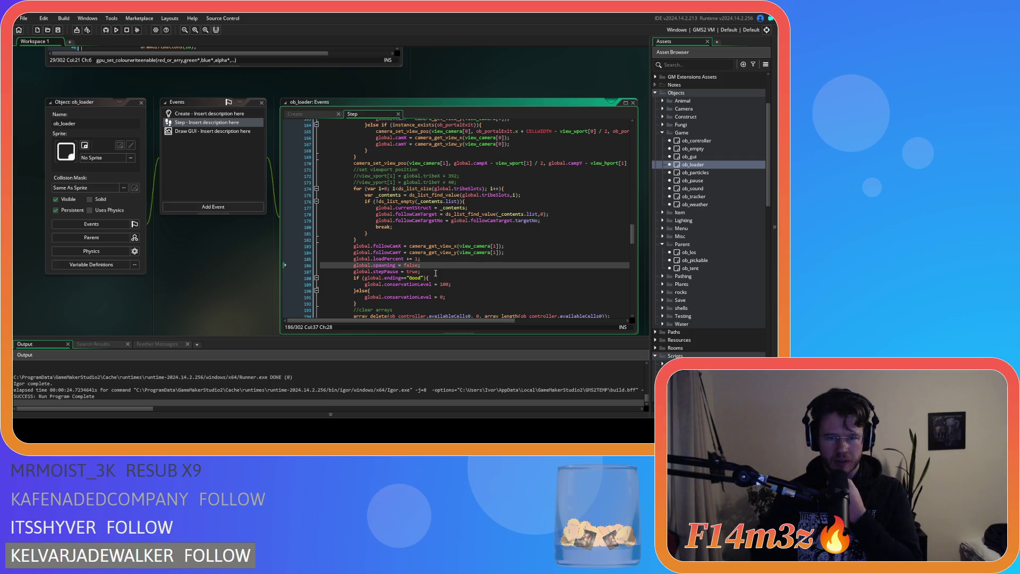
{"action": "left_click", "coordinate": [435, 273]}
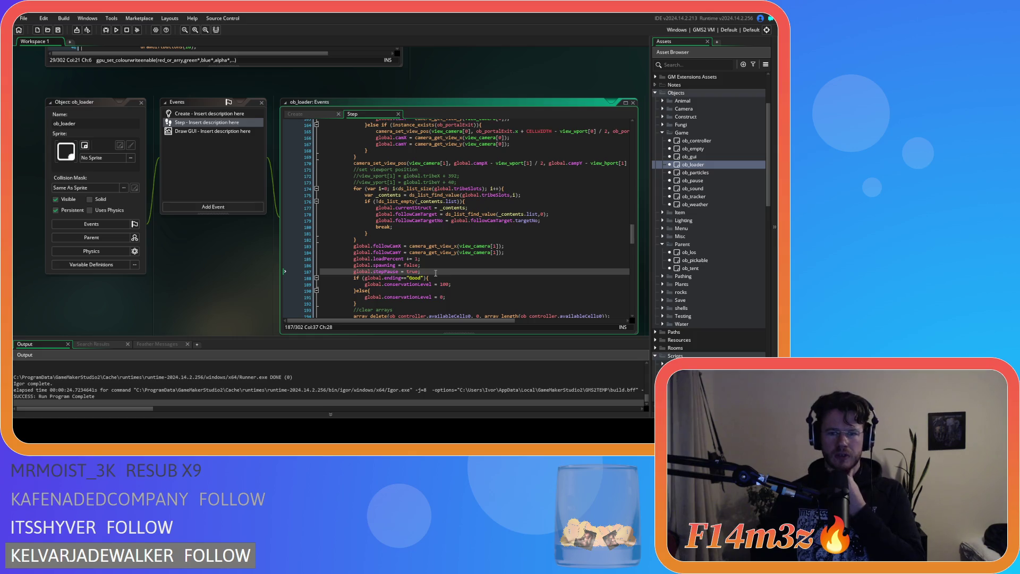
{"action": "scroll", "coordinate": [434, 271], "scroll_direction": "down", "scroll_amount": 1}
{"action": "left_click_drag", "start_coordinate": [388, 249], "coordinate": [426, 249]}
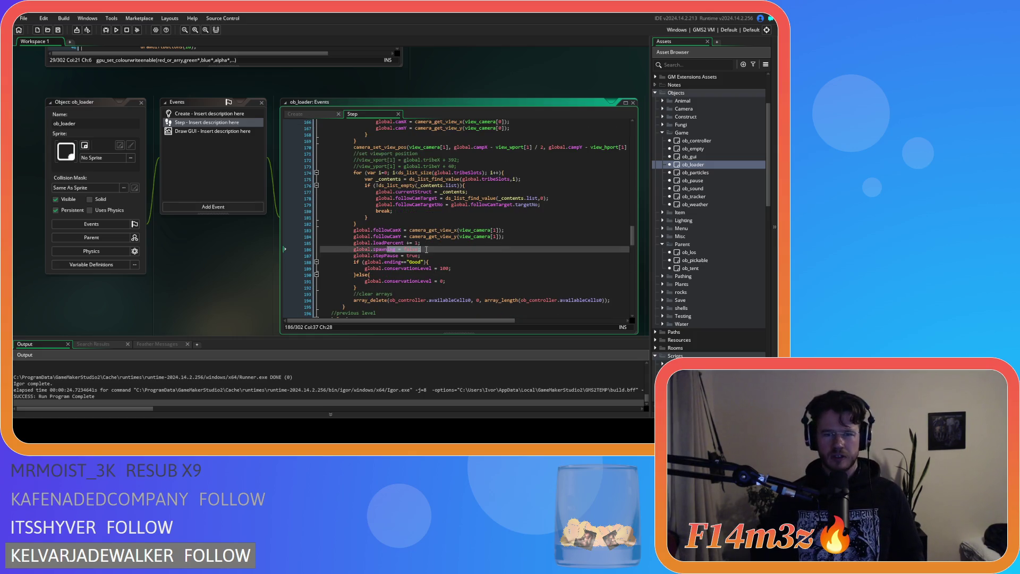
{"action": "left_click", "coordinate": [382, 287]}
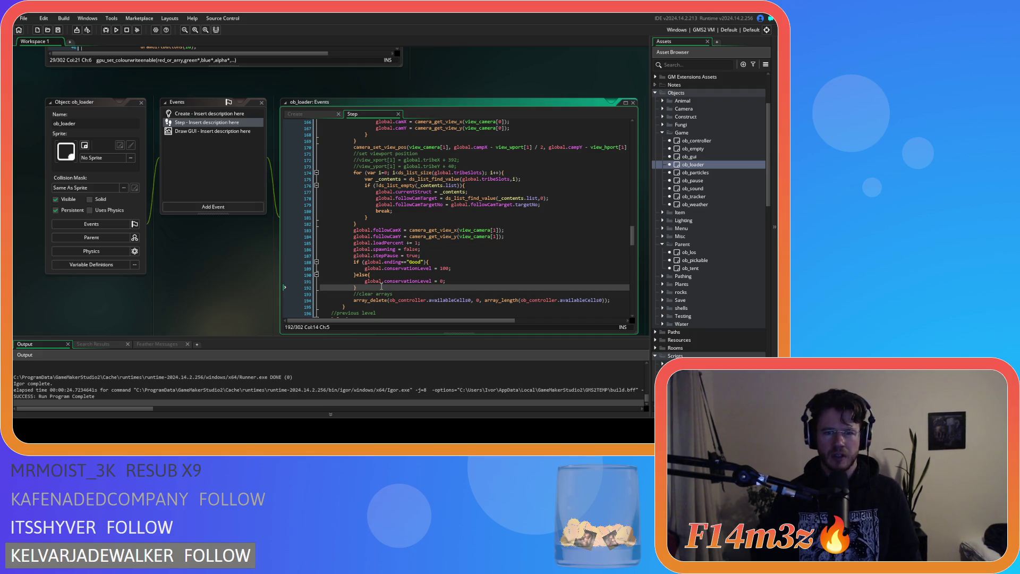
Add 'global.campSelected = array_get(global.camp,0);' on line 193 after the conservation check.
{"action": "key", "text": "Return"}
{"action": "type", "text": "global.campSelected = noone;"}
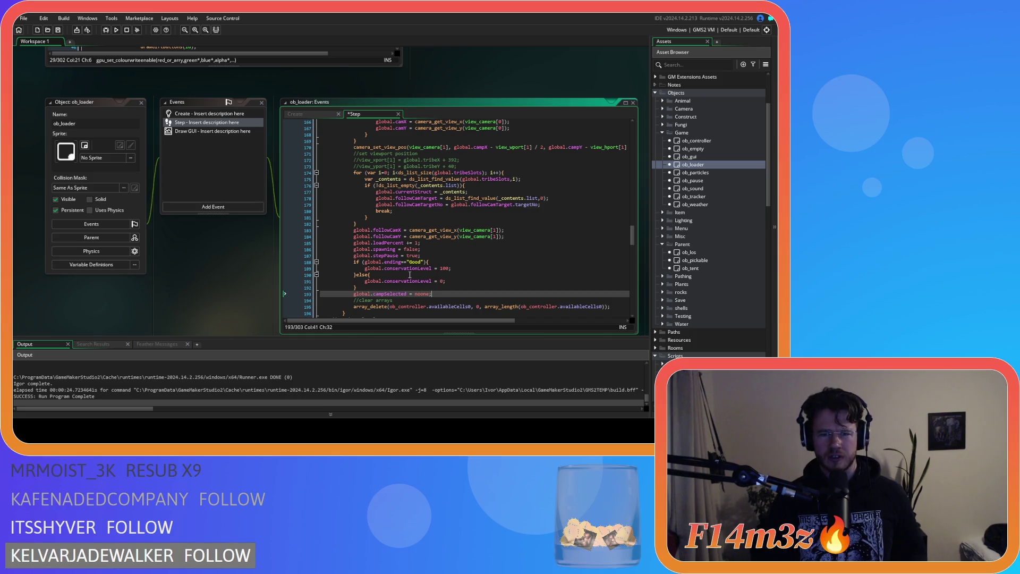
{"action": "double_click", "coordinate": [418, 294]}
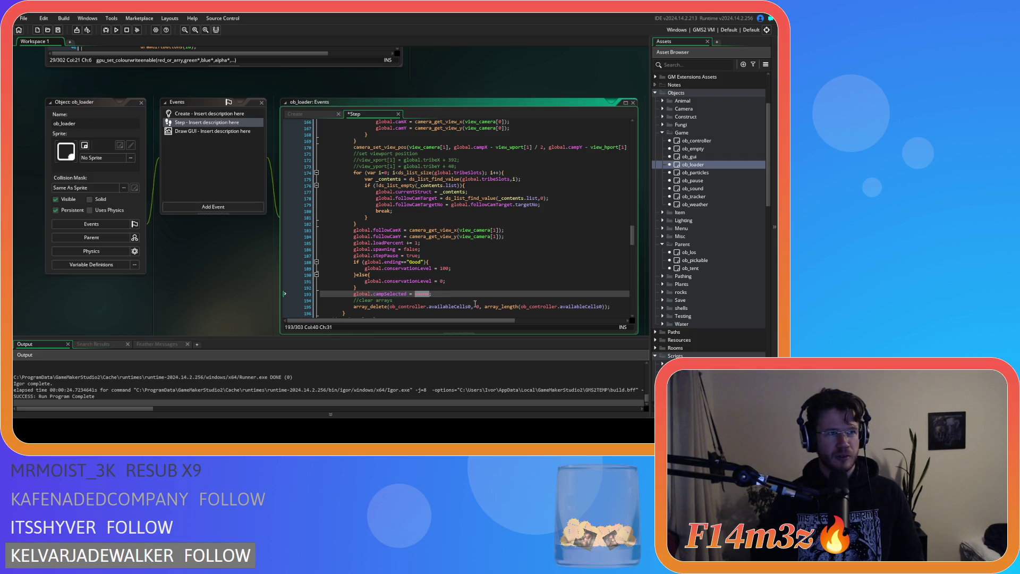
{"action": "type", "text": "array_get"}
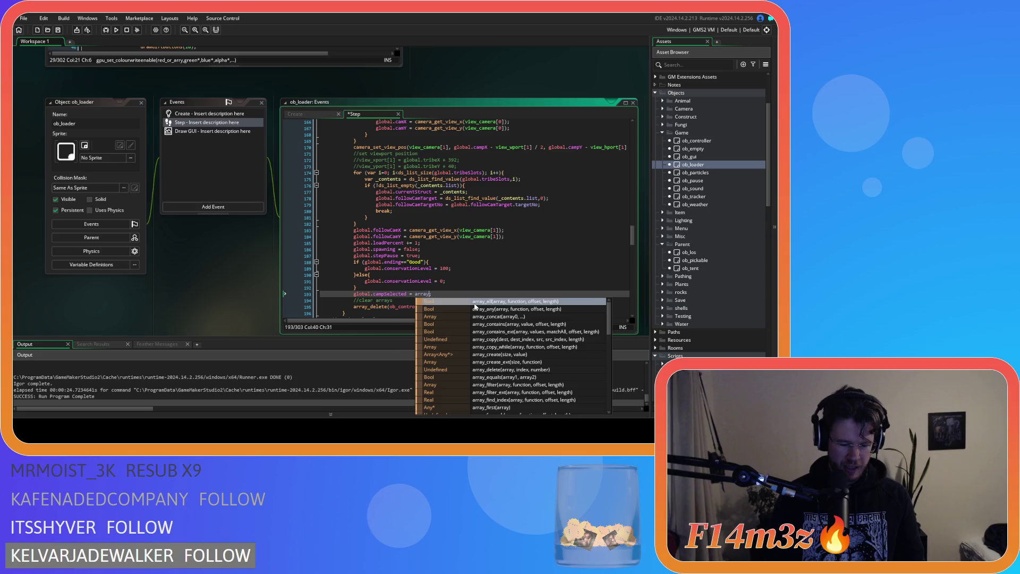
{"action": "type", "text": "(global.c"}
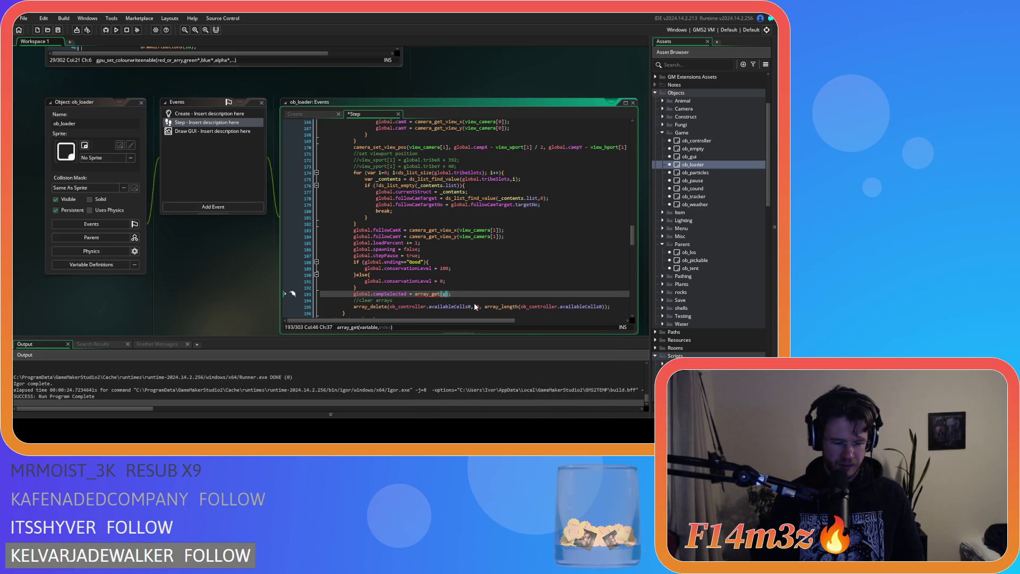
{"action": "type", "text": "amp,0"}
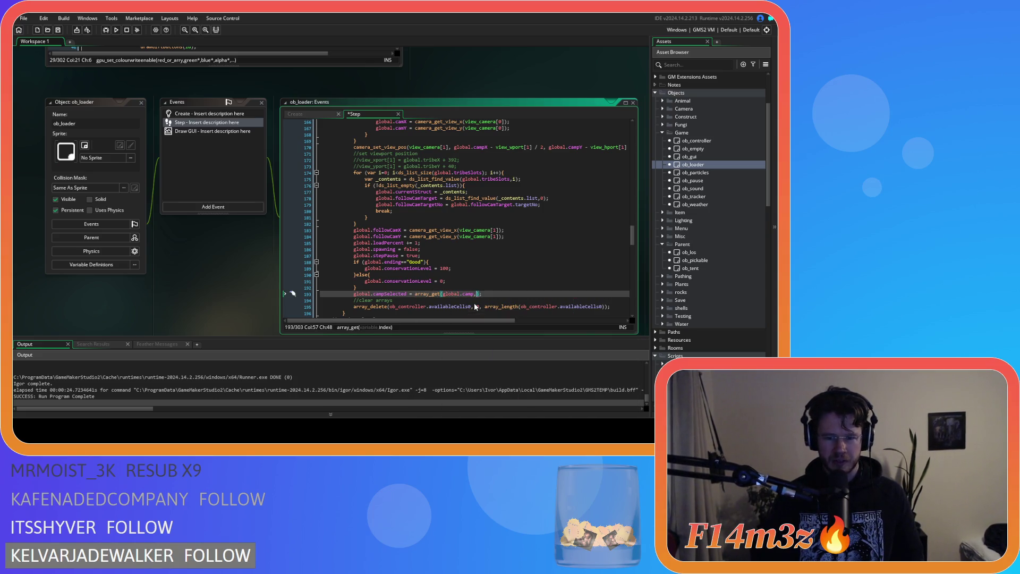
{"action": "key", "text": "shift+Home"}
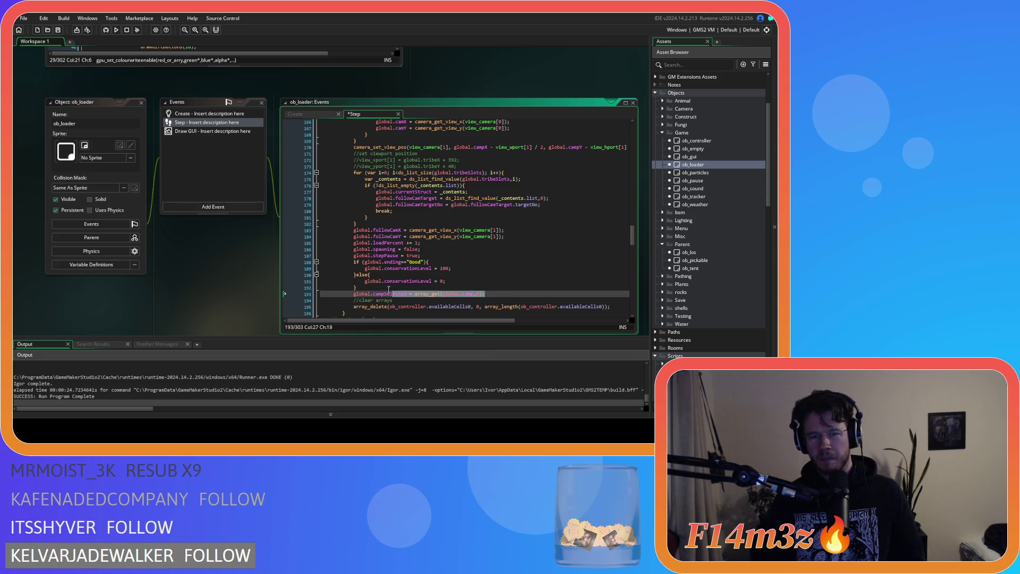
{"action": "scroll", "coordinate": [499, 293], "scroll_direction": "down", "scroll_amount": 4}
{"action": "scroll", "coordinate": [633, 256], "scroll_direction": "down", "scroll_amount": 4}
{"action": "left_click_drag", "start_coordinate": [633, 256], "coordinate": [632, 312]}
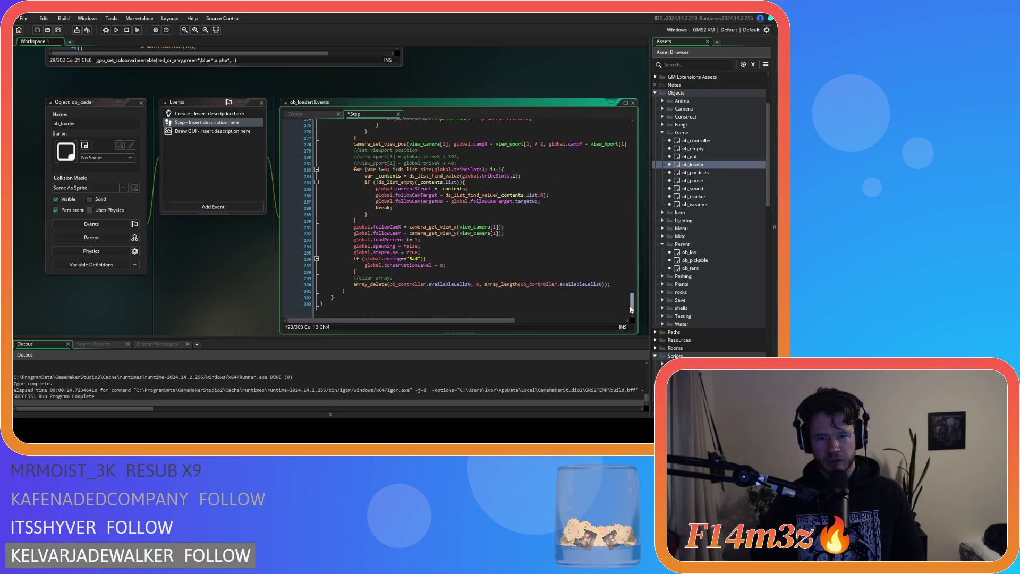
Add the missing semicolon after global.stepPause = true.
{"action": "left_click", "coordinate": [438, 252]}
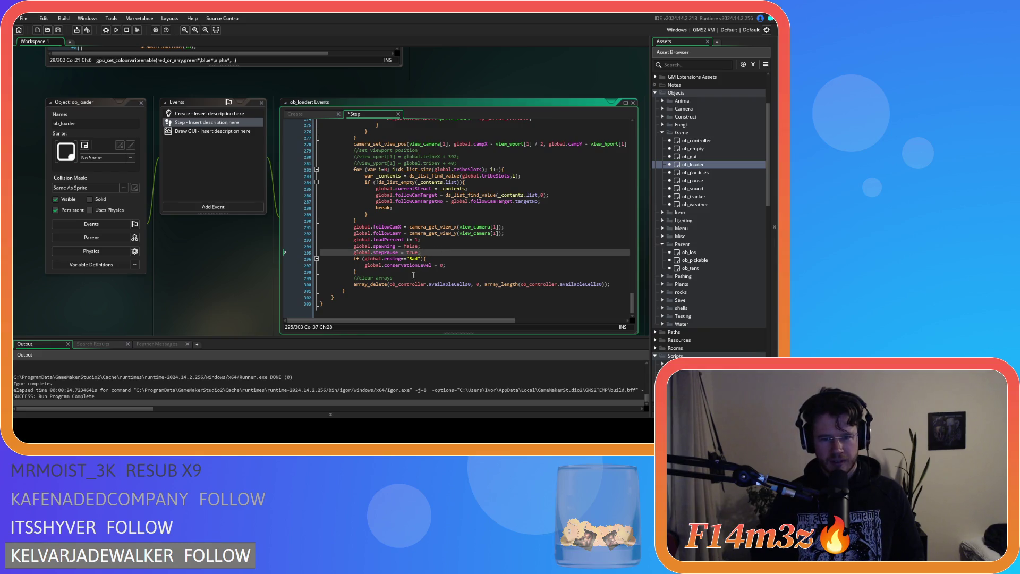
{"action": "scroll", "coordinate": [414, 274], "scroll_direction": "up", "scroll_amount": 20}
{"action": "scroll", "coordinate": [414, 268], "scroll_direction": "down", "scroll_amount": 20}
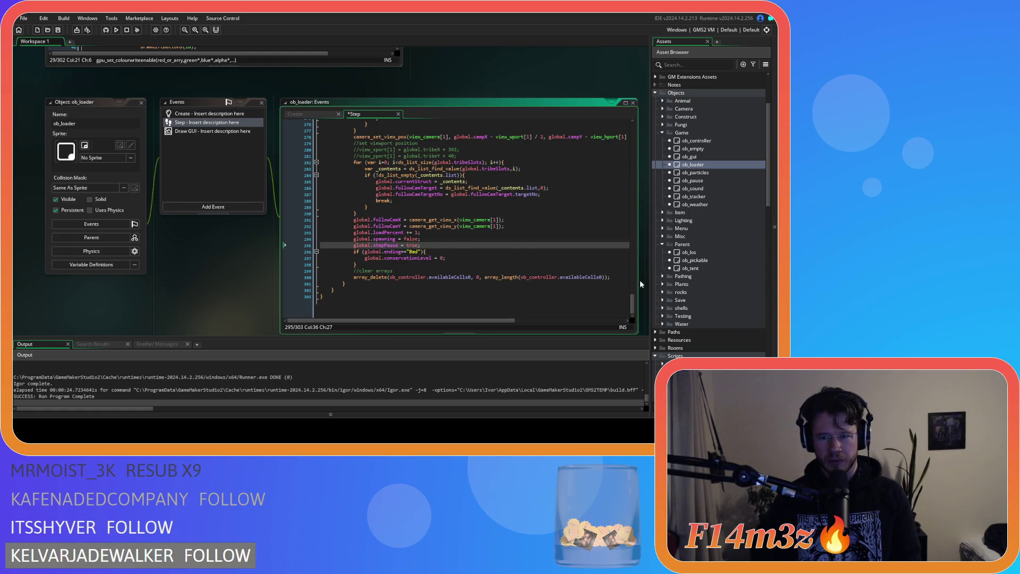
{"action": "scroll", "coordinate": [454, 263], "scroll_direction": "up", "scroll_amount": 3}
{"action": "scroll", "coordinate": [454, 262], "scroll_direction": "down", "scroll_amount": 3}
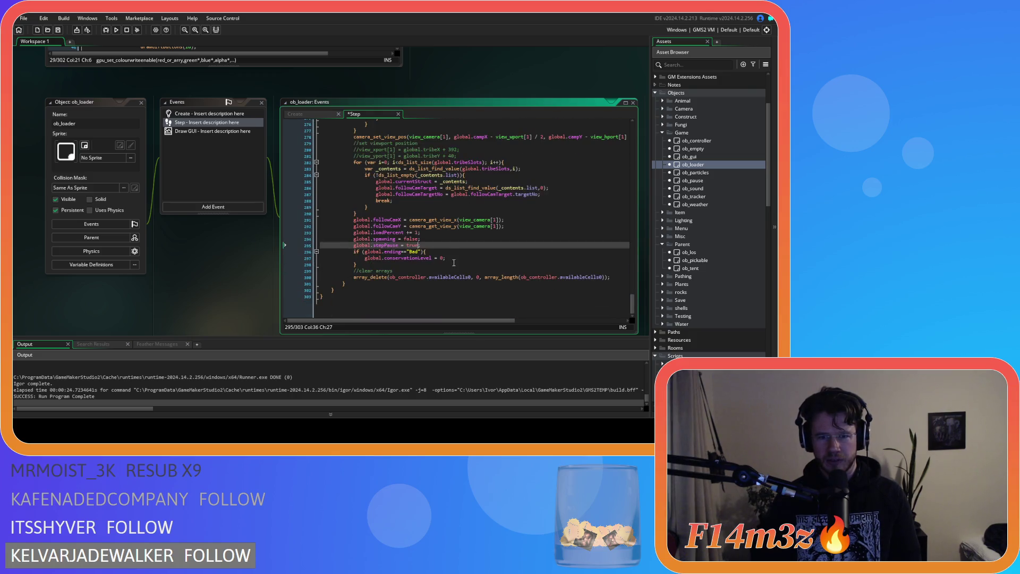
{"action": "scroll", "coordinate": [454, 262], "scroll_direction": "up", "scroll_amount": 1}
{"action": "type", "text": ";"}
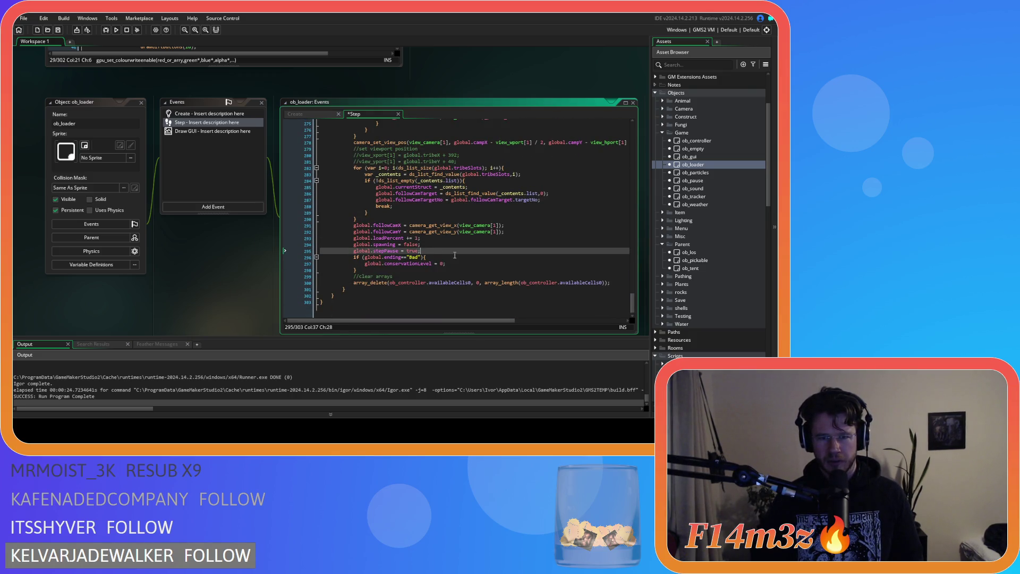
Paste global.campSelected = array_get(global.camp,0) after the Bad ending block, save, and run with F5.
{"action": "key", "text": "ctrl+z"}
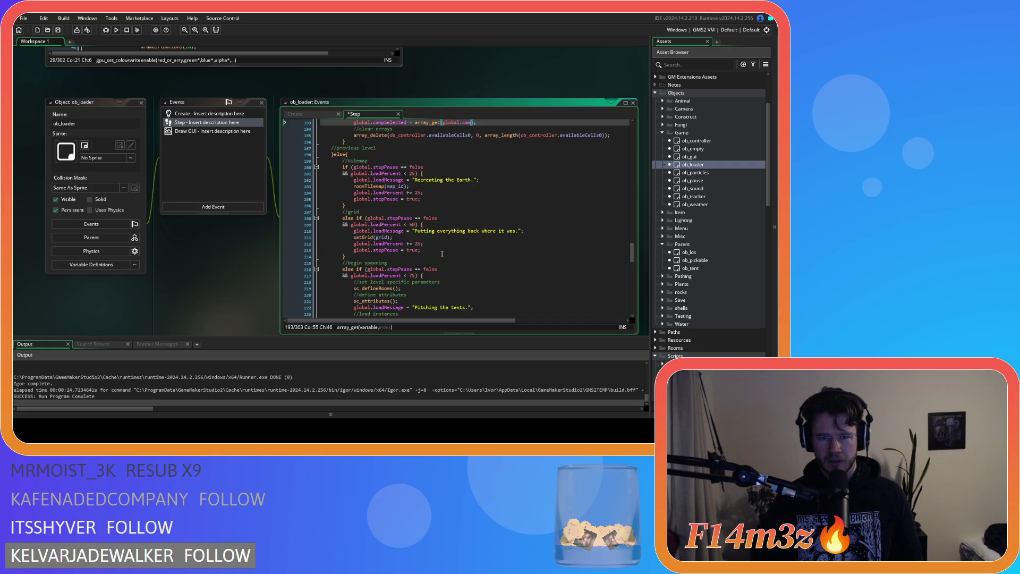
{"action": "type", "text": "p,0"}
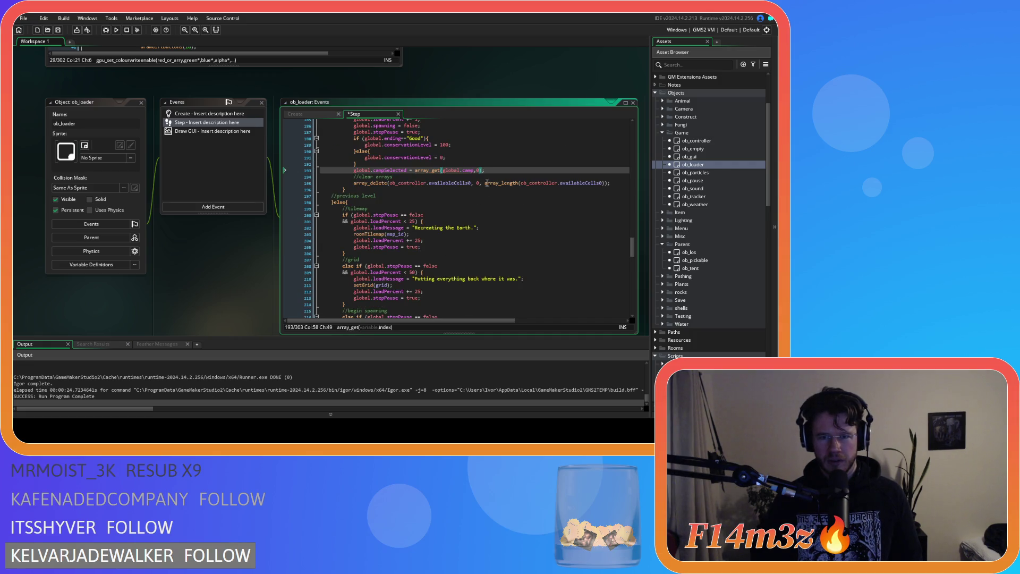
{"action": "key", "text": "BackSpace"}
{"action": "key", "text": "BackSpace"}
{"action": "key", "text": "BackSpace"}
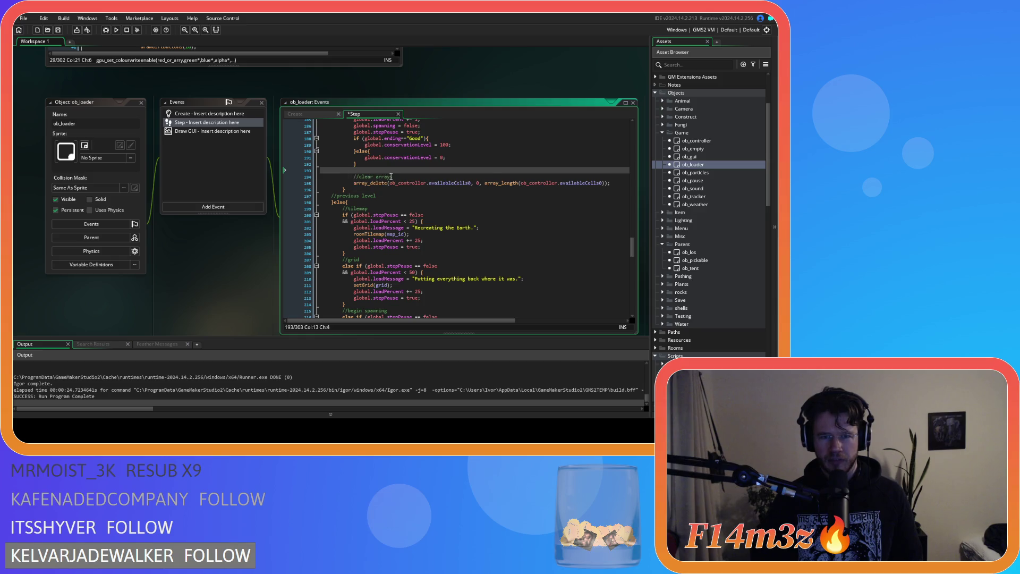
{"action": "key", "text": "ctrl+z"}
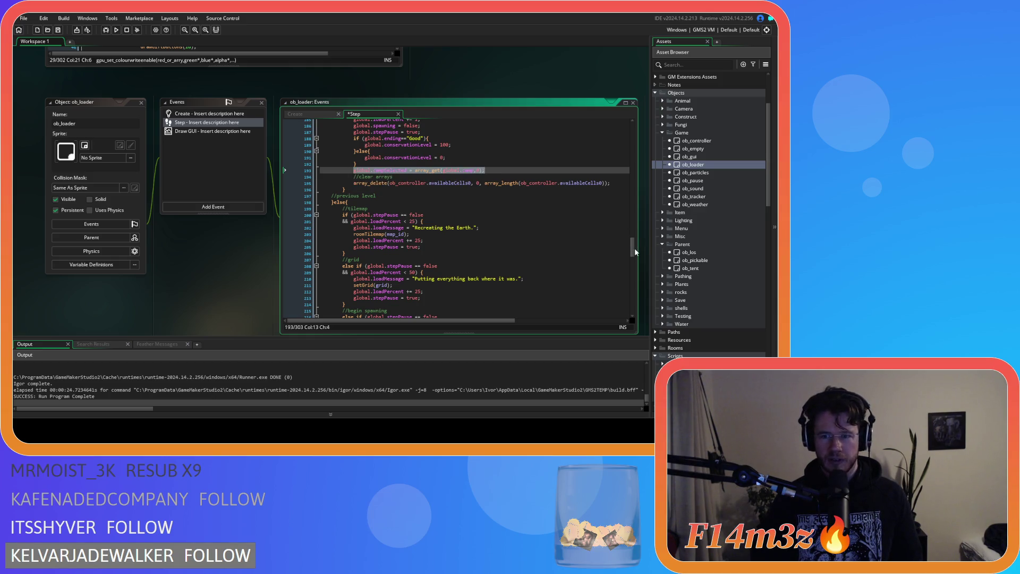
{"action": "scroll", "coordinate": [425, 178], "scroll_direction": "down", "scroll_amount": 15}
{"action": "left_click", "coordinate": [394, 264]}
{"action": "key", "text": "Return"}
{"action": "key", "text": "ctrl+v"}
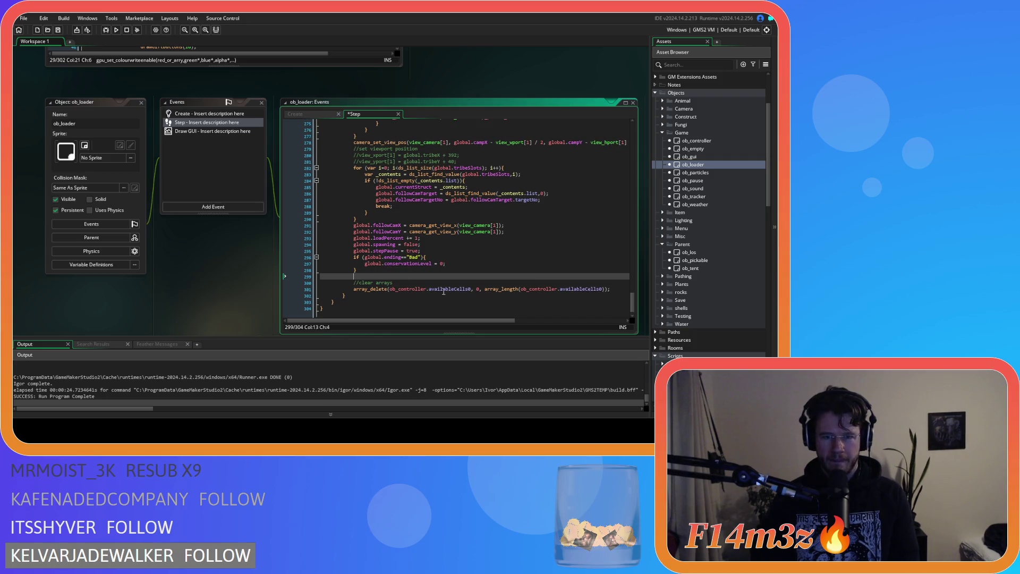
{"action": "key", "text": "ctrl+s"}
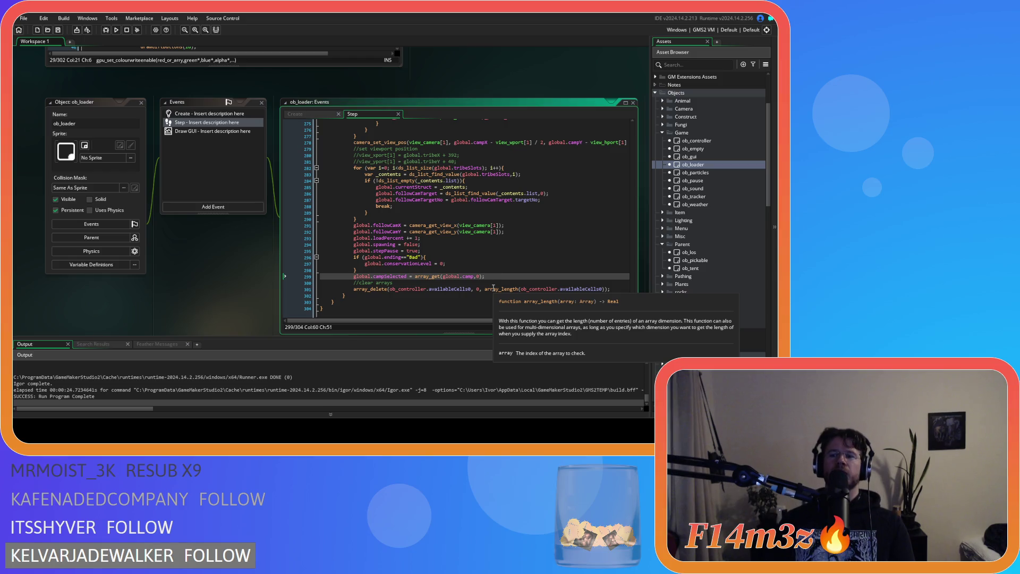
{"action": "key", "text": "F5"}
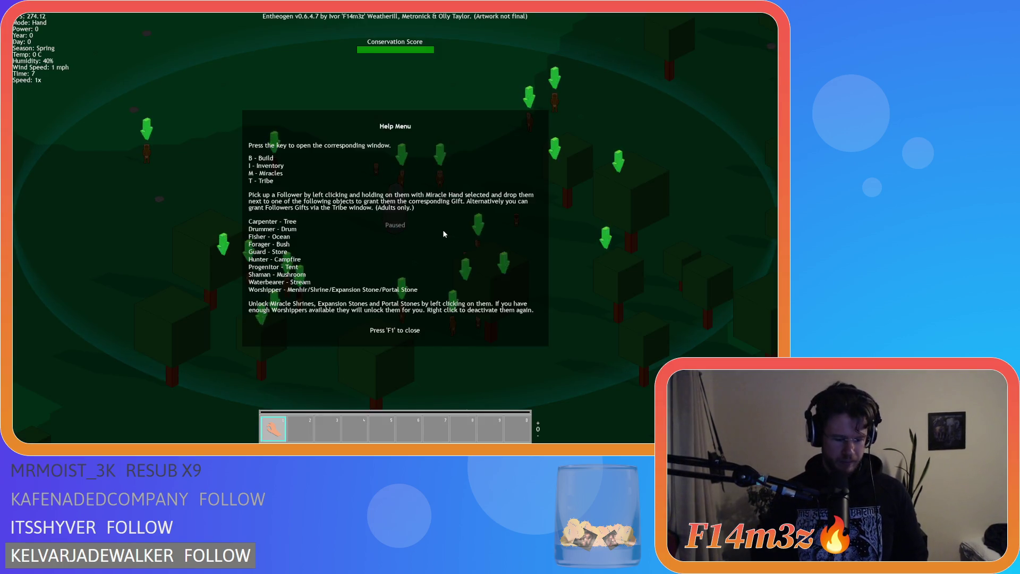
Close the help menu and open the Menhir's Camp window and its building list.
{"action": "key", "text": "F1"}
{"action": "left_click", "coordinate": [434, 243]}
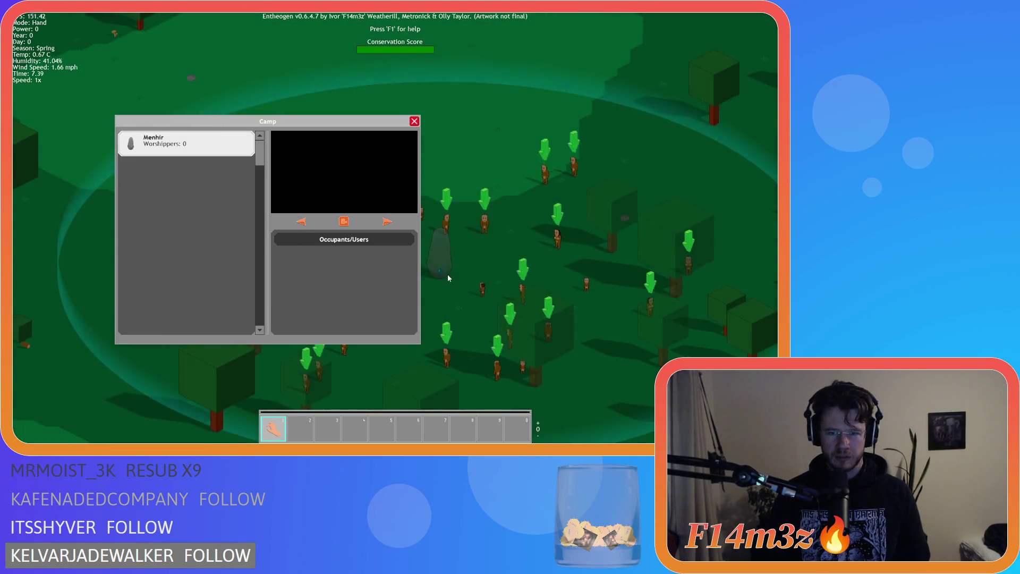
{"action": "key", "text": "b"}
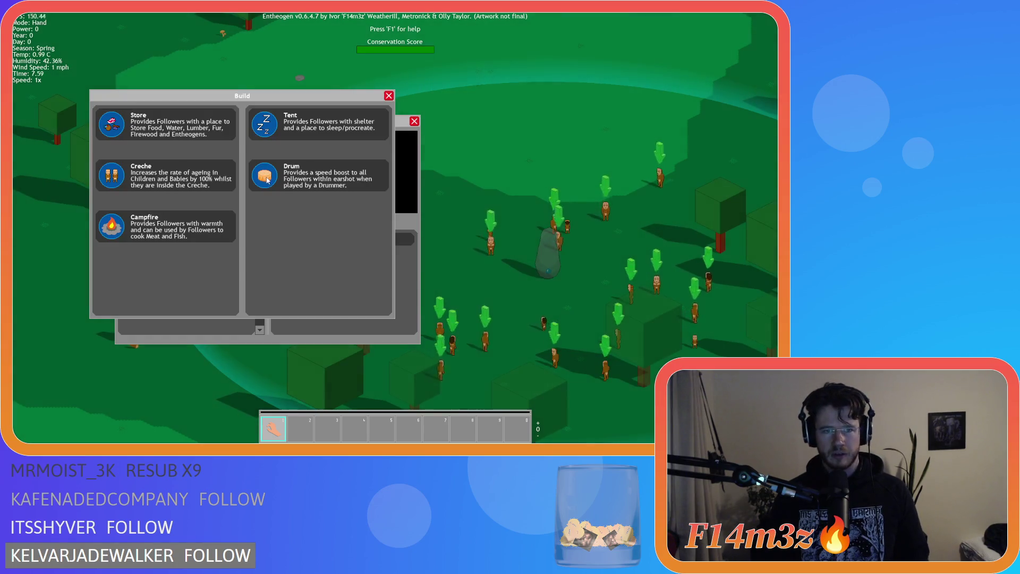
Place a Drum, Campfire, Store, Tent and Creche on the map near the camp.
{"action": "left_click", "coordinate": [265, 176]}
{"action": "left_click", "coordinate": [505, 141]}
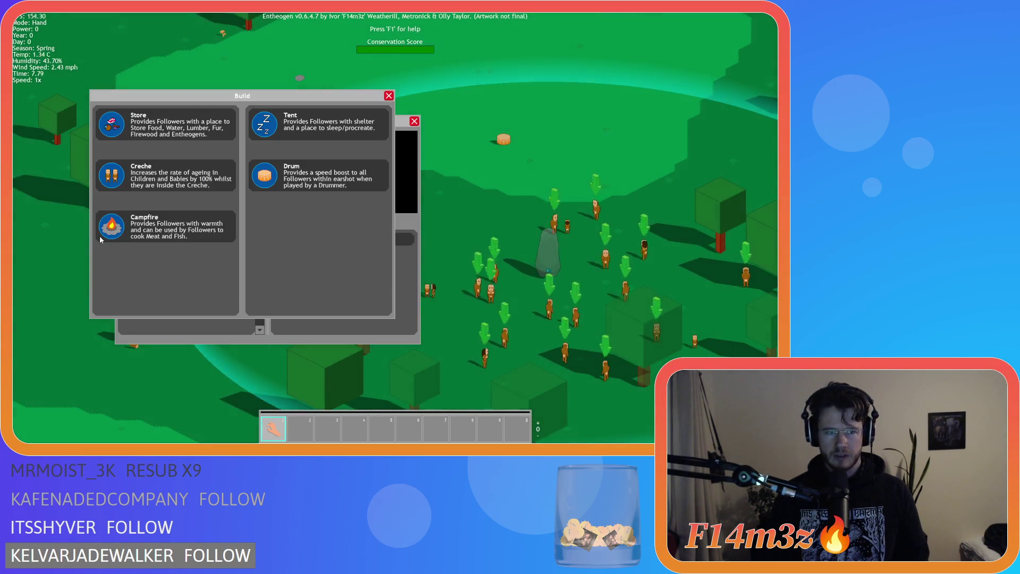
{"action": "left_click", "coordinate": [101, 234]}
{"action": "left_click", "coordinate": [599, 144]}
{"action": "left_click", "coordinate": [121, 134]}
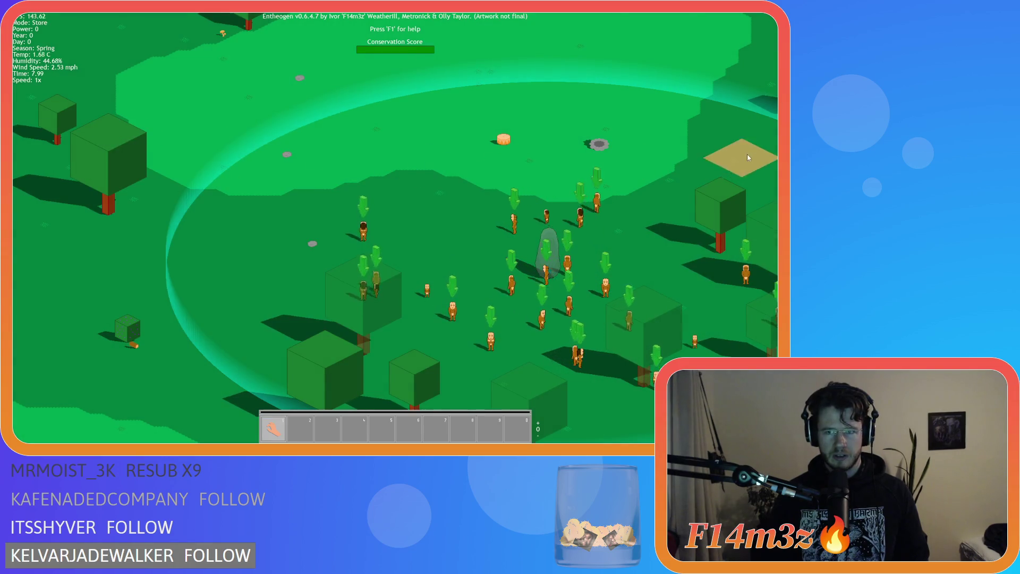
{"action": "left_click", "coordinate": [744, 156]}
{"action": "left_click", "coordinate": [263, 123]}
{"action": "left_click", "coordinate": [477, 162]}
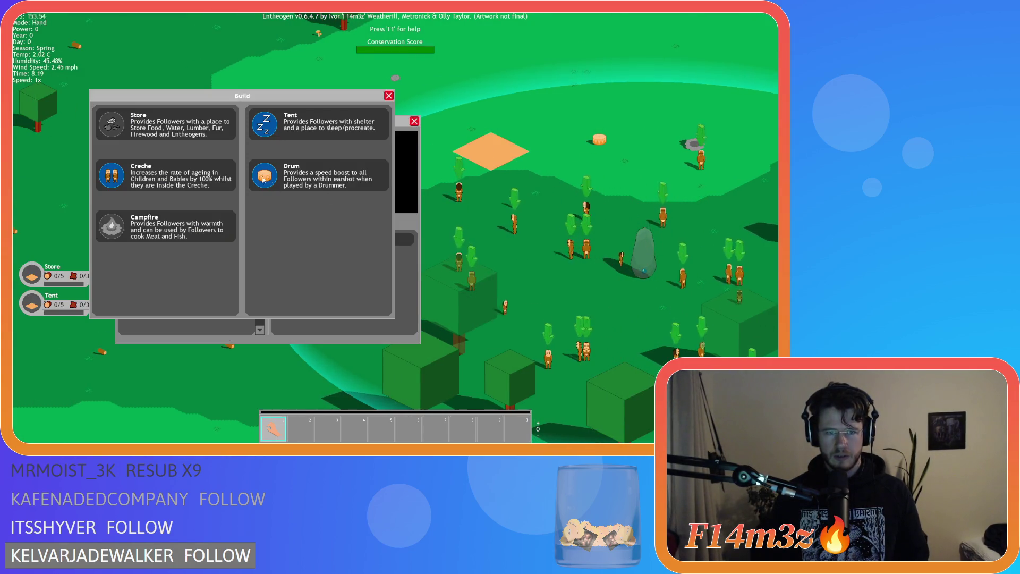
{"action": "left_click", "coordinate": [112, 177]}
{"action": "left_click", "coordinate": [474, 237]}
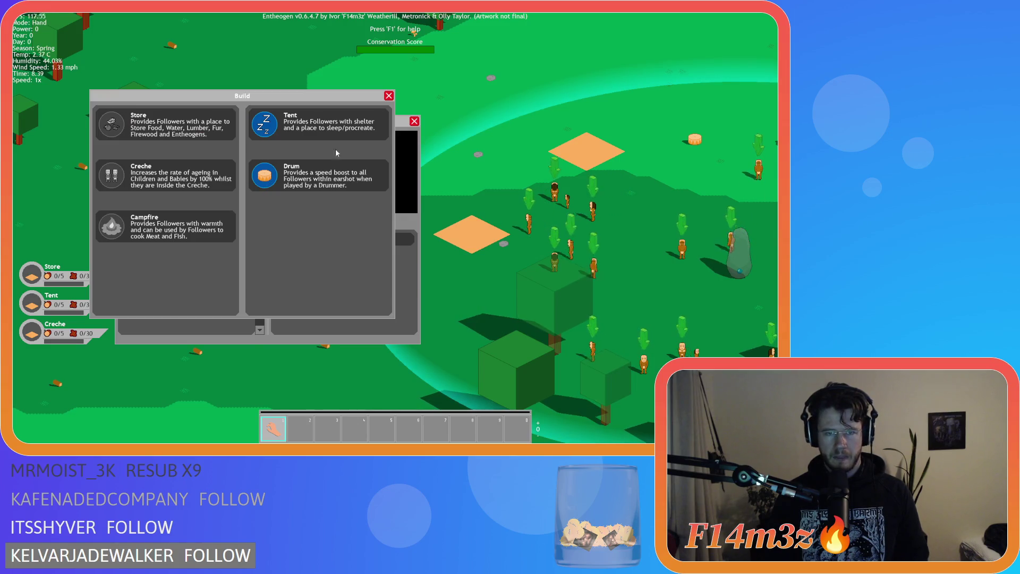
Close the building list to check the Camp list, then quit the game.
{"action": "key", "text": "Escape"}
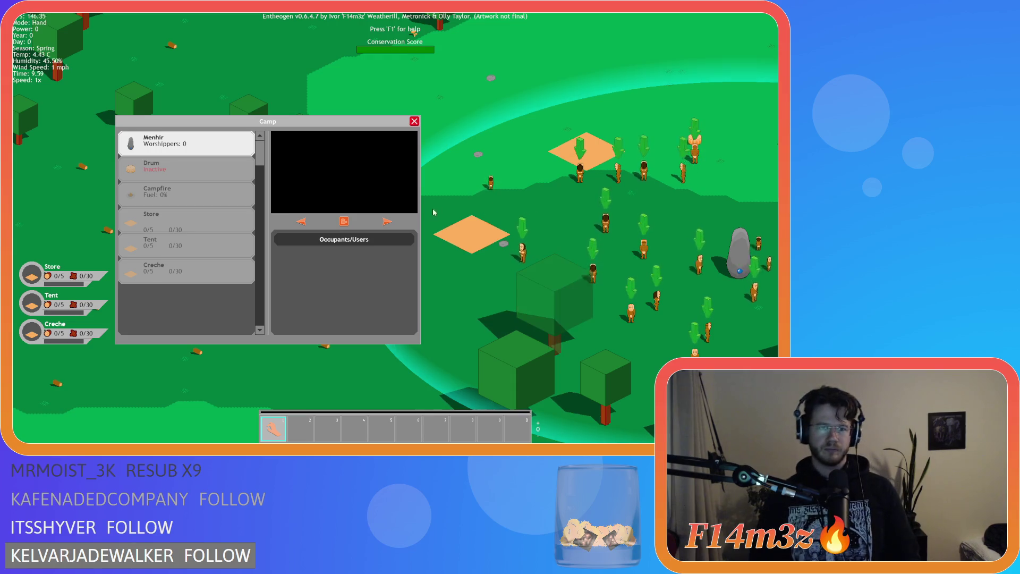
{"action": "key", "text": "s"}
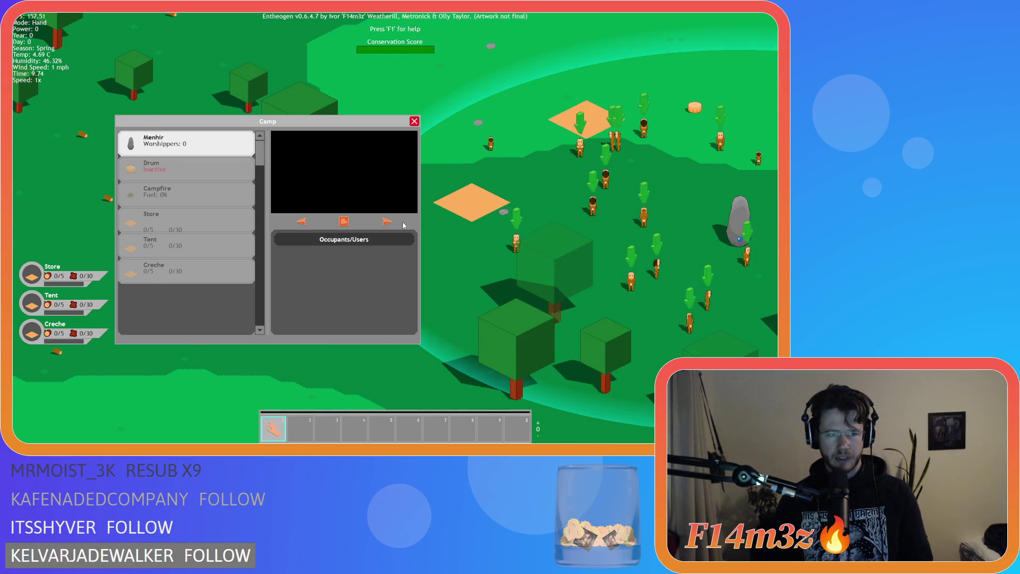
{"action": "key", "text": "Escape"}
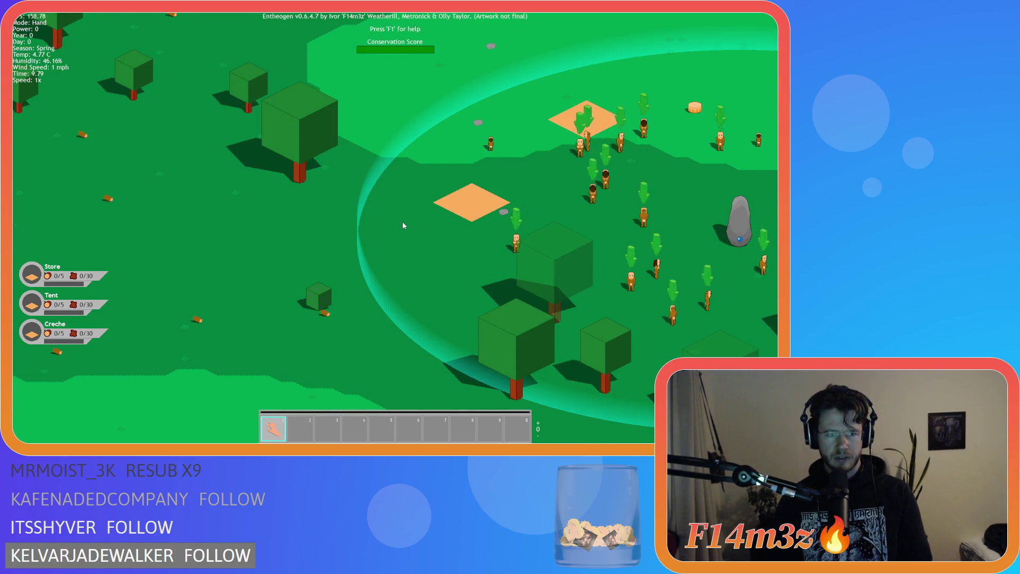
{"action": "key", "text": "Escape"}
{"action": "key", "text": "y"}
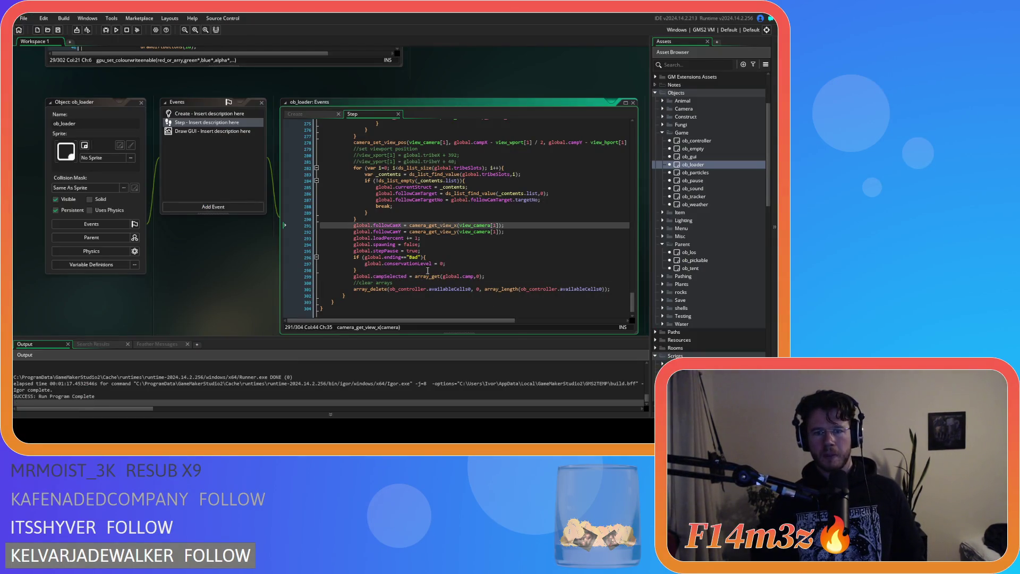
Open ob_gui's Create event, where the camp window globals and global.campSelected = noone are set.
{"action": "mouse_move", "coordinate": [427, 289]}
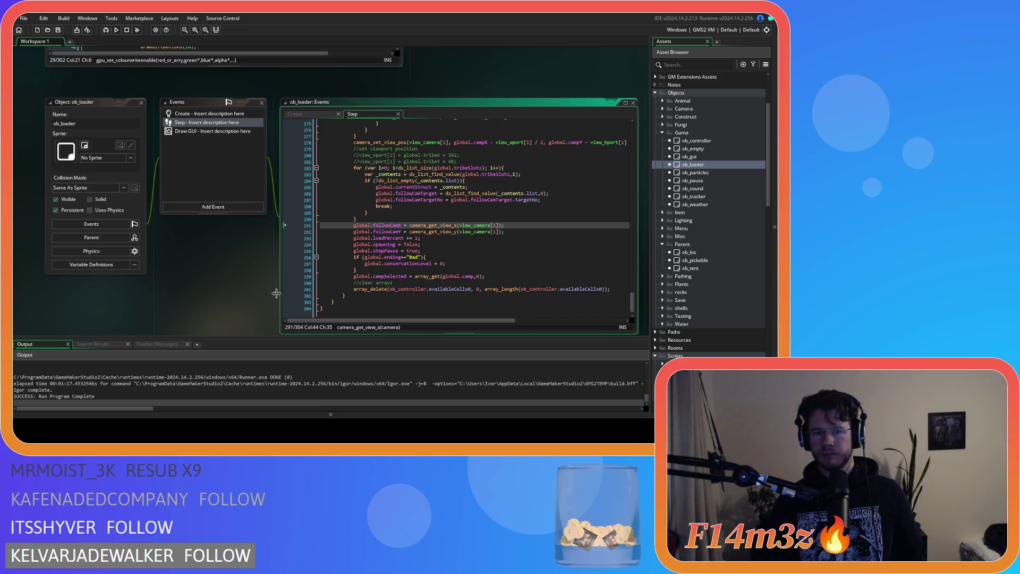
{"action": "scroll", "coordinate": [262, 296], "scroll_direction": "up", "scroll_amount": 3}
{"action": "left_click", "coordinate": [306, 177]}
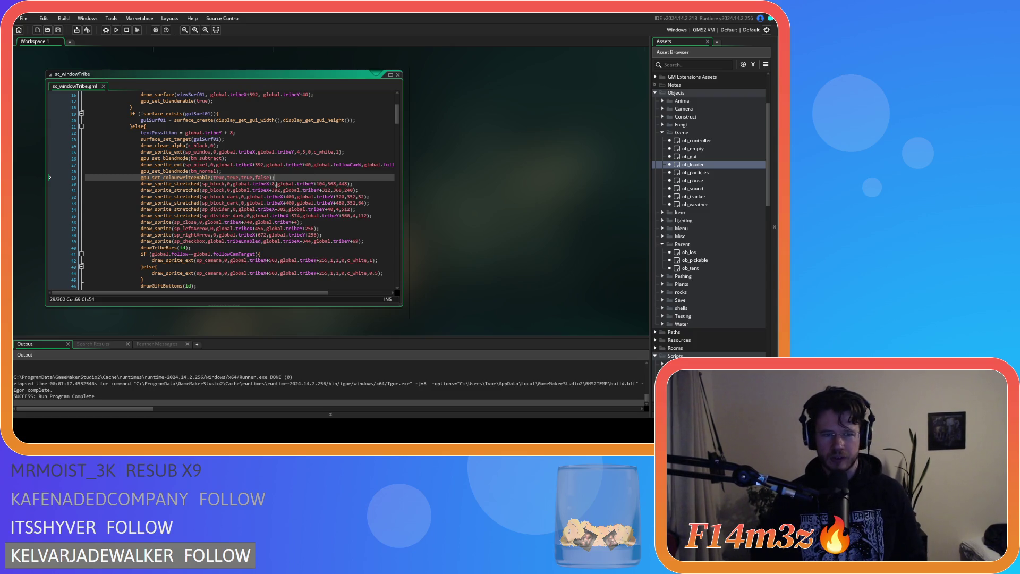
{"action": "key", "text": "Up"}
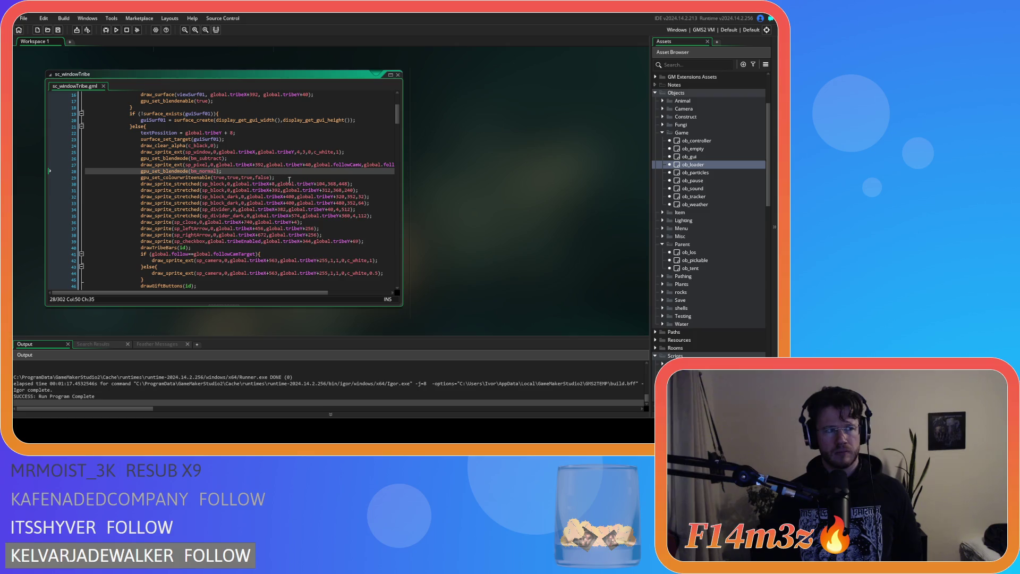
{"action": "double_click", "coordinate": [689, 156]}
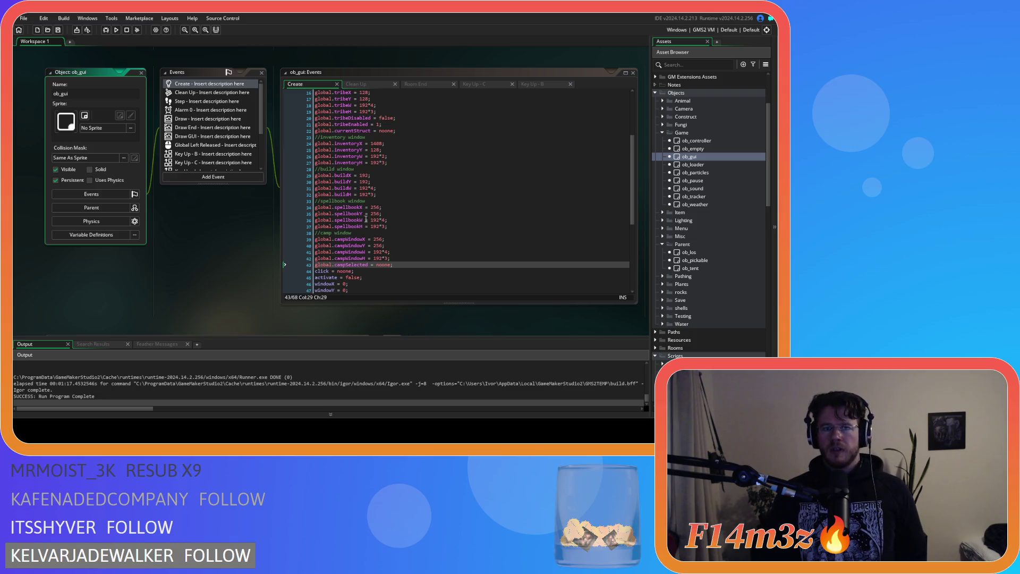
Close the ob_gui windows and bring up sc_windowCamp's occupant drawing lines 83–91.
{"action": "left_click", "coordinate": [142, 73]}
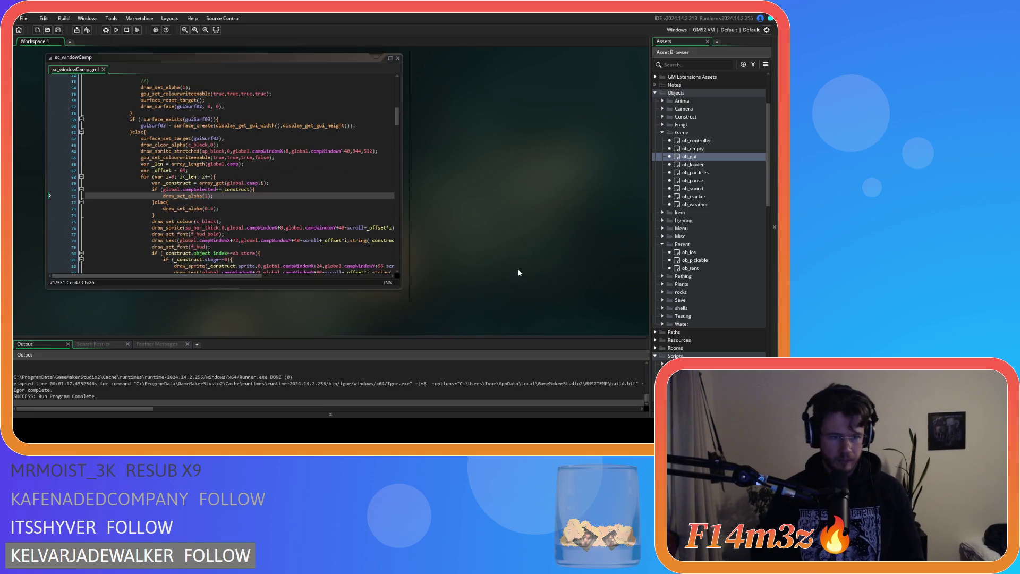
{"action": "left_click", "coordinate": [304, 200]}
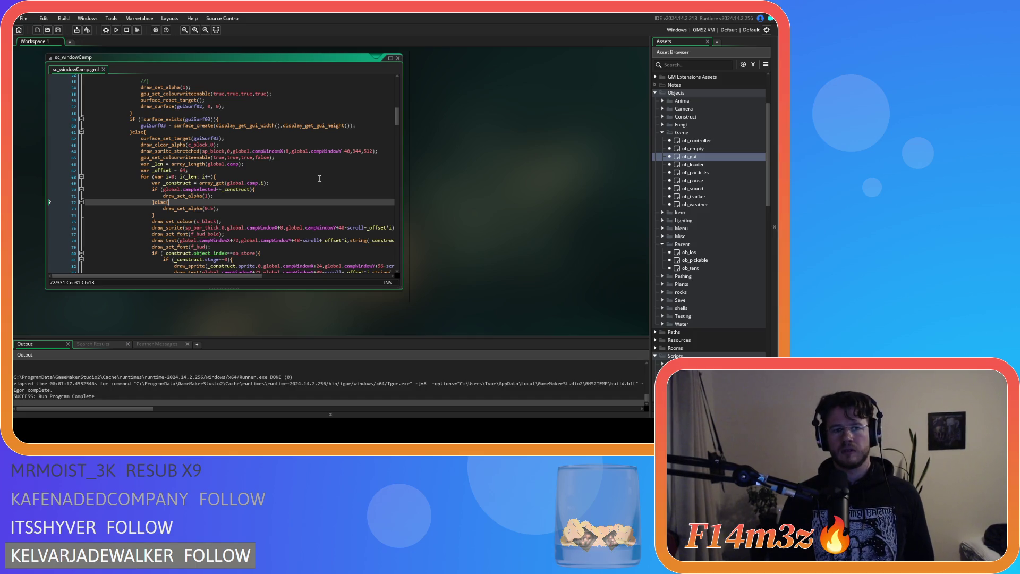
{"action": "scroll", "coordinate": [319, 179], "scroll_direction": "down", "scroll_amount": 7}
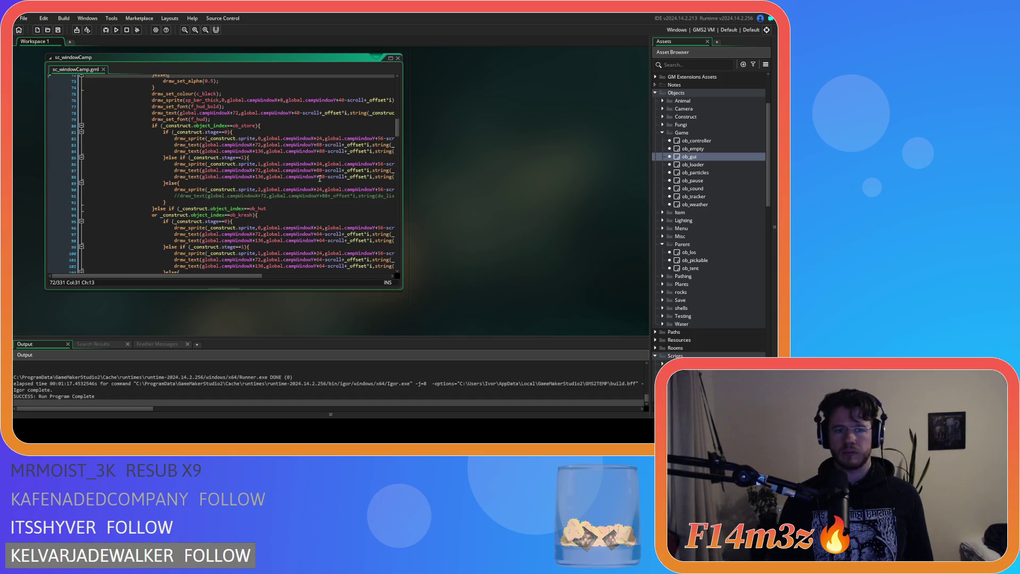
{"action": "scroll", "coordinate": [319, 179], "scroll_direction": "down", "scroll_amount": 8}
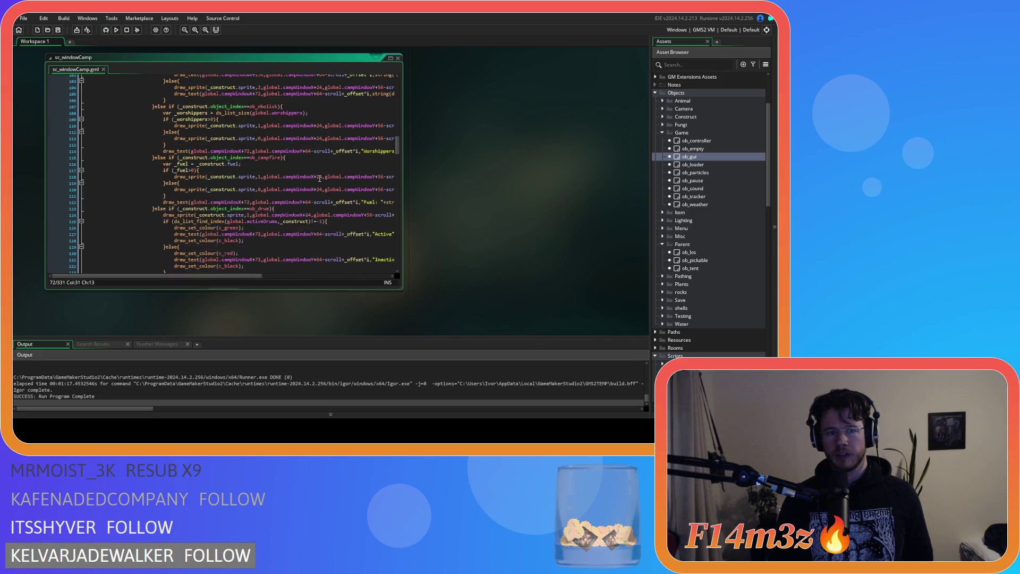
{"action": "scroll", "coordinate": [319, 178], "scroll_direction": "up", "scroll_amount": 9}
{"action": "scroll", "coordinate": [249, 279], "scroll_direction": "up", "scroll_amount": 3}
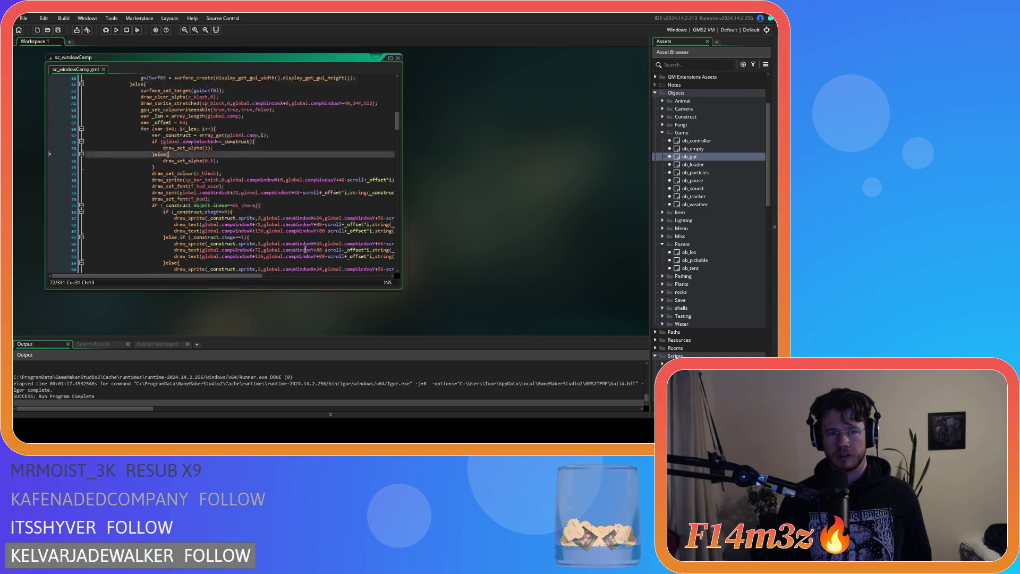
{"action": "scroll", "coordinate": [273, 278], "scroll_direction": "down", "scroll_amount": 4}
{"action": "left_click_drag", "start_coordinate": [256, 277], "coordinate": [365, 275]}
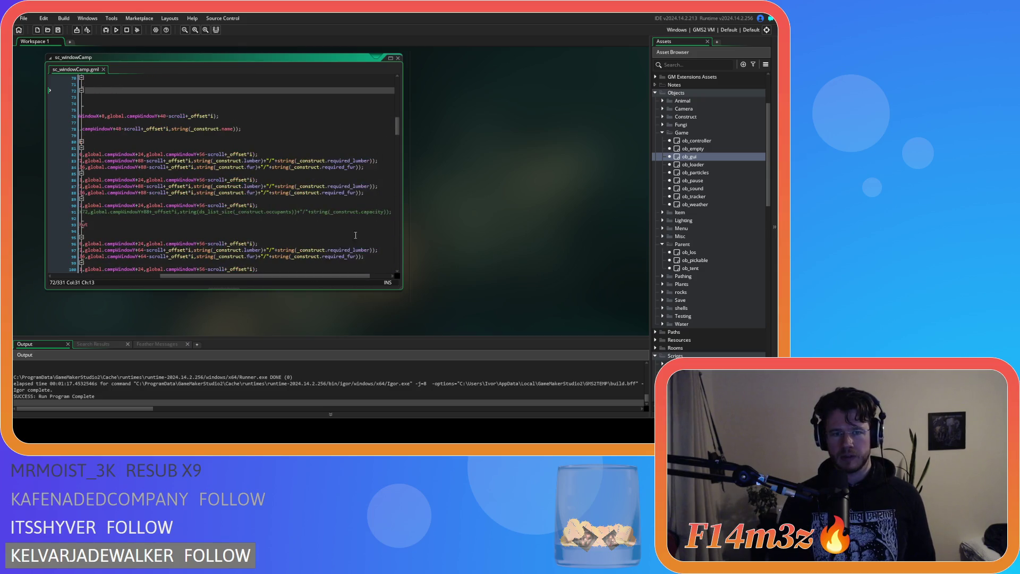
{"action": "left_click", "coordinate": [367, 212]}
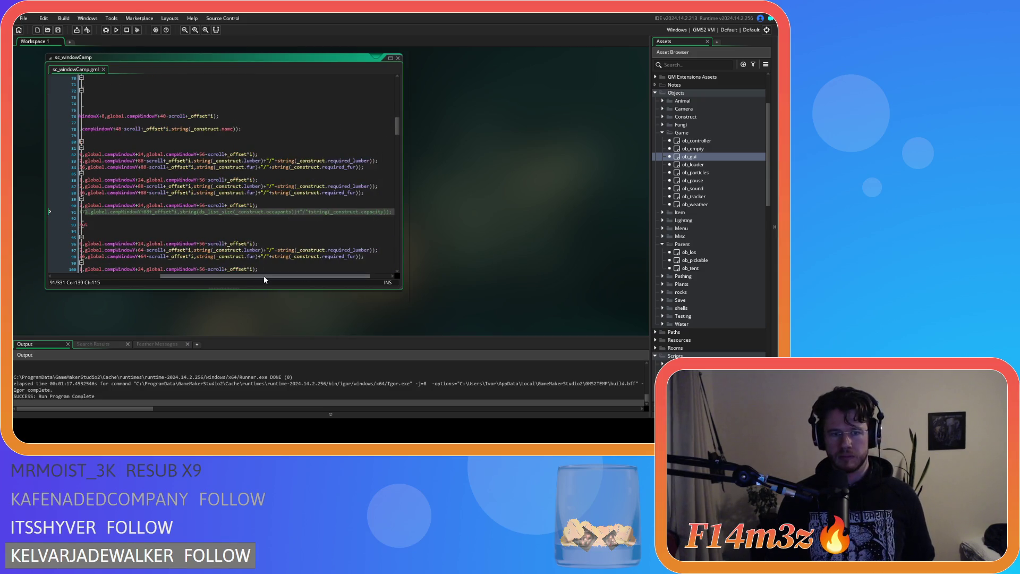
{"action": "left_click_drag", "start_coordinate": [263, 275], "coordinate": [195, 279]}
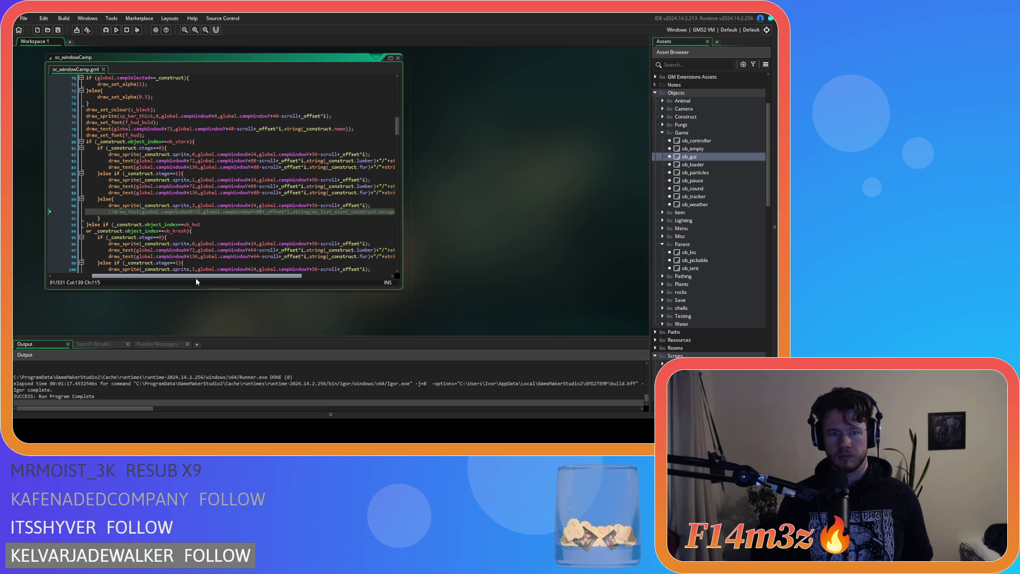
{"action": "left_click_drag", "start_coordinate": [195, 278], "coordinate": [158, 247]}
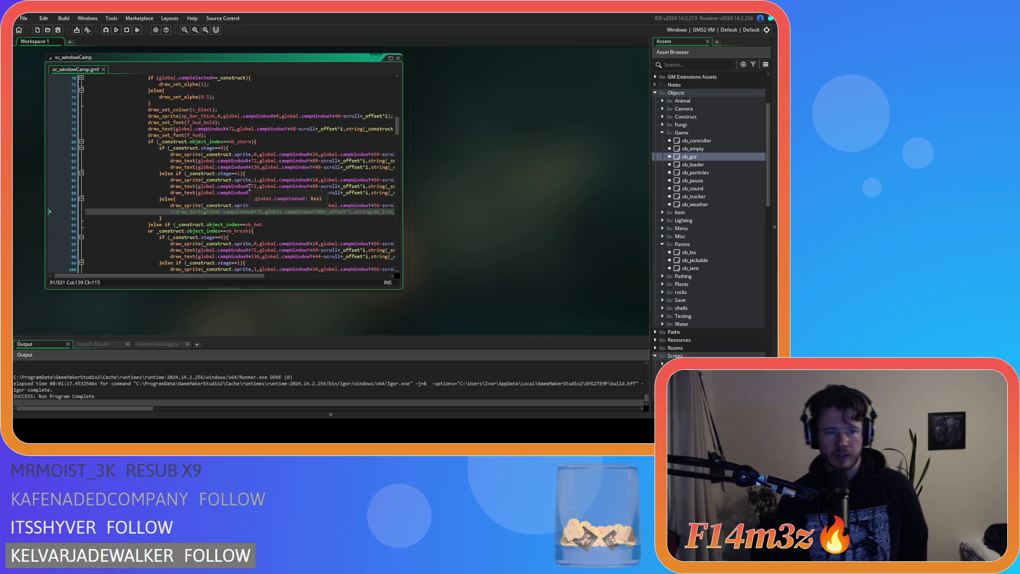
{"action": "scroll", "coordinate": [242, 192], "scroll_direction": "up", "scroll_amount": 2}
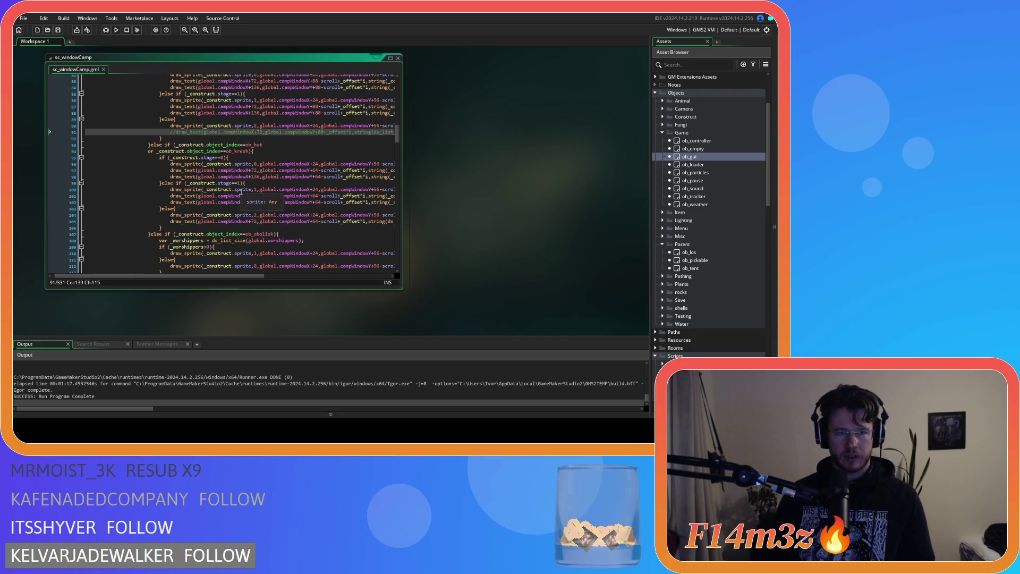
{"action": "left_click_drag", "start_coordinate": [242, 276], "coordinate": [280, 279]}
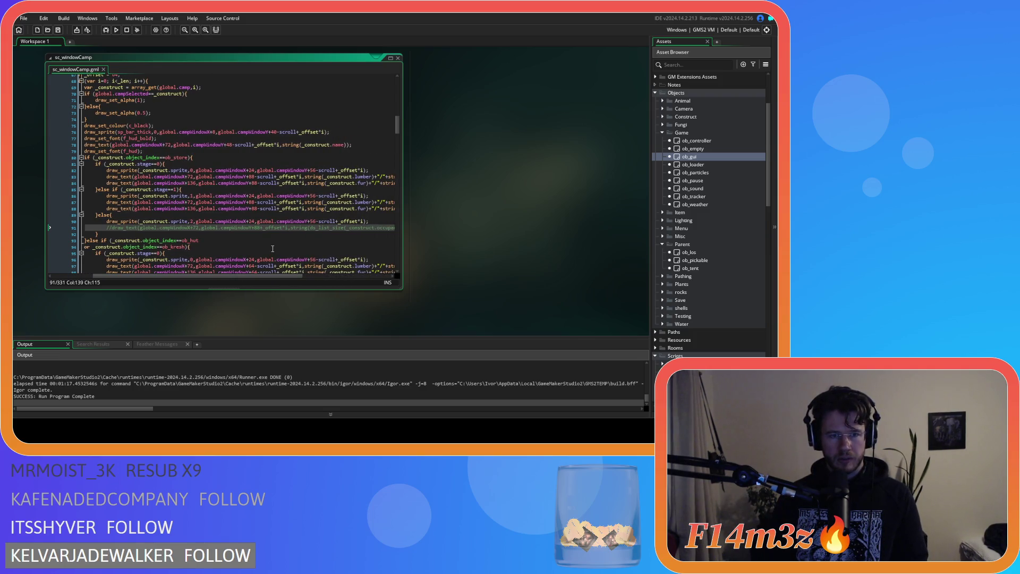
{"action": "scroll", "coordinate": [269, 241], "scroll_direction": "down", "scroll_amount": 1}
Change the campWindowY+88 offsets on lines 83–91 to 64 and save the script.
{"action": "left_click", "coordinate": [253, 192]}
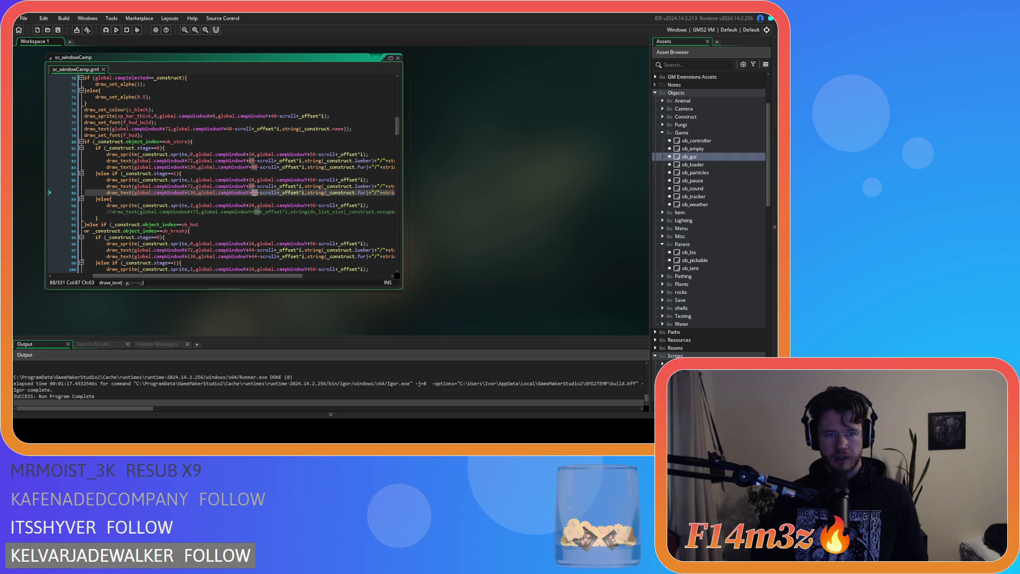
{"action": "type", "text": "64"}
{"action": "left_click", "coordinate": [253, 167]}
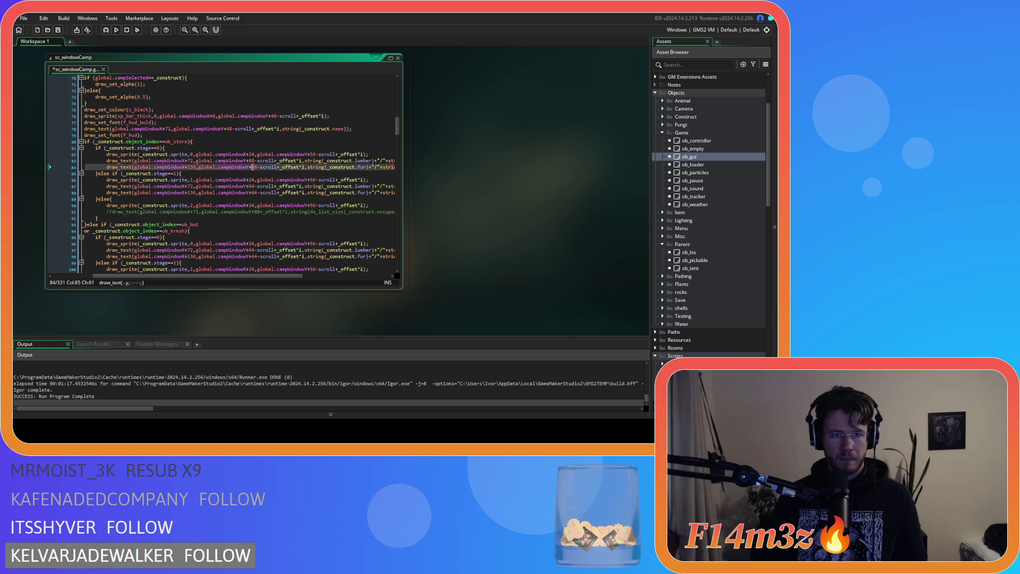
{"action": "type", "text": "64"}
{"action": "left_click", "coordinate": [256, 212]}
{"action": "type", "text": "64"}
{"action": "key", "text": "ctrl+s"}
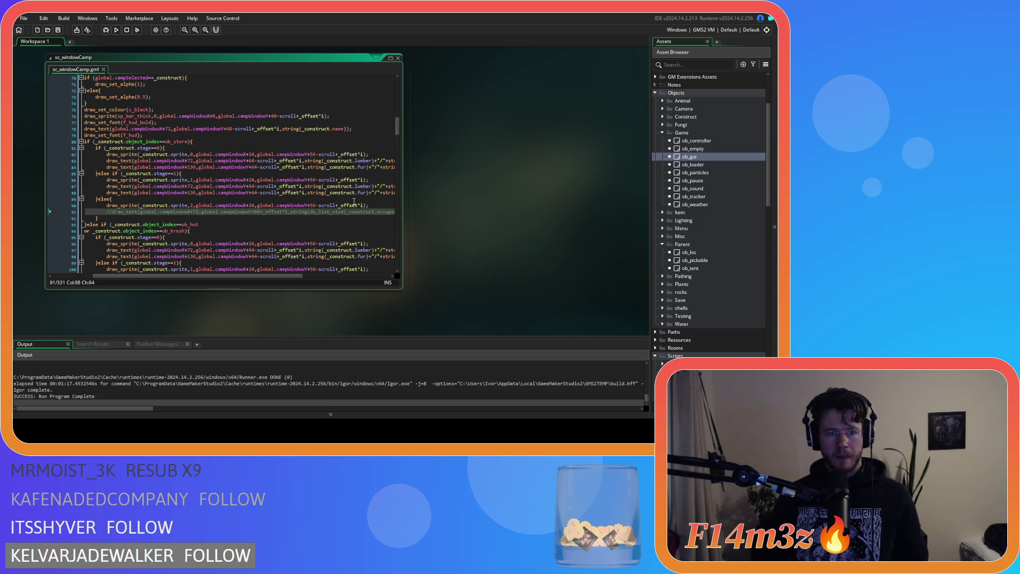
Locate the construct for loop on line 68 and its matching closing brace.
{"action": "left_click", "coordinate": [353, 201]}
{"action": "left_click_drag", "start_coordinate": [248, 276], "coordinate": [228, 275]}
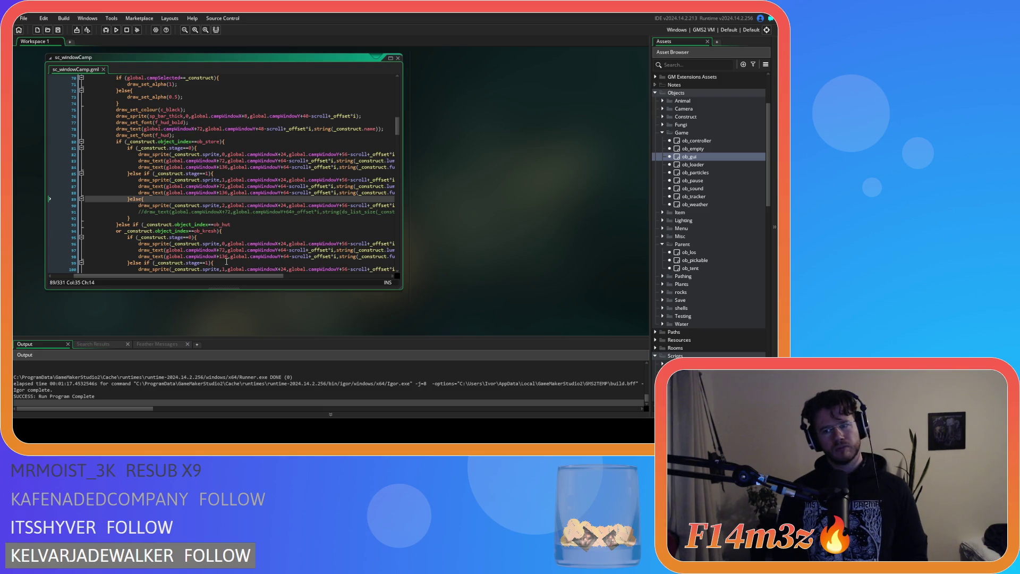
{"action": "scroll", "coordinate": [226, 261], "scroll_direction": "down", "scroll_amount": 5}
{"action": "scroll", "coordinate": [181, 198], "scroll_direction": "up", "scroll_amount": 10}
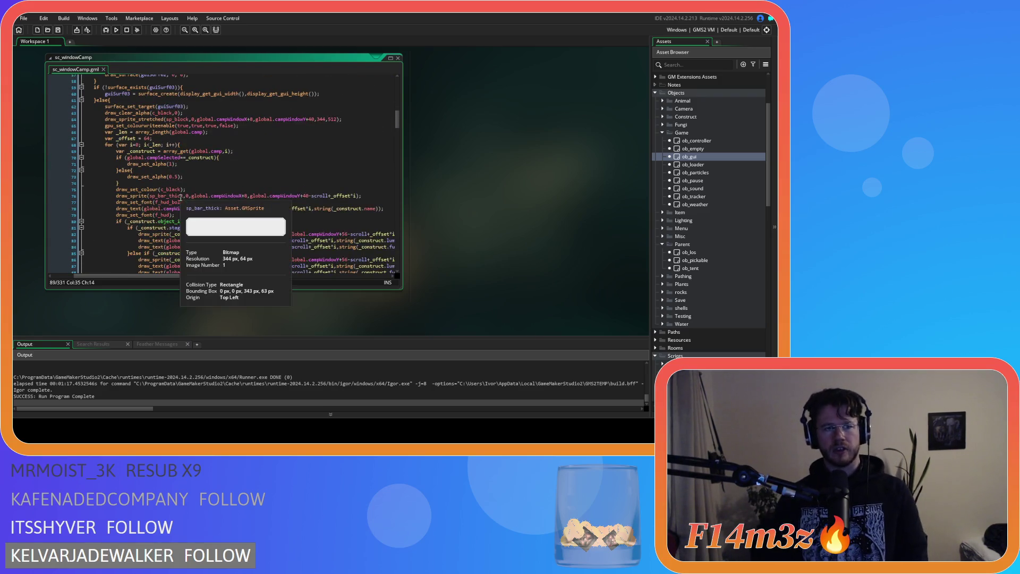
{"action": "left_click", "coordinate": [251, 157]}
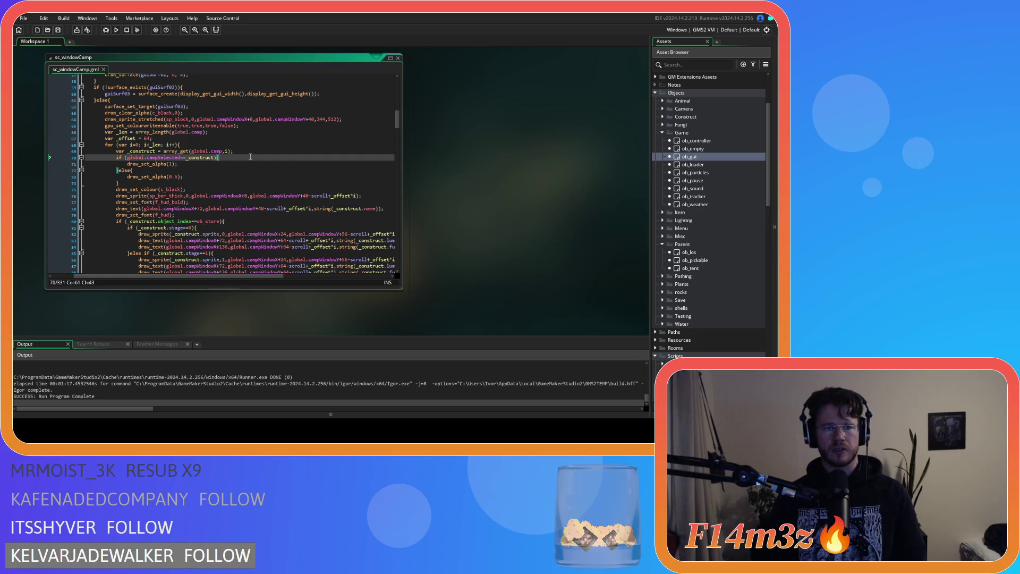
{"action": "left_click", "coordinate": [221, 144]}
{"action": "key", "text": "Left"}
{"action": "scroll", "coordinate": [218, 213], "scroll_direction": "down", "scroll_amount": 20}
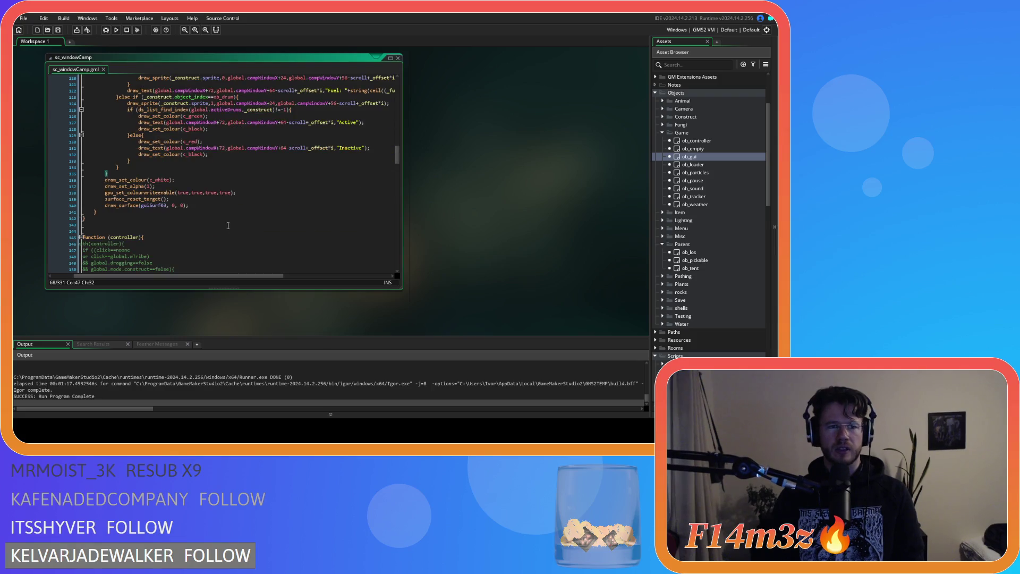
Add a new line after the construct loop's closing brace and begin an if ( condition.
{"action": "left_click", "coordinate": [145, 174]}
{"action": "key", "text": "Return"}
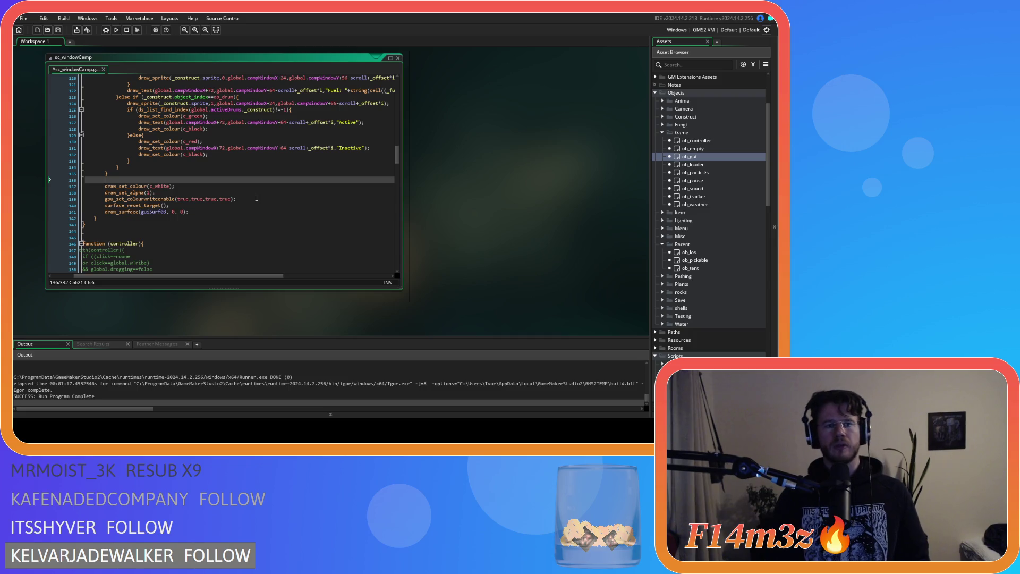
{"action": "type", "text": "if("}
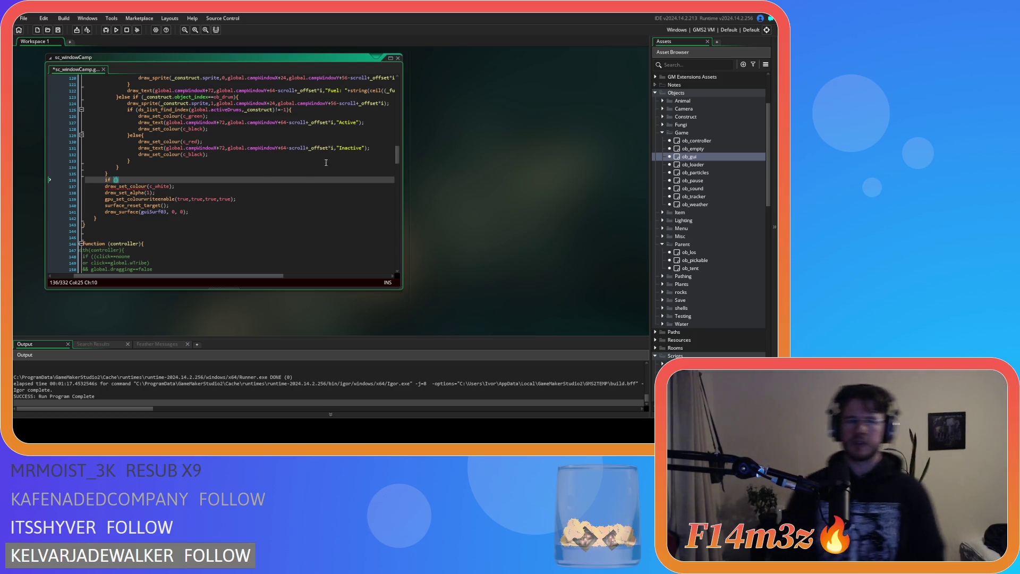
Check line 123, then return to the new if line and select its if keyword.
{"action": "left_click", "coordinate": [238, 96]}
{"action": "left_click", "coordinate": [243, 96]}
{"action": "scroll", "coordinate": [164, 185], "scroll_direction": "up", "scroll_amount": 10}
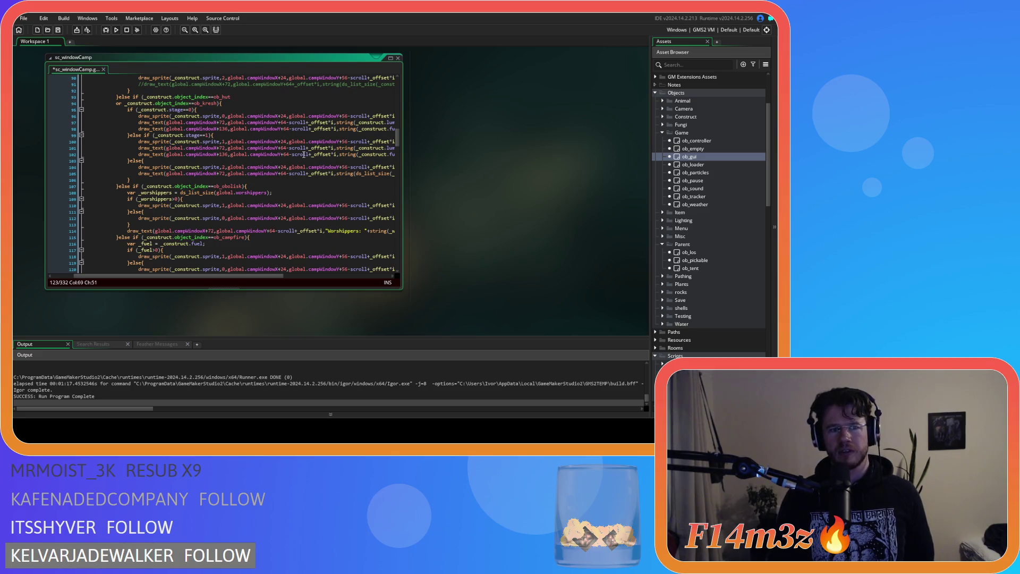
{"action": "scroll", "coordinate": [304, 155], "scroll_direction": "down", "scroll_amount": 10}
{"action": "left_click", "coordinate": [168, 164]}
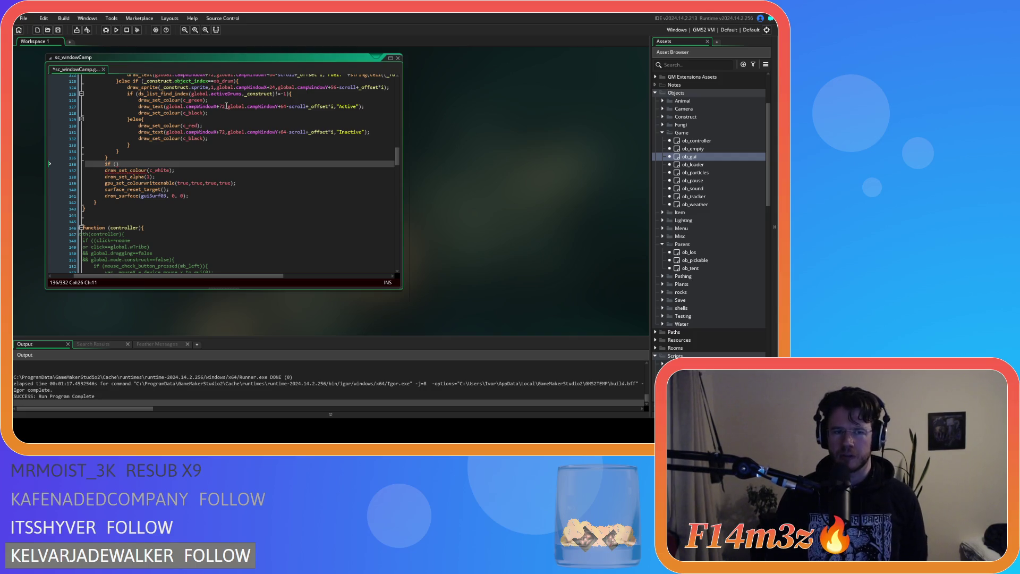
{"action": "scroll", "coordinate": [229, 106], "scroll_direction": "up", "scroll_amount": 3}
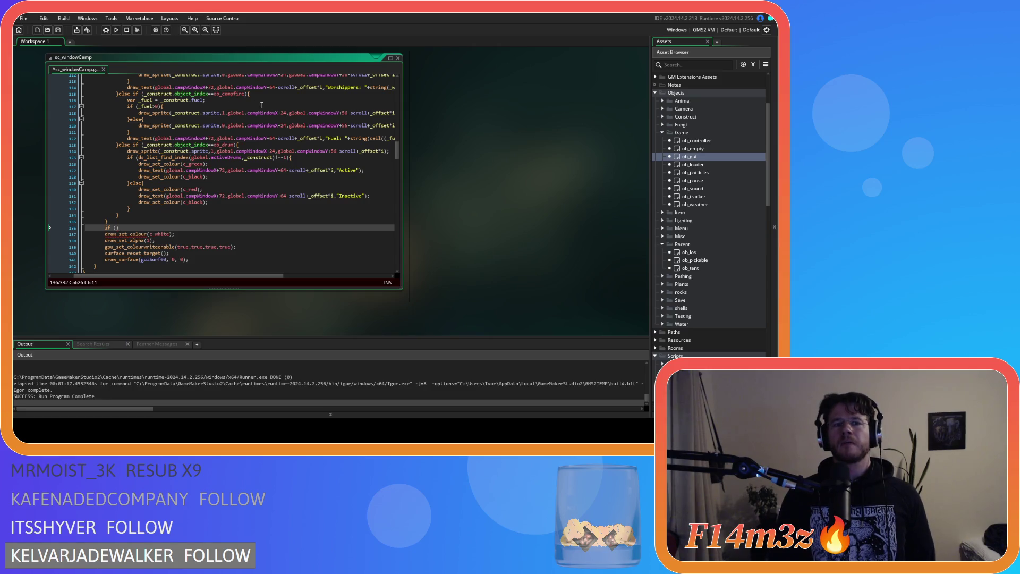
{"action": "scroll", "coordinate": [262, 105], "scroll_direction": "down", "scroll_amount": 3}
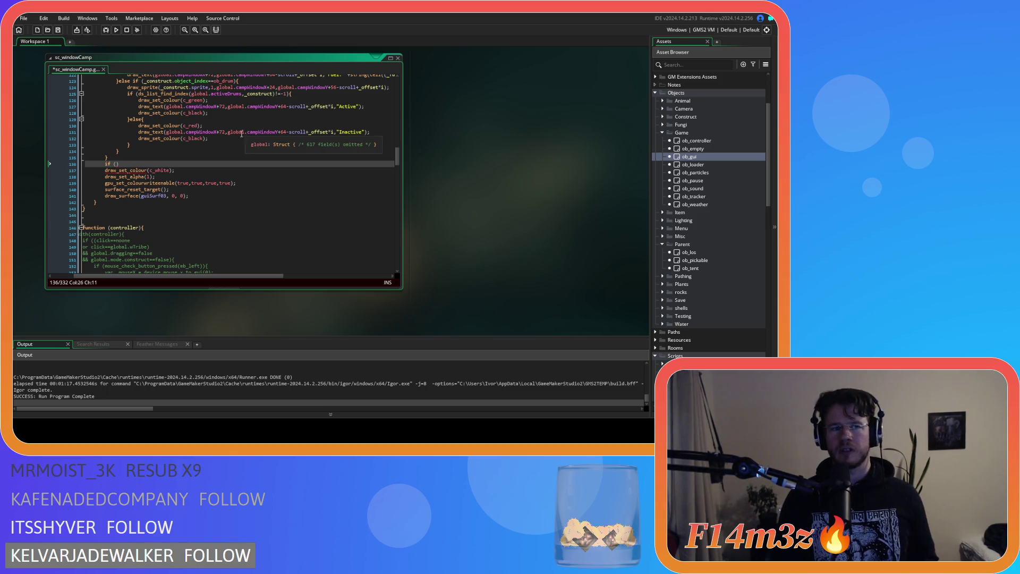
{"action": "scroll", "coordinate": [156, 168], "scroll_direction": "up", "scroll_amount": 1}
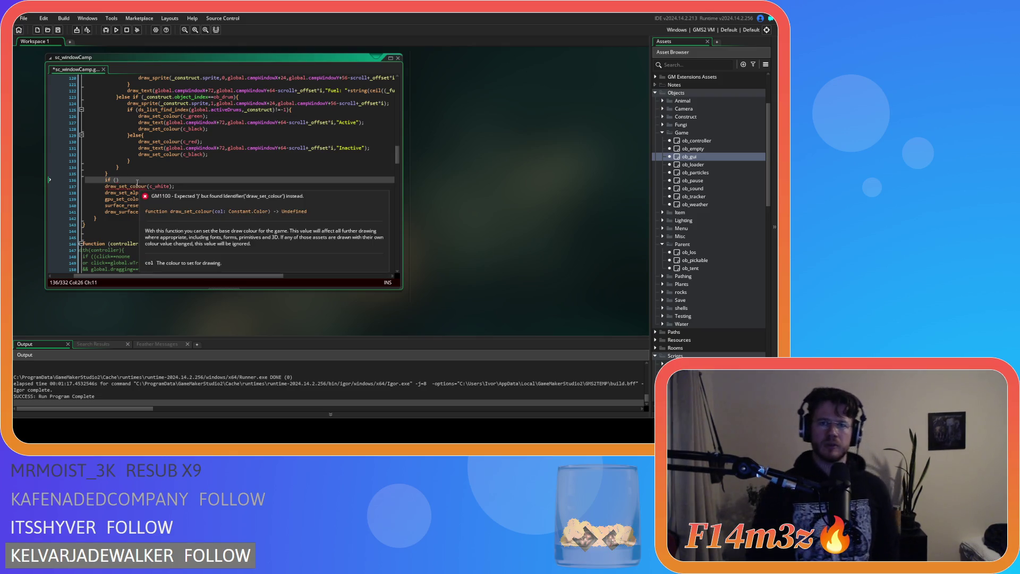
{"action": "left_click", "coordinate": [114, 180]}
{"action": "left_click_drag", "start_coordinate": [114, 181], "coordinate": [106, 181]}
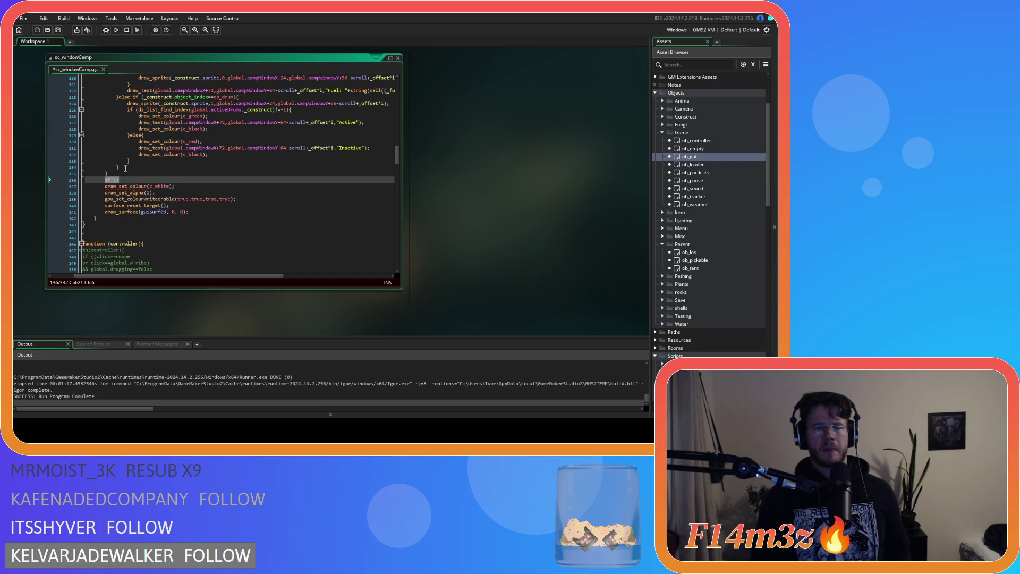
Make the if condition test global.campSelected.object_index==ob_tent.
{"action": "key", "text": "Right"}
{"action": "key", "text": "Right"}
{"action": "key", "text": "Right"}
{"action": "type", "text": "global."}
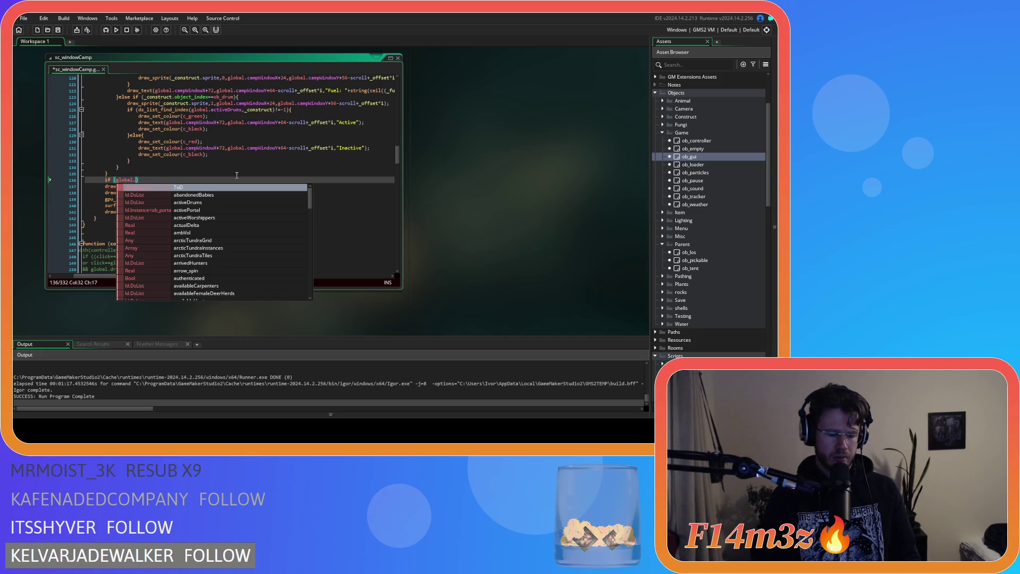
{"action": "type", "text": "campSelected="}
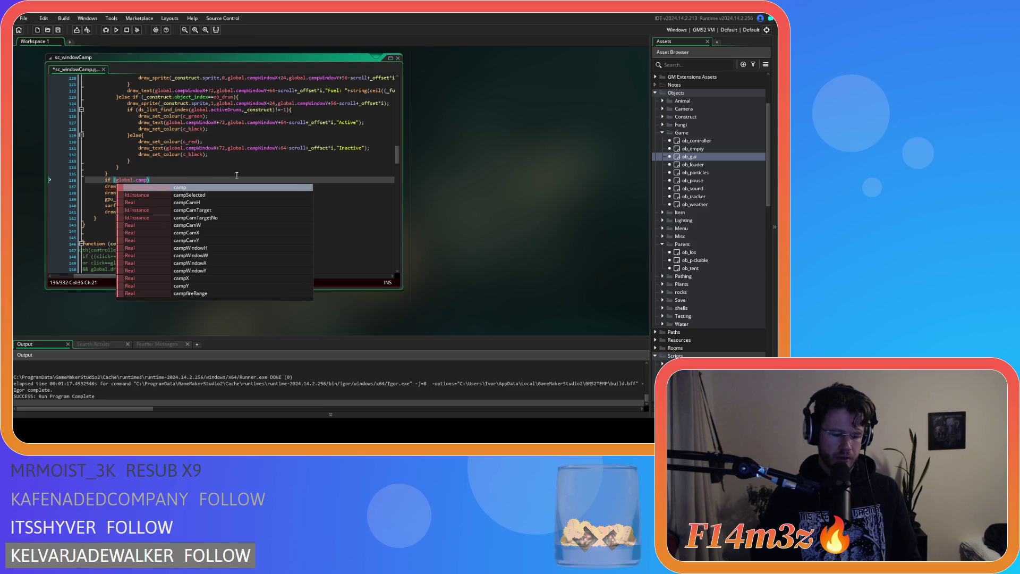
{"action": "type", "text": "="}
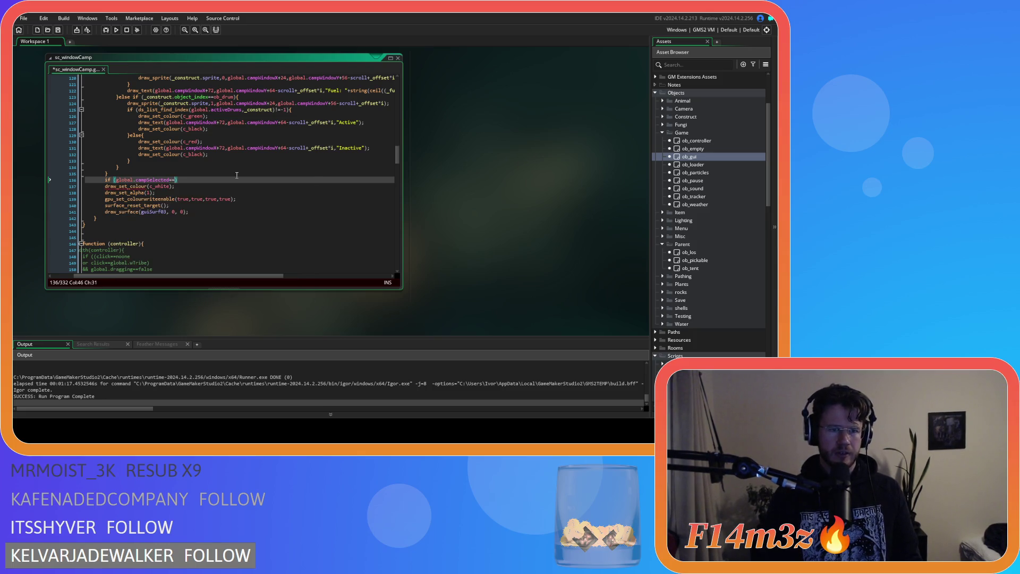
{"action": "key", "text": "BackSpace"}
{"action": "key", "text": "BackSpace"}
{"action": "type", "text": ".obj"}
{"action": "type", "text": "ect_inc"}
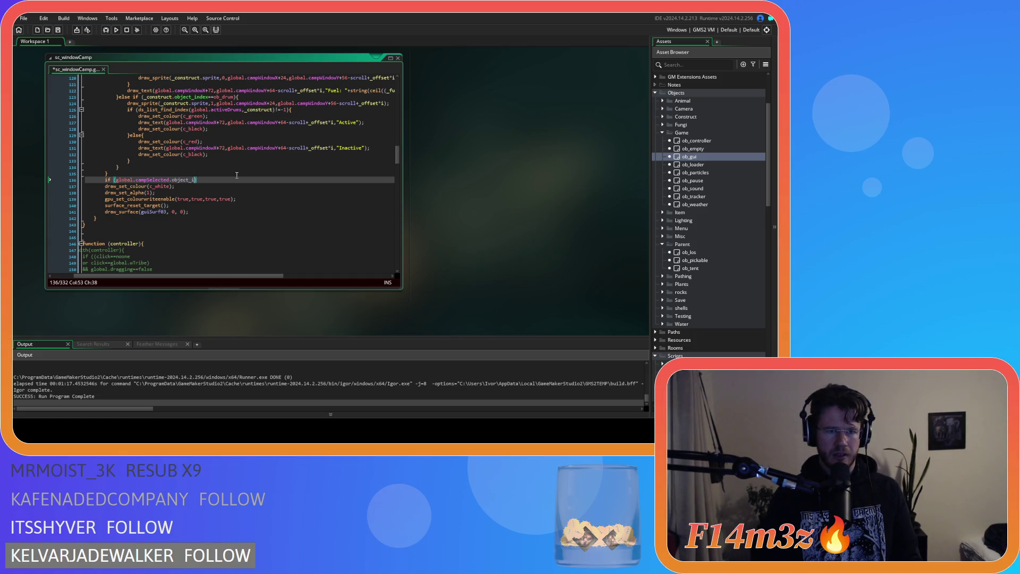
{"action": "type", "text": "ex=="}
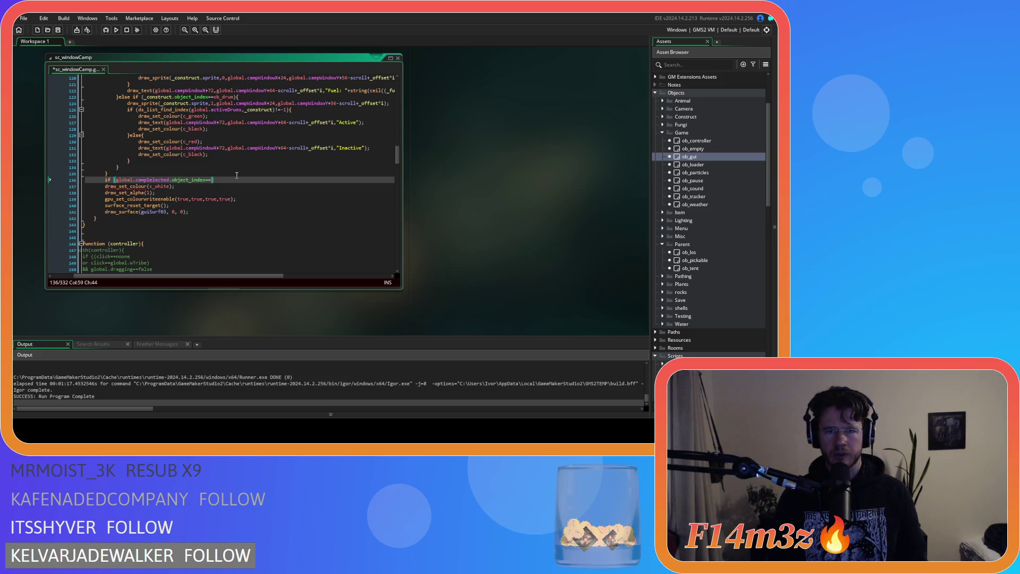
{"action": "scroll", "coordinate": [237, 175], "scroll_direction": "up", "scroll_amount": 15}
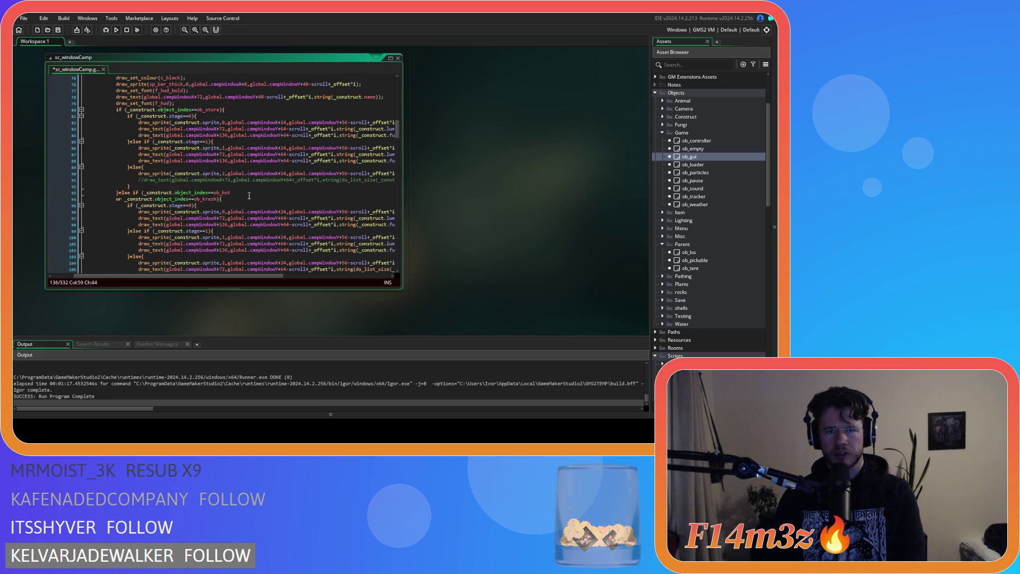
{"action": "scroll", "coordinate": [249, 195], "scroll_direction": "up", "scroll_amount": 3}
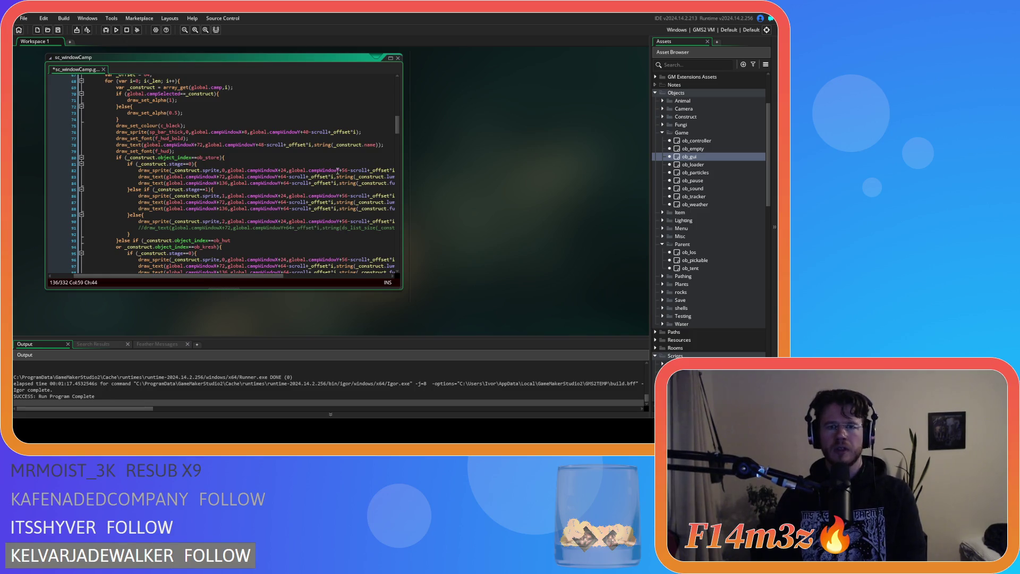
{"action": "scroll", "coordinate": [235, 189], "scroll_direction": "up", "scroll_amount": 7}
{"action": "scroll", "coordinate": [234, 190], "scroll_direction": "up", "scroll_amount": 3}
{"action": "left_click", "coordinate": [264, 153]}
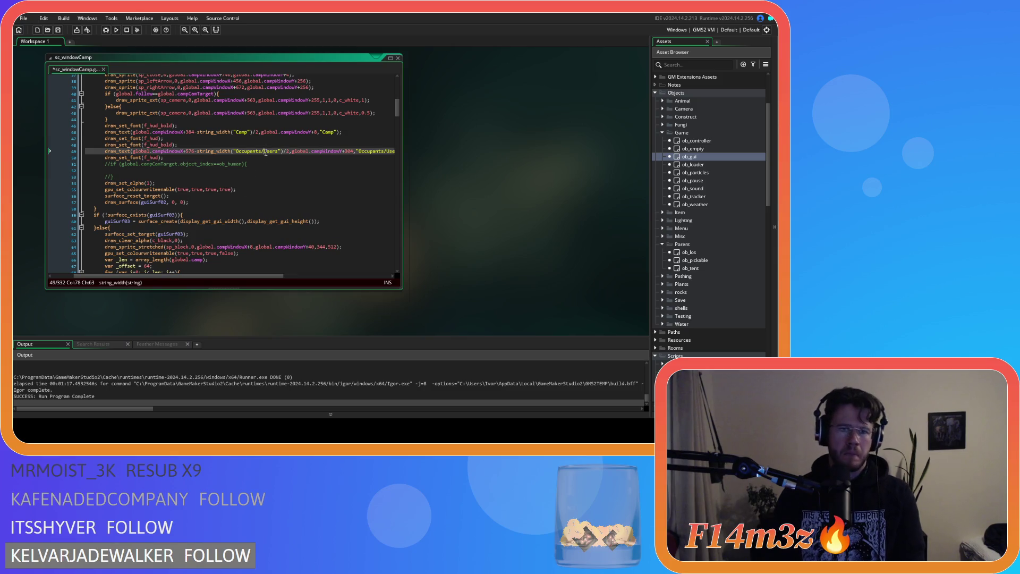
{"action": "scroll", "coordinate": [245, 196], "scroll_direction": "down", "scroll_amount": 20}
{"action": "scroll", "coordinate": [240, 208], "scroll_direction": "down", "scroll_amount": 1}
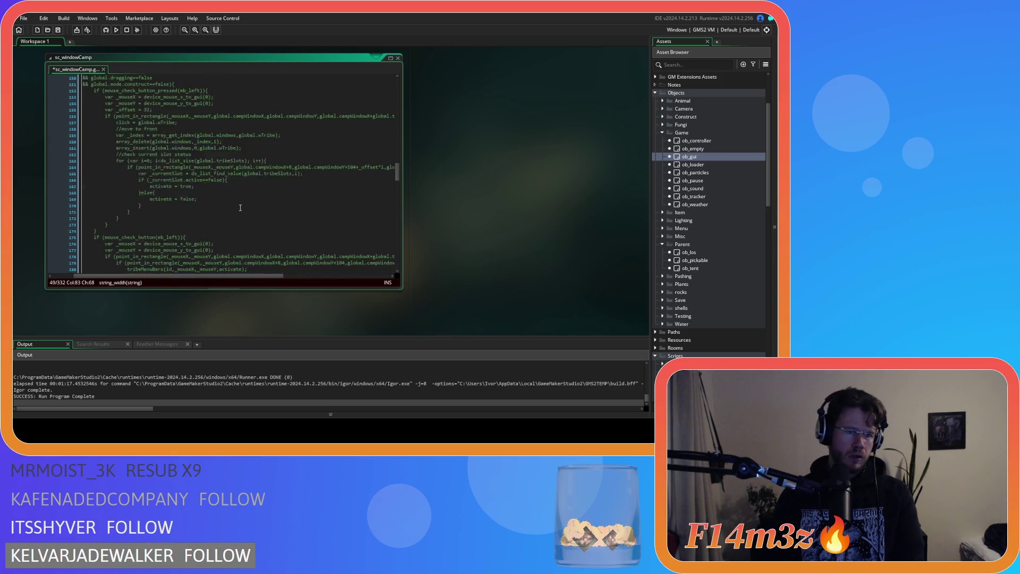
{"action": "left_click", "coordinate": [234, 181]}
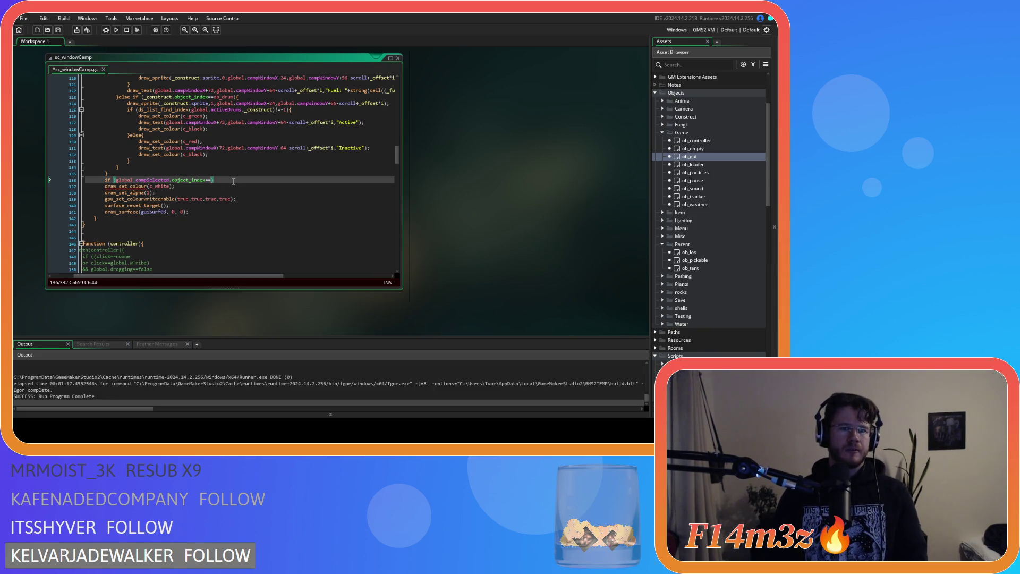
{"action": "type", "text": "ob_"}
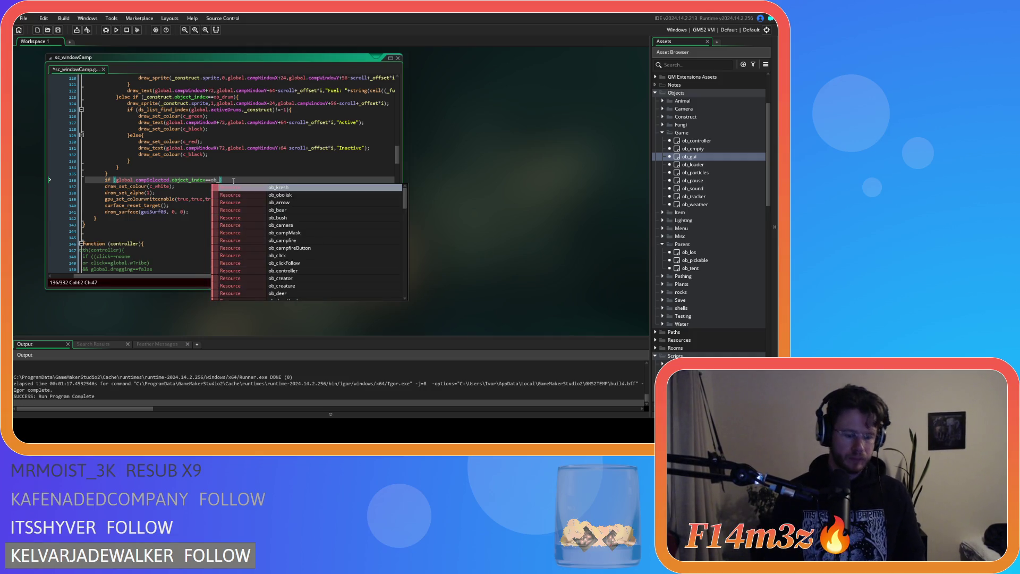
{"action": "type", "text": "tent"}
Add an 'or ...==ob_kresh' second condition, open the block with {, and save.
{"action": "key", "text": "ctrl+shift+Left"}
{"action": "key", "text": "ctrl+shift+Left"}
{"action": "key", "text": "ctrl+shift+Left"}
{"action": "key", "text": "shift+Left"}
{"action": "key", "text": "shift+Left"}
{"action": "key", "text": "shift+Left"}
{"action": "key", "text": "Right"}
{"action": "key", "text": "Return"}
{"action": "type", "text": "or"}
{"action": "type", "text": "global.campSelected.object_index==ob_tent"}
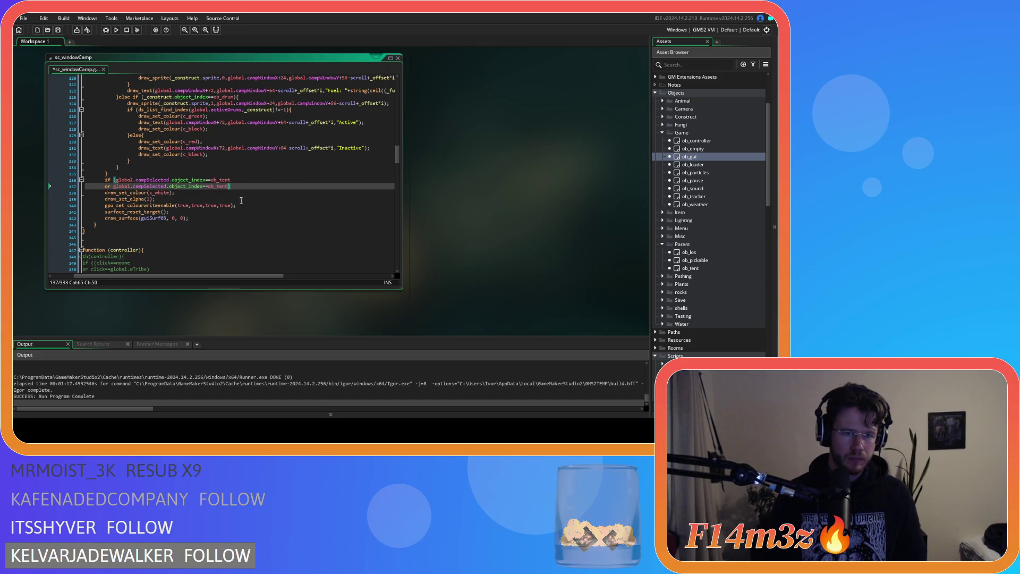
{"action": "key", "text": "BackSpace"}
{"action": "key", "text": "BackSpace"}
{"action": "key", "text": "BackSpace"}
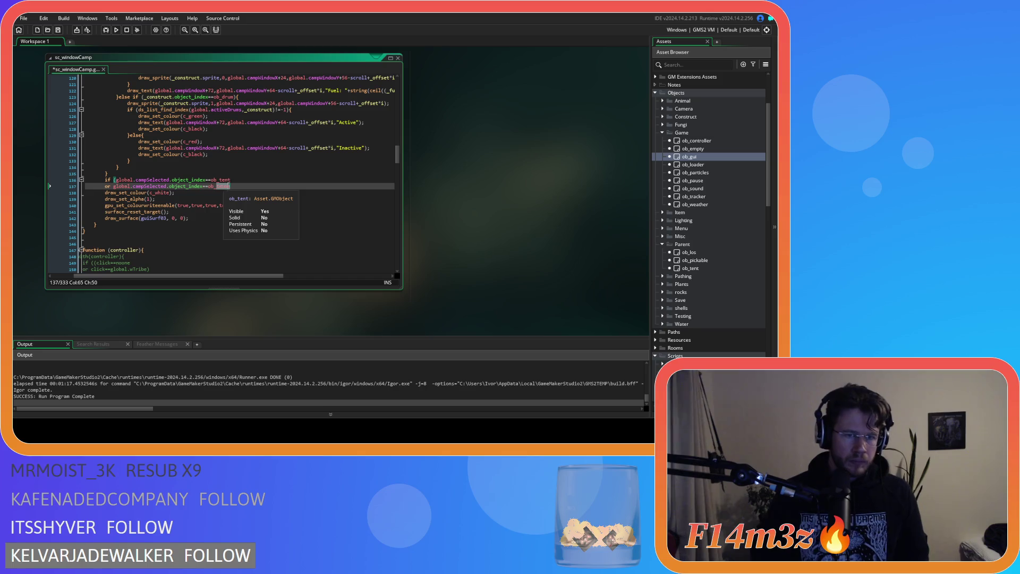
{"action": "type", "text": "cre"}
{"action": "key", "text": "BackSpace"}
{"action": "key", "text": "BackSpace"}
{"action": "key", "text": "BackSpace"}
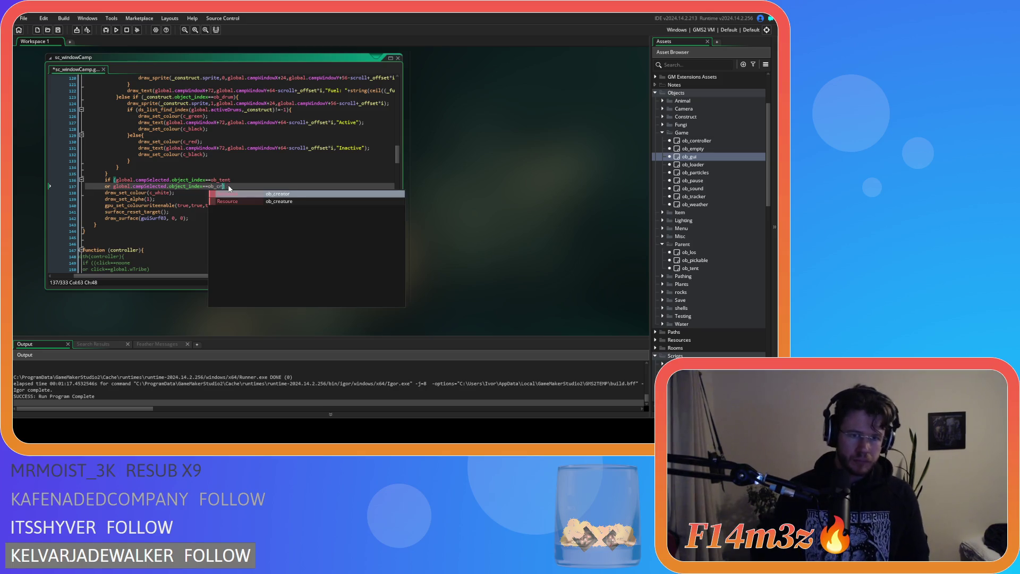
{"action": "type", "text": "kresh"}
{"action": "key", "text": "Escape"}
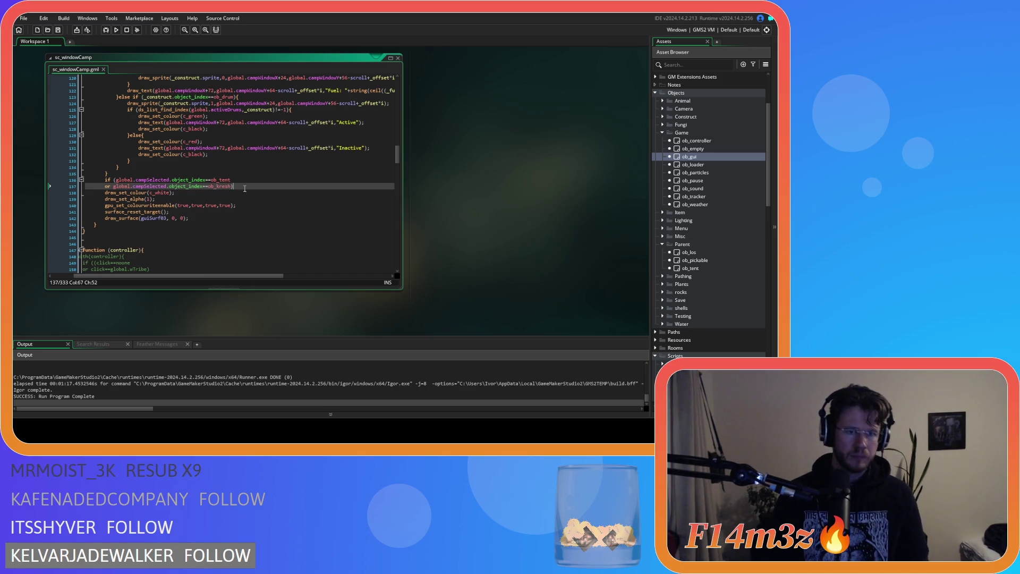
{"action": "type", "text": "{"}
{"action": "key", "text": "Return"}
{"action": "key", "text": "Return"}
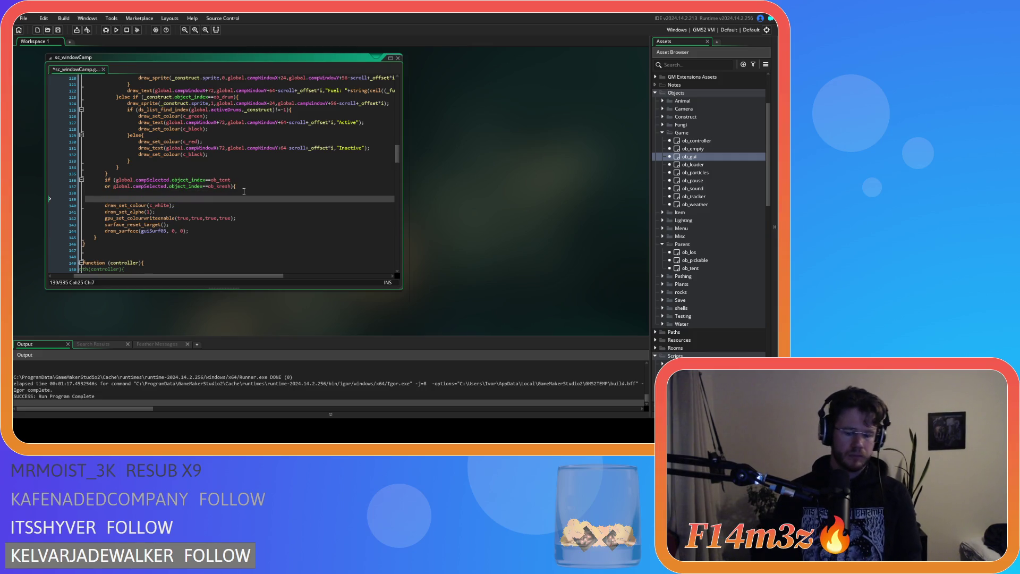
{"action": "key", "text": "ctrl+s"}
{"action": "key", "text": "Up"}
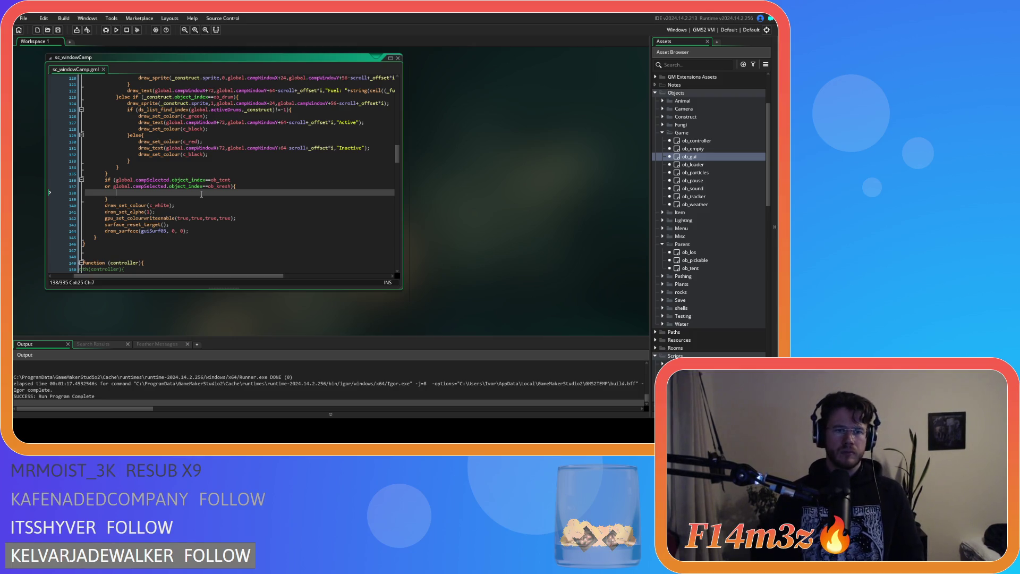
{"action": "scroll", "coordinate": [239, 212], "scroll_direction": "up", "scroll_amount": 10}
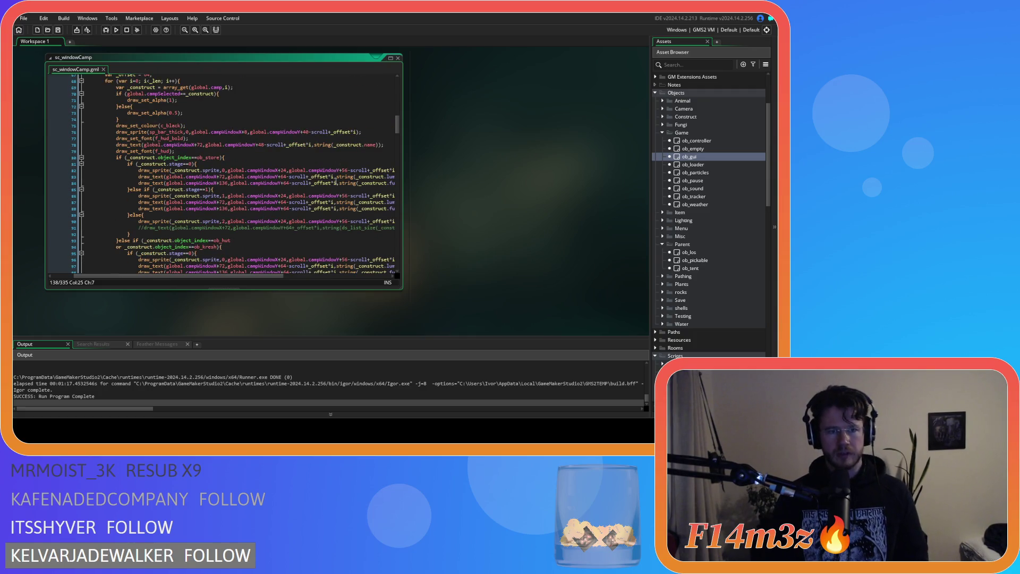
Copy the Occupants/Users header draw_text line into the empty tent/kresh block.
{"action": "scroll", "coordinate": [336, 182], "scroll_direction": "up", "scroll_amount": 6}
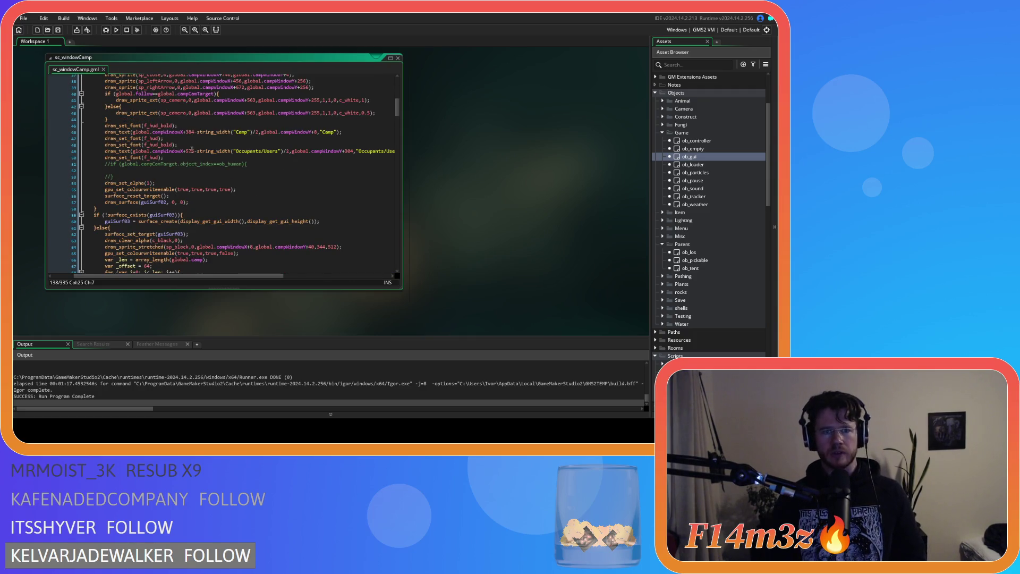
{"action": "left_click_drag", "start_coordinate": [105, 151], "coordinate": [391, 150]}
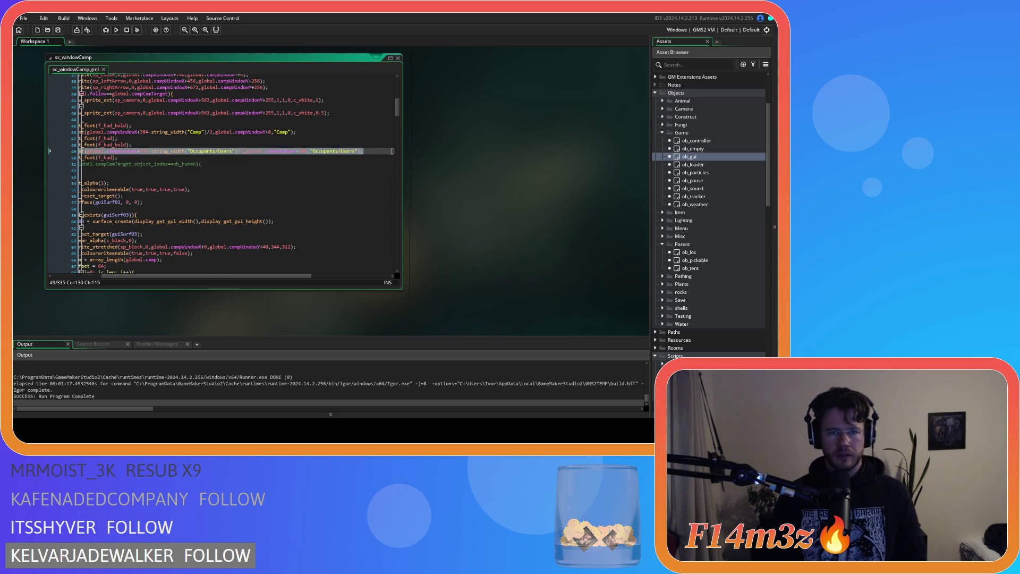
{"action": "scroll", "coordinate": [199, 216], "scroll_direction": "down", "scroll_amount": 19}
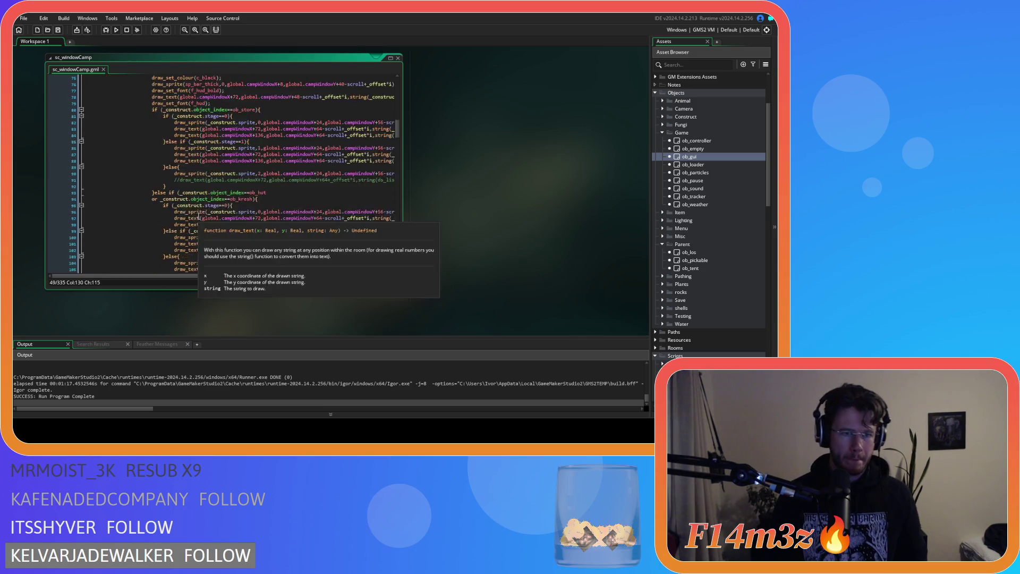
{"action": "scroll", "coordinate": [198, 215], "scroll_direction": "up", "scroll_amount": 3}
{"action": "left_click", "coordinate": [181, 210]}
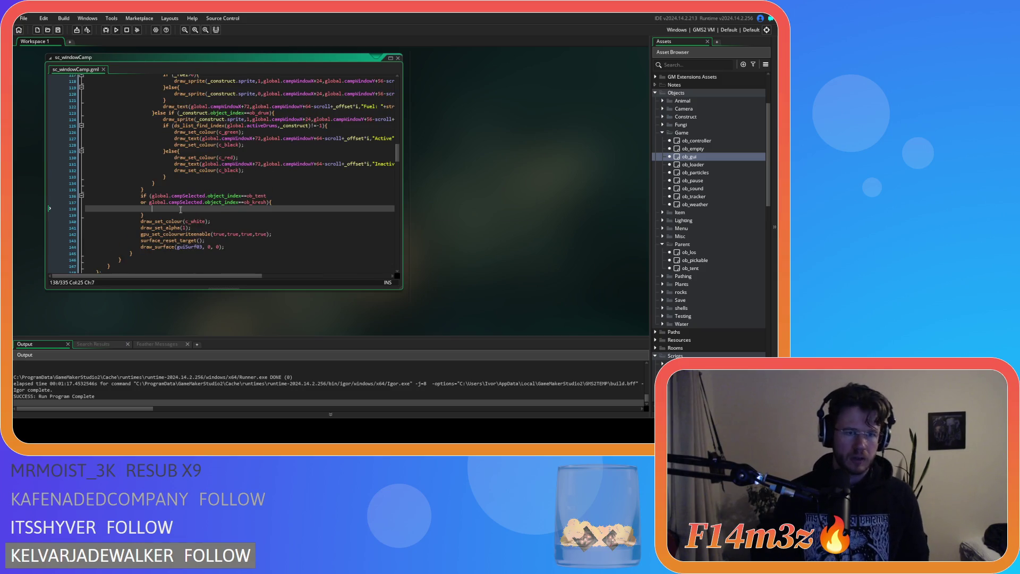
{"action": "type", "text": "draw_text(global.campWindowX+576-string_width(\"Occupants/Users\")/2,global.campWindowY+304,\"Occupants/Users\");"}
Move the ob_tent/ob_kresh block up below the draw_set_font(f_hud) line.
{"action": "left_click_drag", "start_coordinate": [202, 277], "coordinate": [99, 270]}
{"action": "left_click_drag", "start_coordinate": [144, 216], "coordinate": [140, 196]}
{"action": "key", "text": "Delete"}
{"action": "key", "text": "ctrl+z"}
{"action": "scroll", "coordinate": [156, 212], "scroll_direction": "up", "scroll_amount": 15}
{"action": "scroll", "coordinate": [159, 213], "scroll_direction": "up", "scroll_amount": 3}
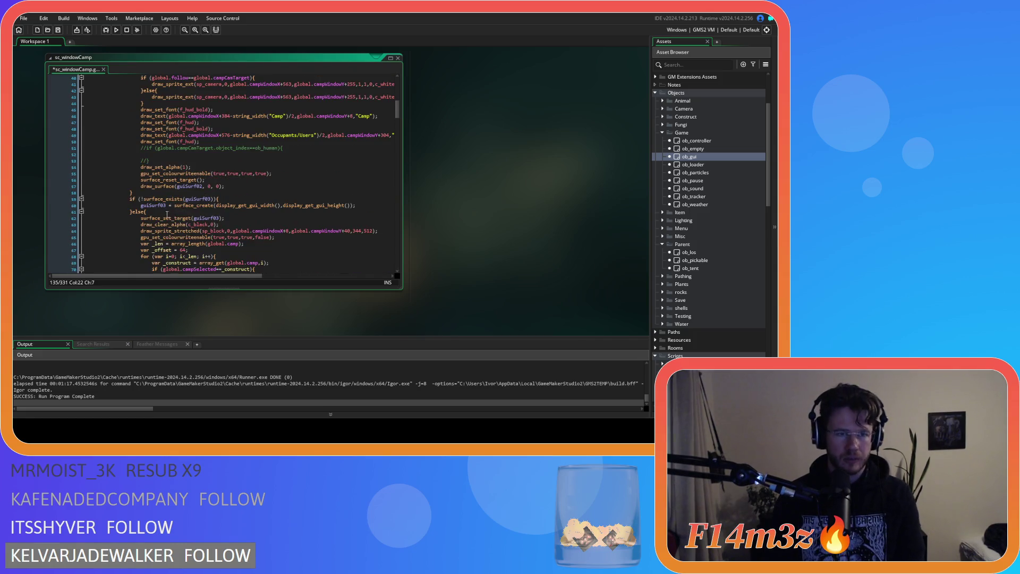
{"action": "scroll", "coordinate": [212, 224], "scroll_direction": "up", "scroll_amount": 6}
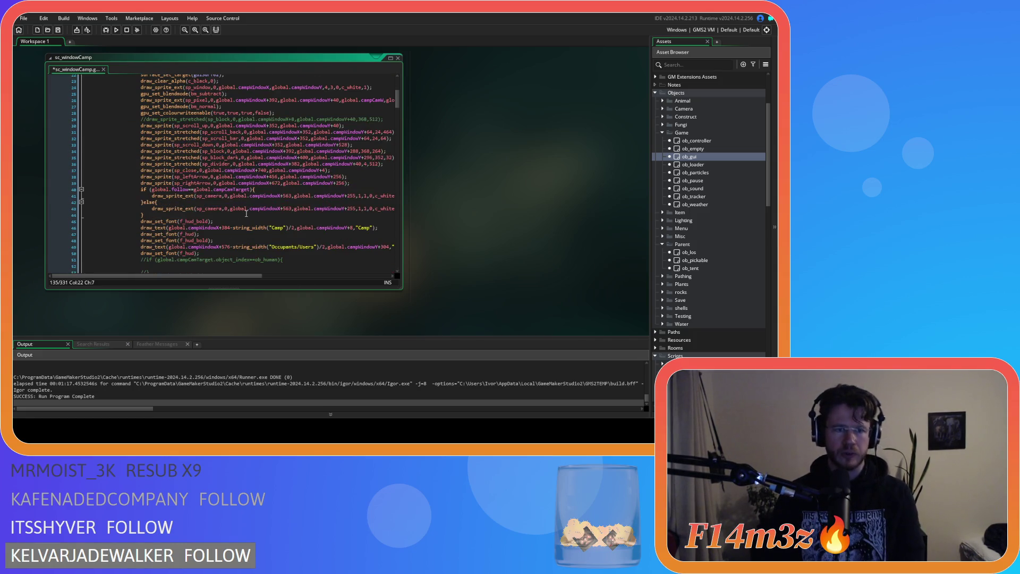
{"action": "scroll", "coordinate": [230, 229], "scroll_direction": "down", "scroll_amount": 2}
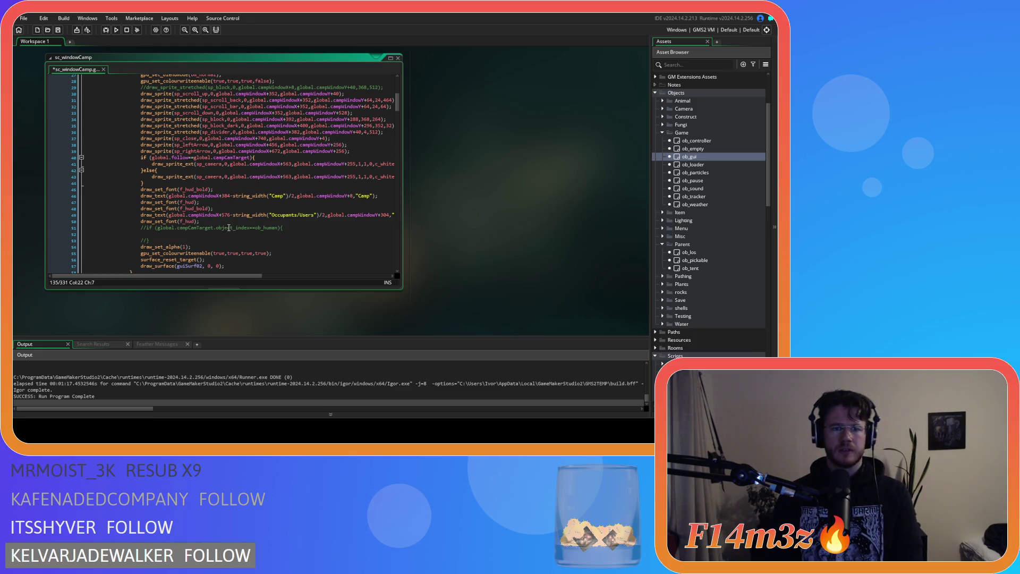
{"action": "left_click", "coordinate": [228, 221]}
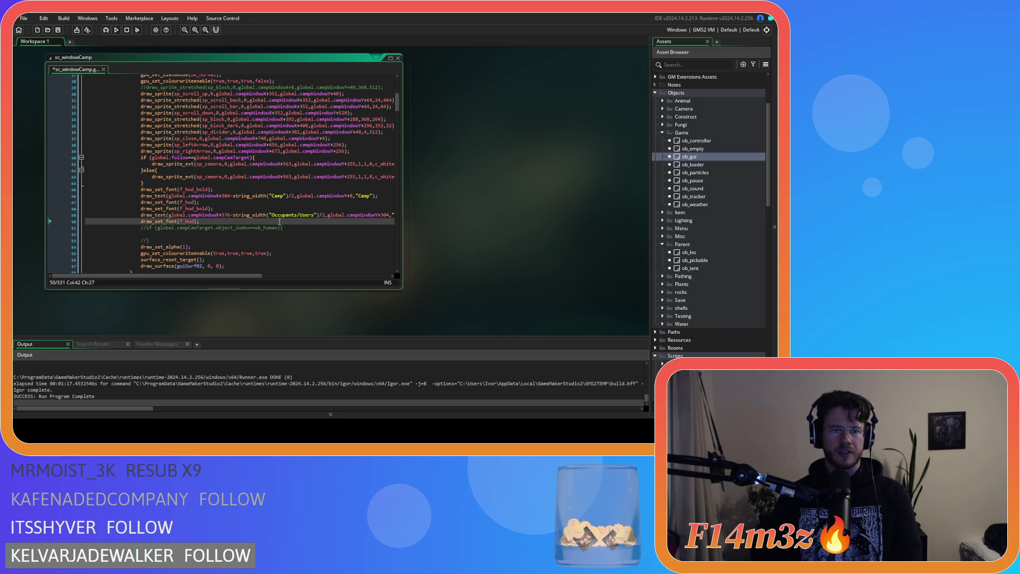
{"action": "key", "text": "ctrl+v"}
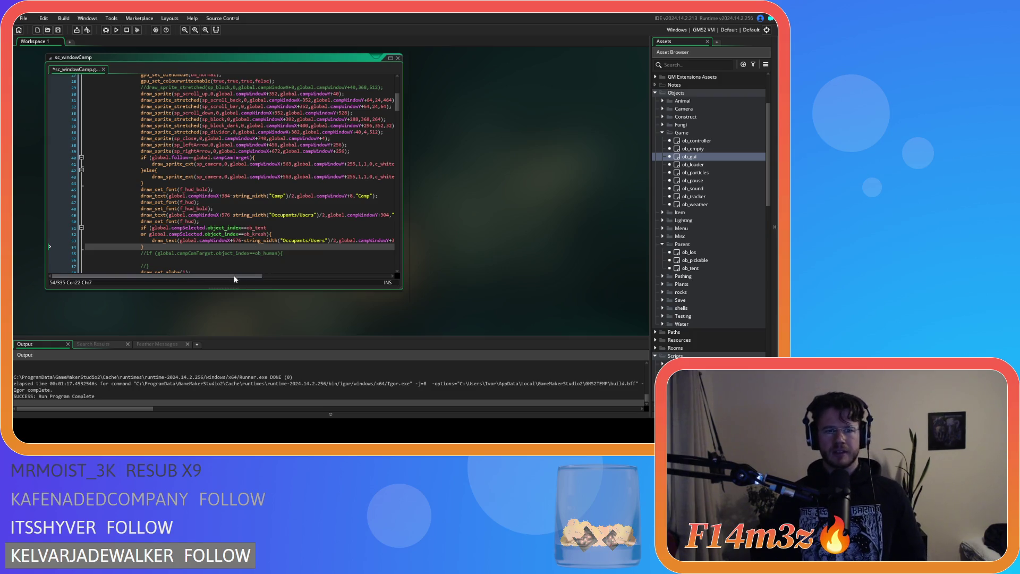
{"action": "left_click_drag", "start_coordinate": [238, 276], "coordinate": [245, 276]}
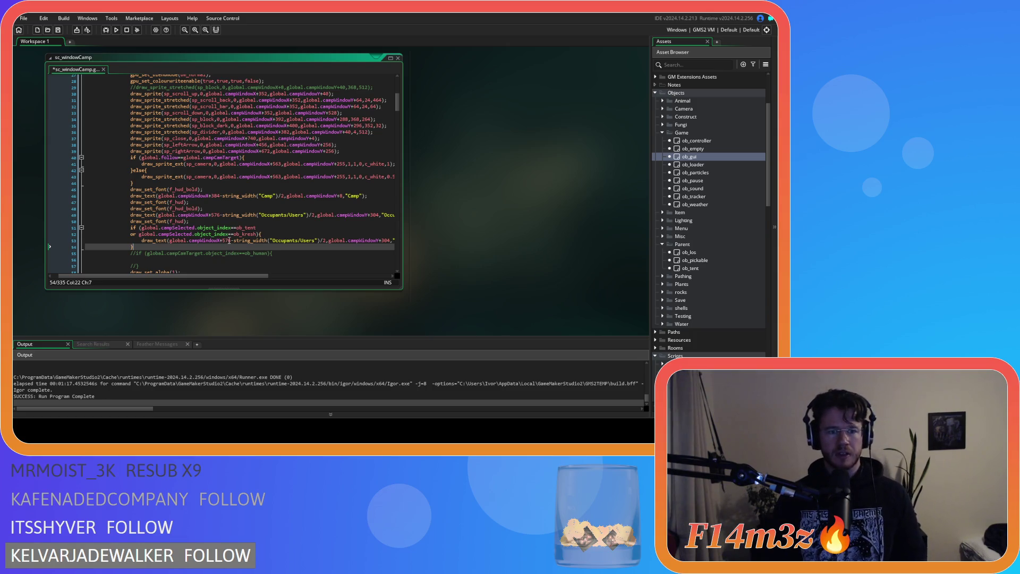
Change the copied header's offset from campWindowY+304 to campWindowY+336 and save.
{"action": "left_click_drag", "start_coordinate": [240, 276], "coordinate": [298, 281]}
{"action": "double_click", "coordinate": [300, 240]}
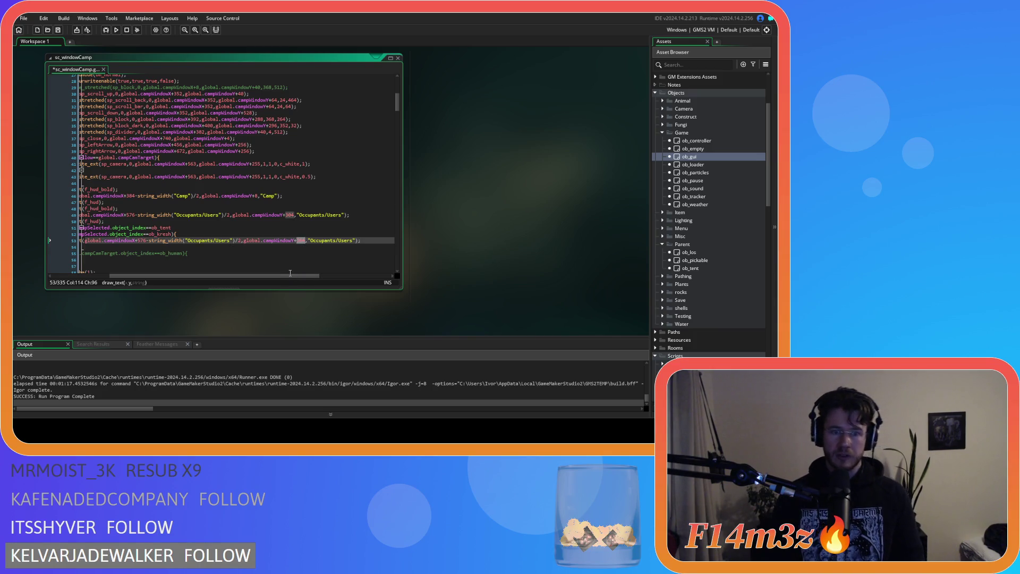
{"action": "type", "text": "336"}
{"action": "key", "text": "ctrl+s"}
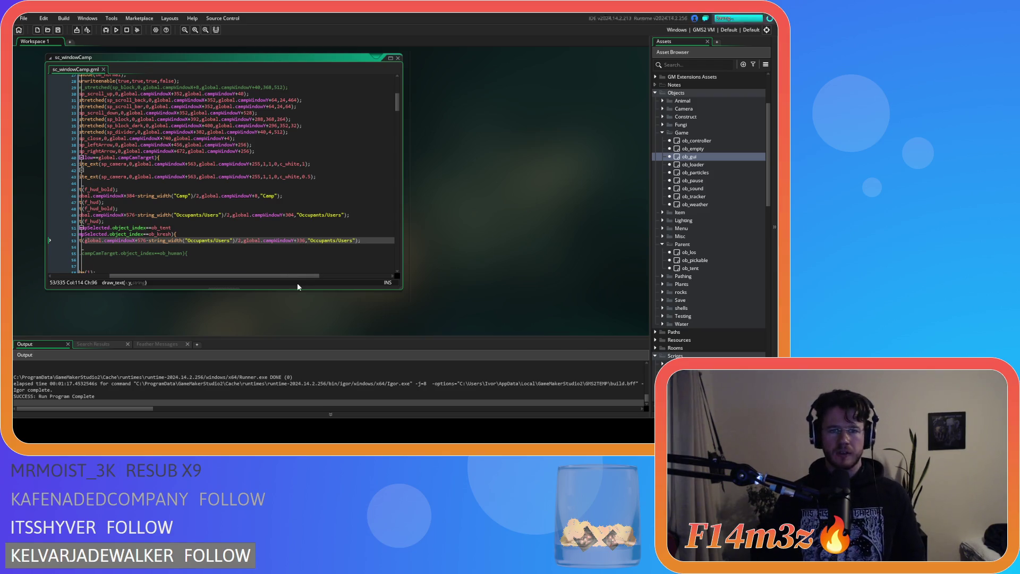
Insert a blank line inside the tent/kresh block above the copied draw_text.
{"action": "left_click_drag", "start_coordinate": [225, 276], "coordinate": [196, 274]}
{"action": "double_click", "coordinate": [279, 242]}
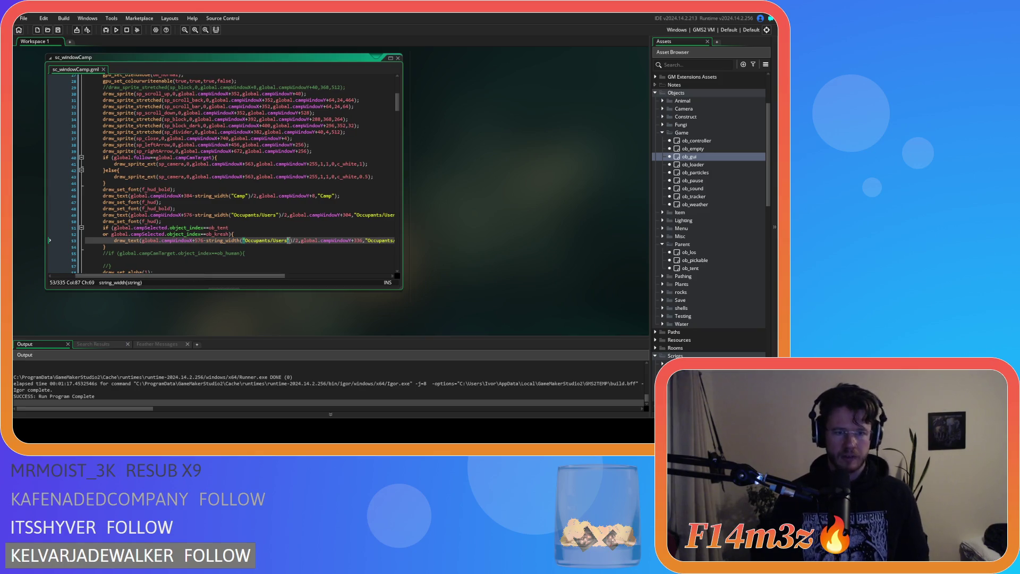
{"action": "left_click", "coordinate": [140, 240]}
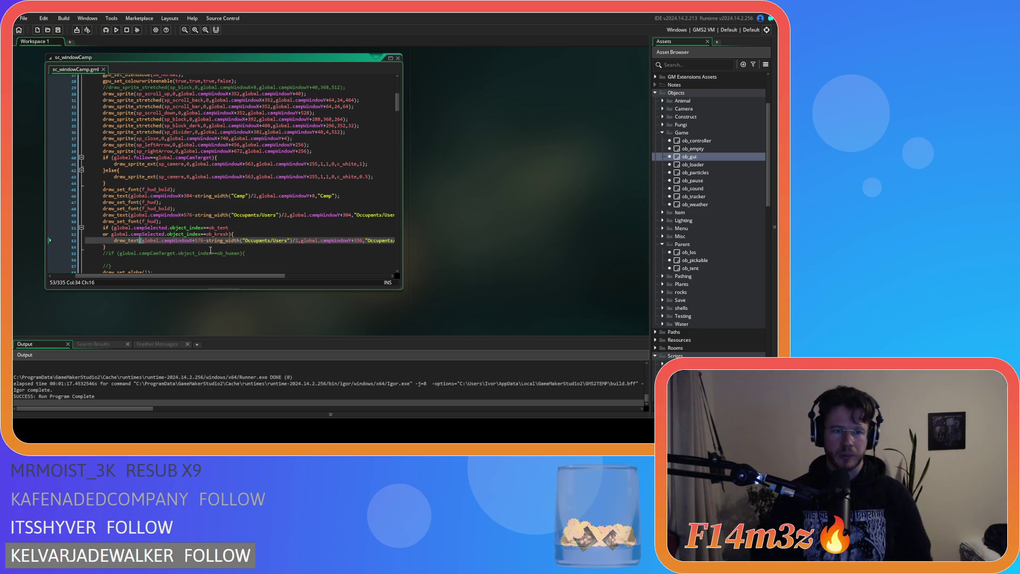
{"action": "left_click", "coordinate": [253, 233]}
{"action": "key", "text": "Return"}
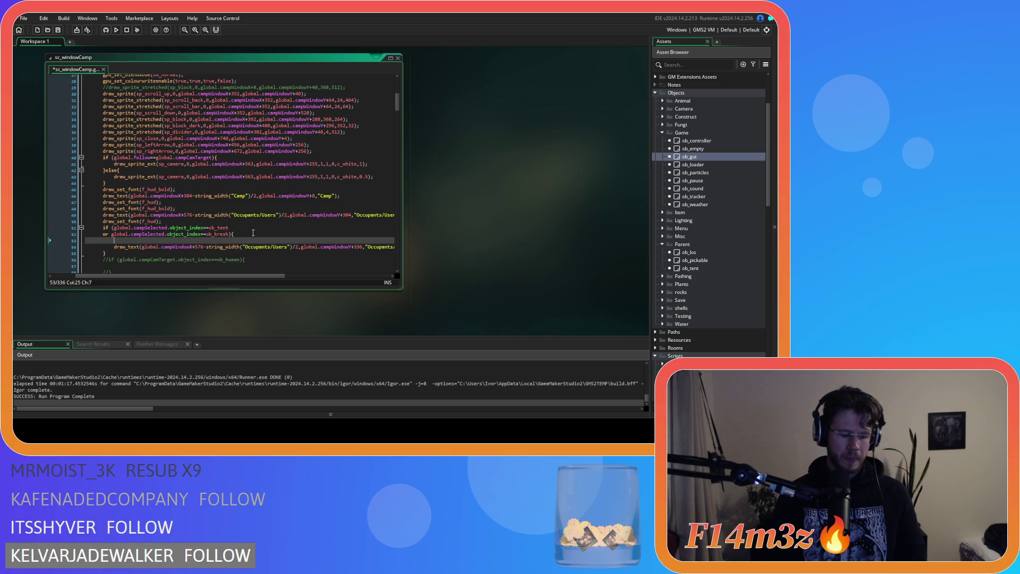
Write _len = ds_list_size(global.campSelected.occupants) in the tent/brush branch.
{"action": "type", "text": "var_len = "}
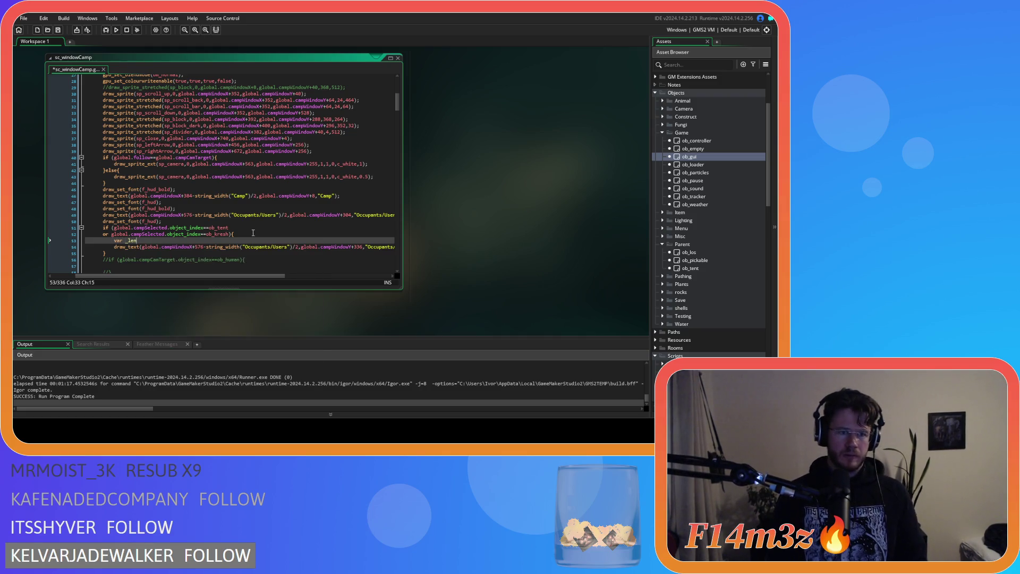
{"action": "type", "text": "ds_list"}
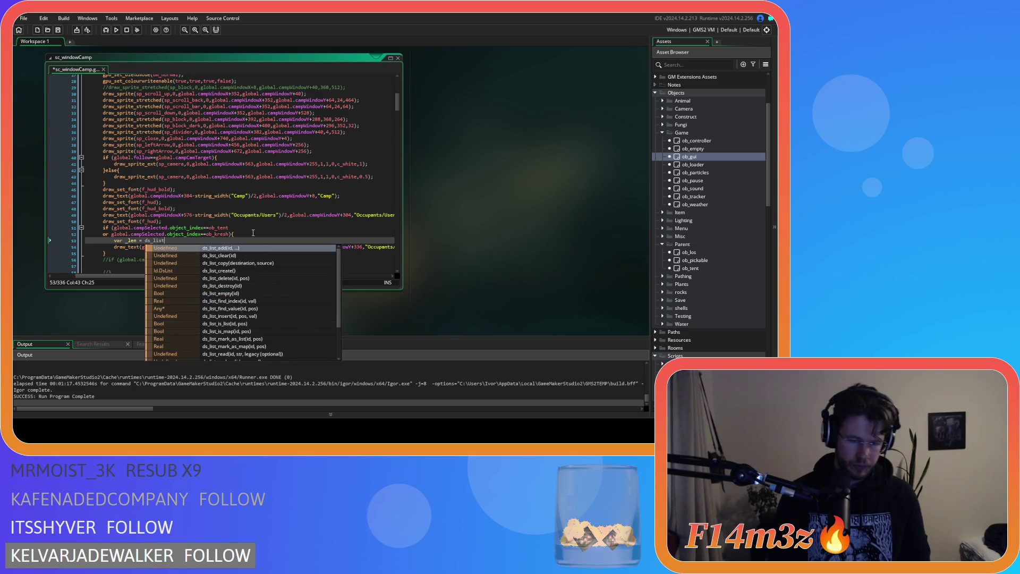
{"action": "type", "text": "_size"}
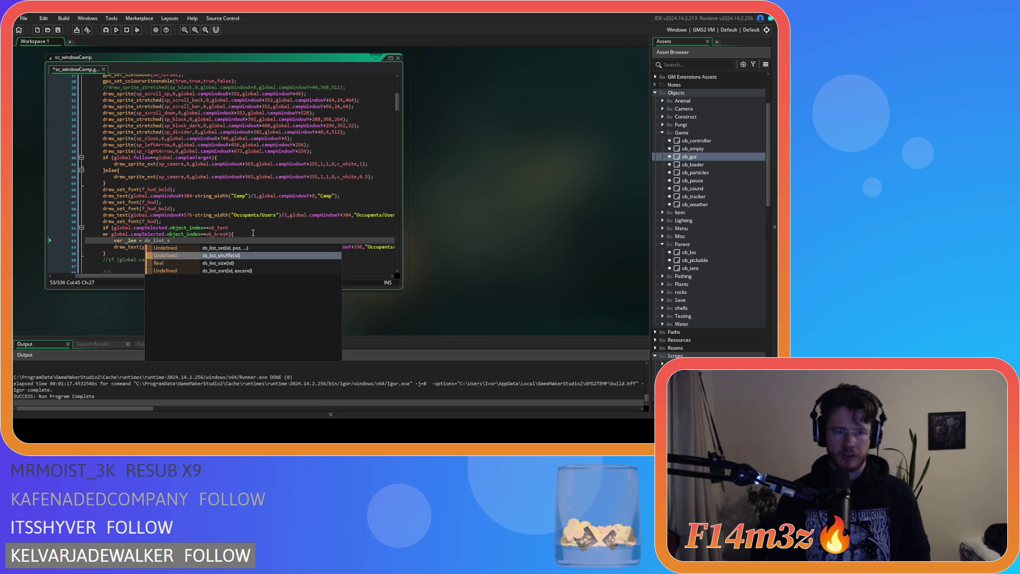
{"action": "key", "text": "Return"}
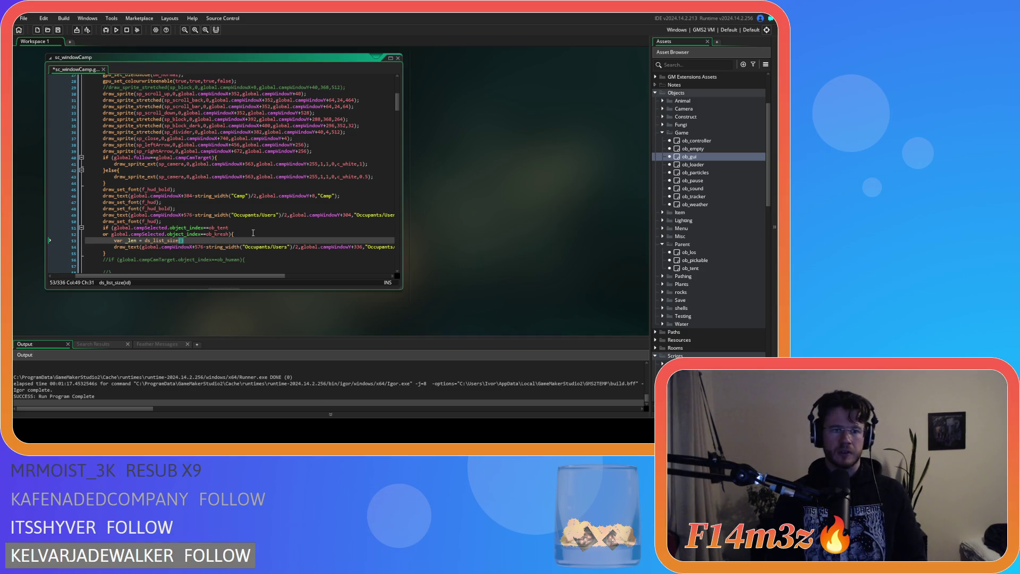
{"action": "type", "text": "global.camp"}
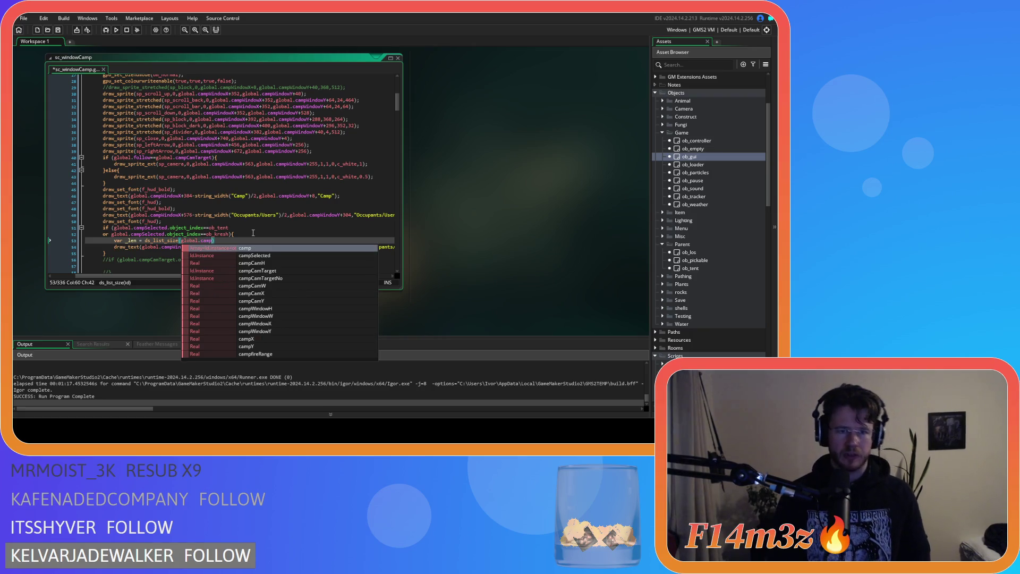
{"action": "key", "text": "Return"}
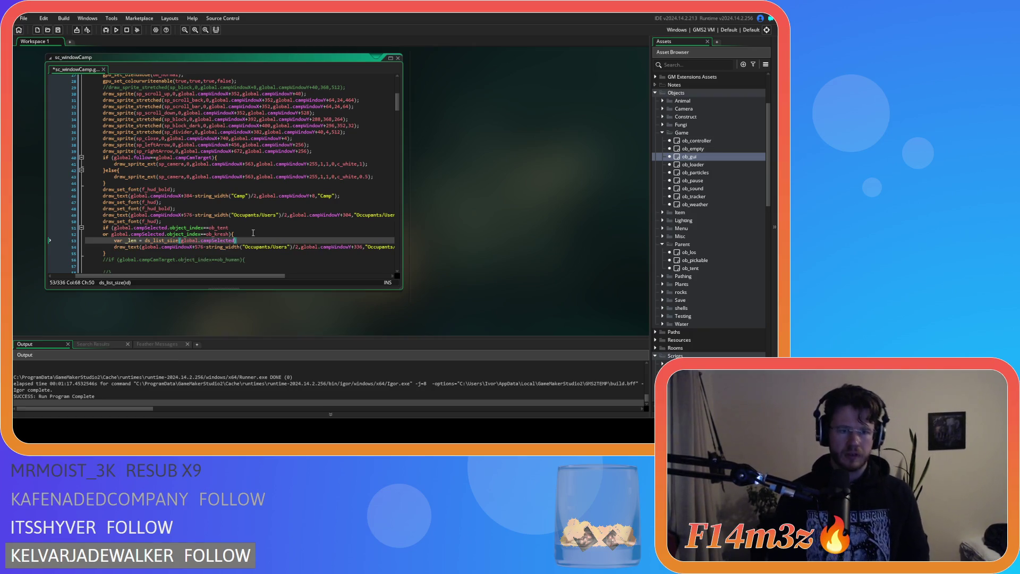
{"action": "type", "text": ".occupants)"}
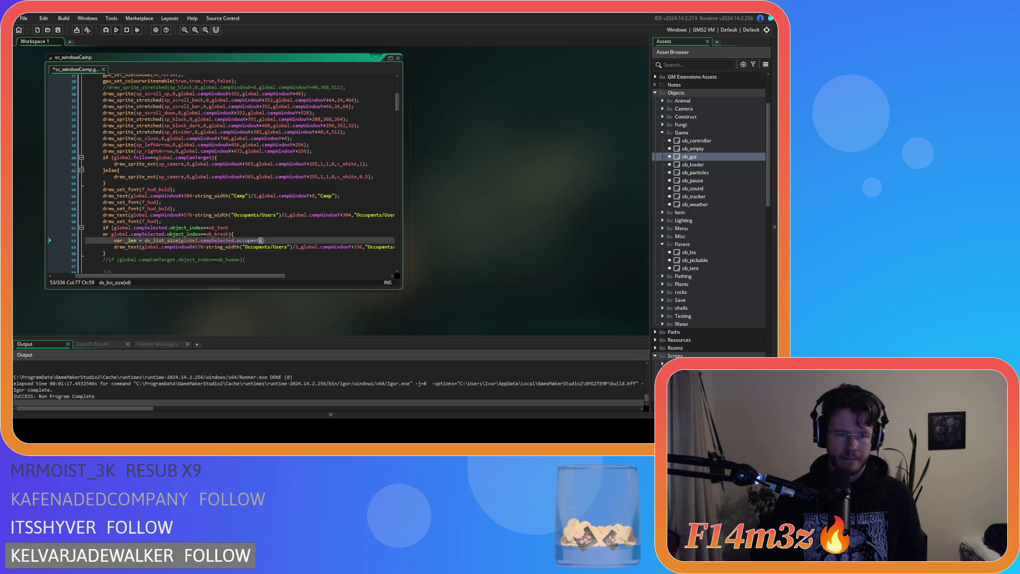
Move the occupants expression into a new var _occupants line, pass _occupants to ds_list_size, and save.
{"action": "left_click_drag", "start_coordinate": [266, 241], "coordinate": [183, 242]}
{"action": "key", "text": "ctrl+c"}
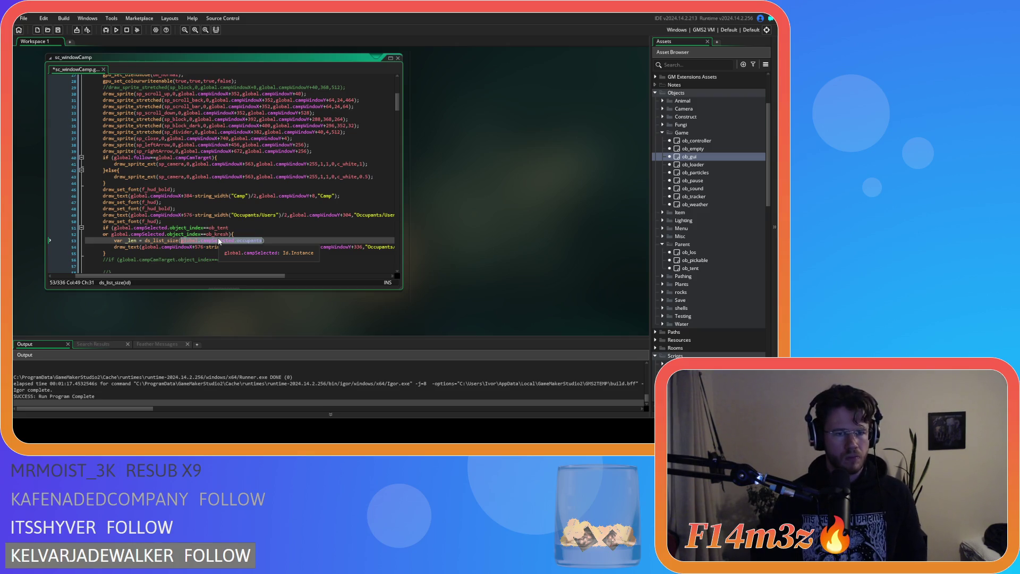
{"action": "left_click", "coordinate": [258, 234]}
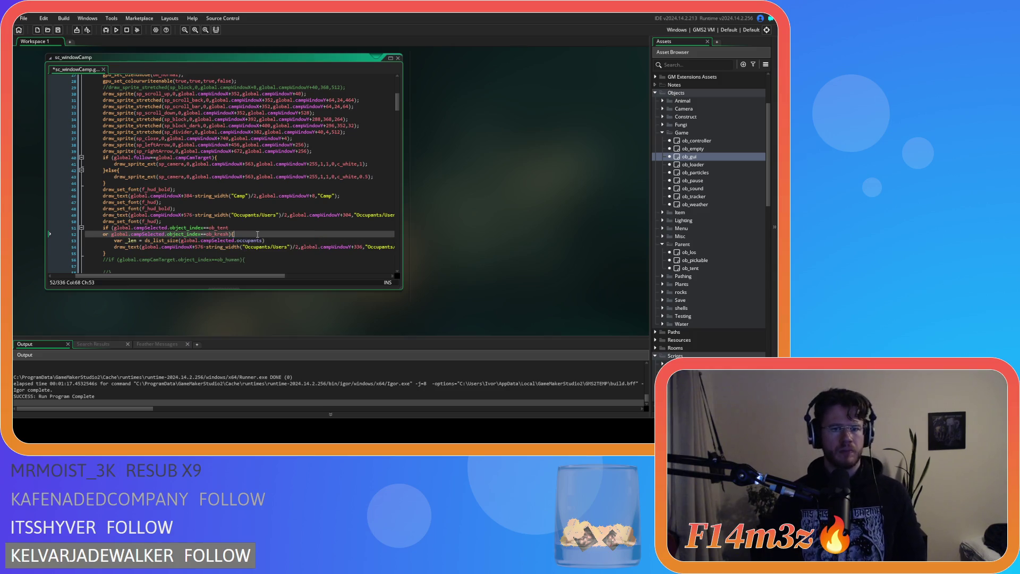
{"action": "key", "text": "Return"}
{"action": "type", "text": "var _"}
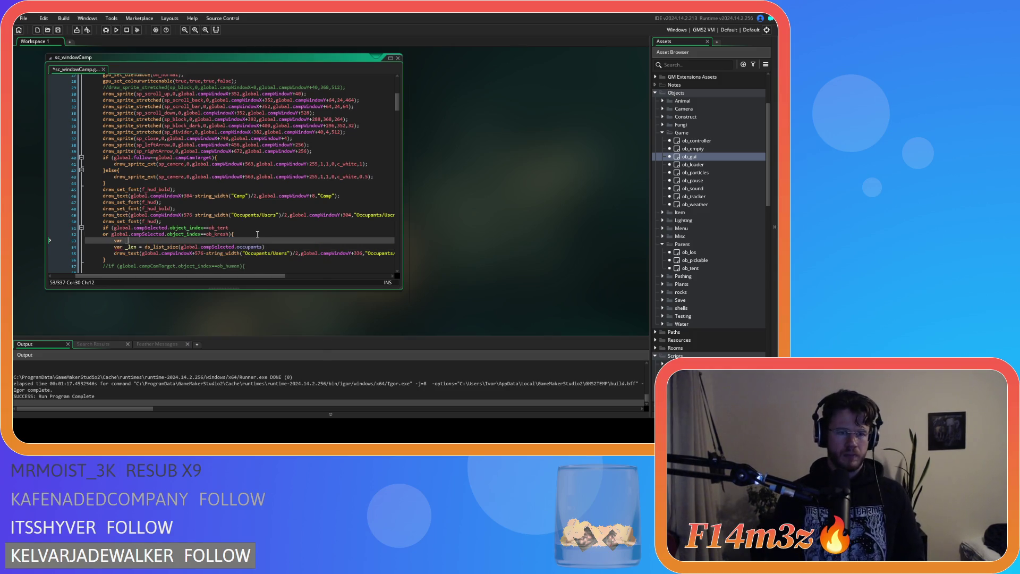
{"action": "type", "text": "occupants ="}
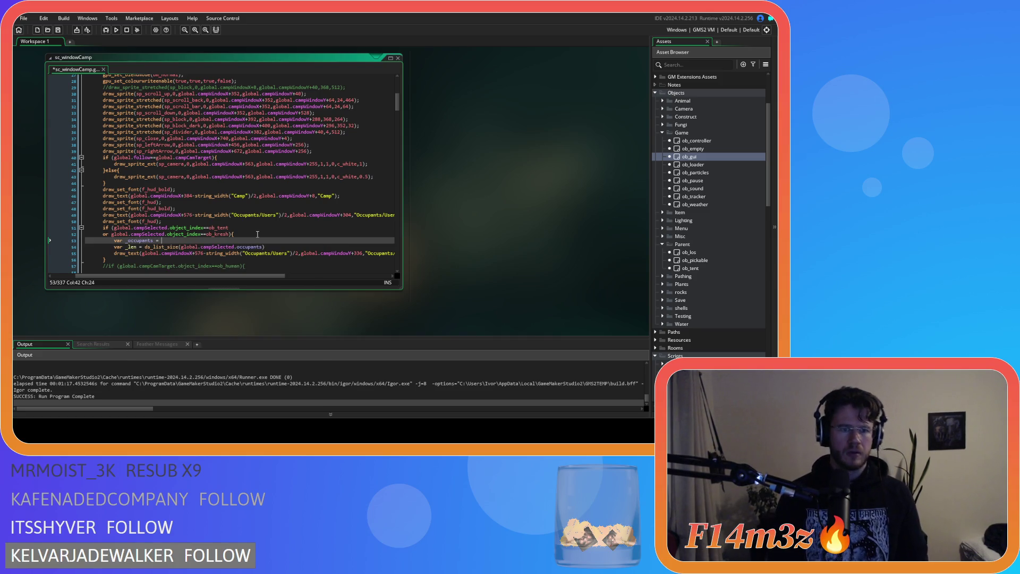
{"action": "key", "text": "ctrl+v"}
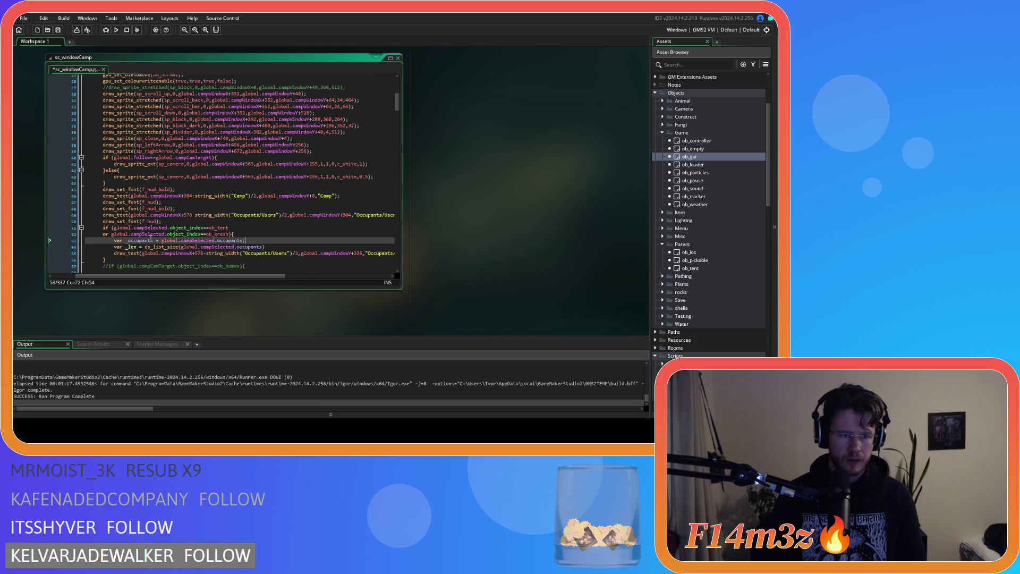
{"action": "left_click_drag", "start_coordinate": [180, 247], "coordinate": [264, 247]}
{"action": "type", "text": "_occupants)"}
{"action": "key", "text": "ctrl+s"}
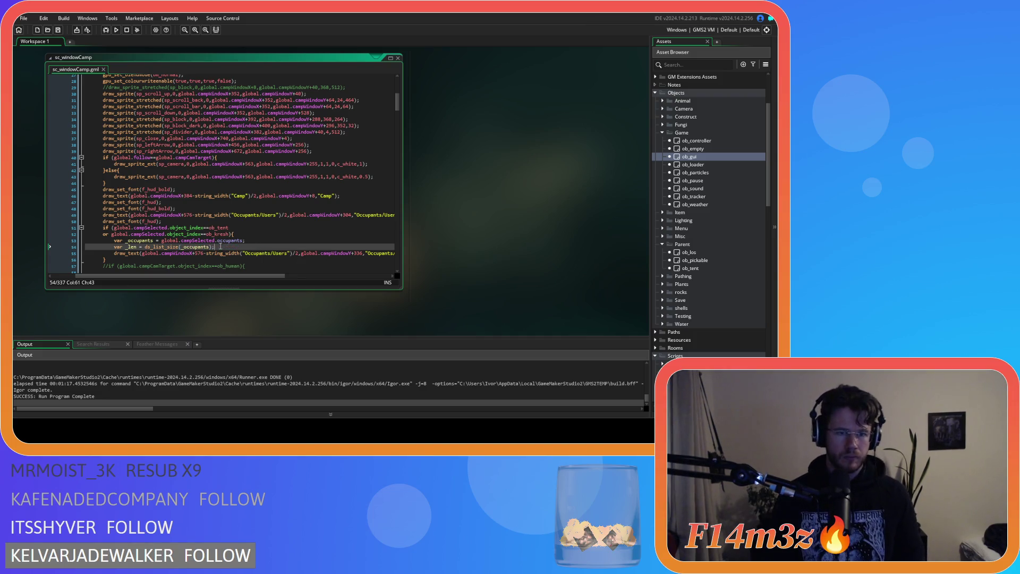
{"action": "left_click_drag", "start_coordinate": [216, 247], "coordinate": [113, 247]}
{"action": "left_click", "coordinate": [236, 246]}
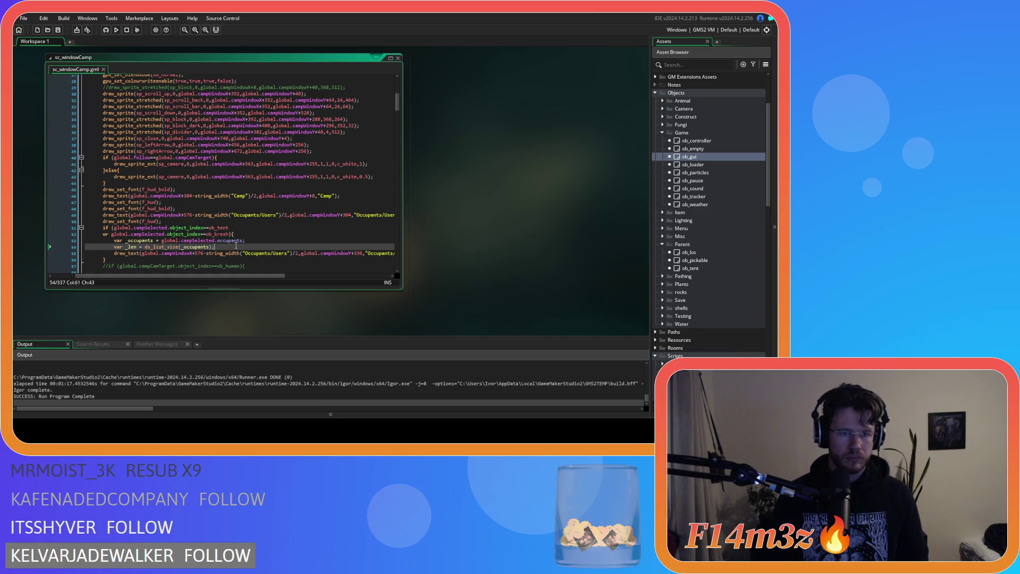
{"action": "left_click_drag", "start_coordinate": [236, 246], "coordinate": [117, 252]}
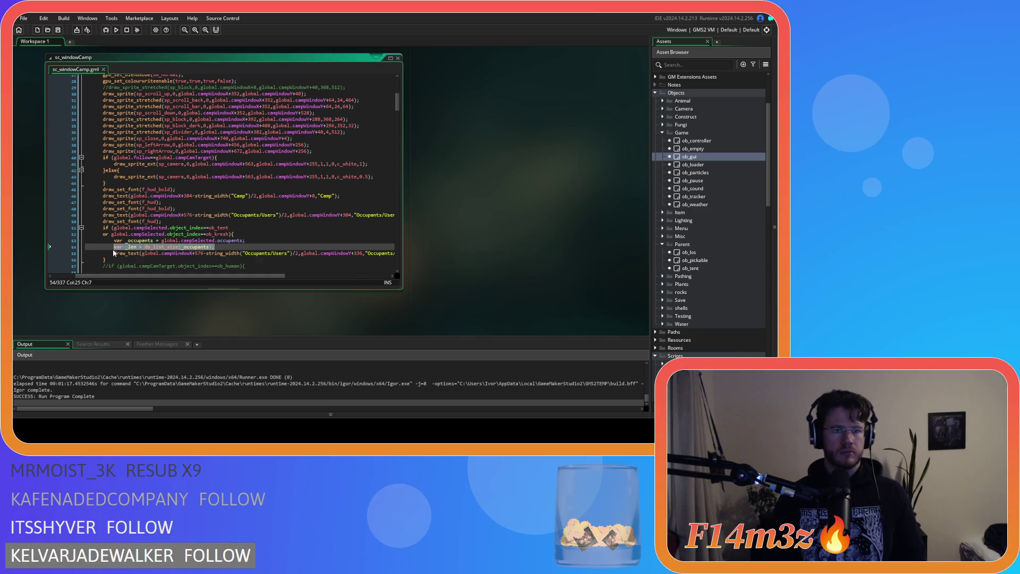
{"action": "scroll", "coordinate": [246, 278], "scroll_direction": "down", "scroll_amount": 3}
{"action": "mouse_move", "coordinate": [246, 277]}
{"action": "left_mouse_down"}
{"action": "mouse_move", "coordinate": [280, 280]}
{"action": "mouse_move", "coordinate": [245, 283]}
{"action": "left_mouse_up"}
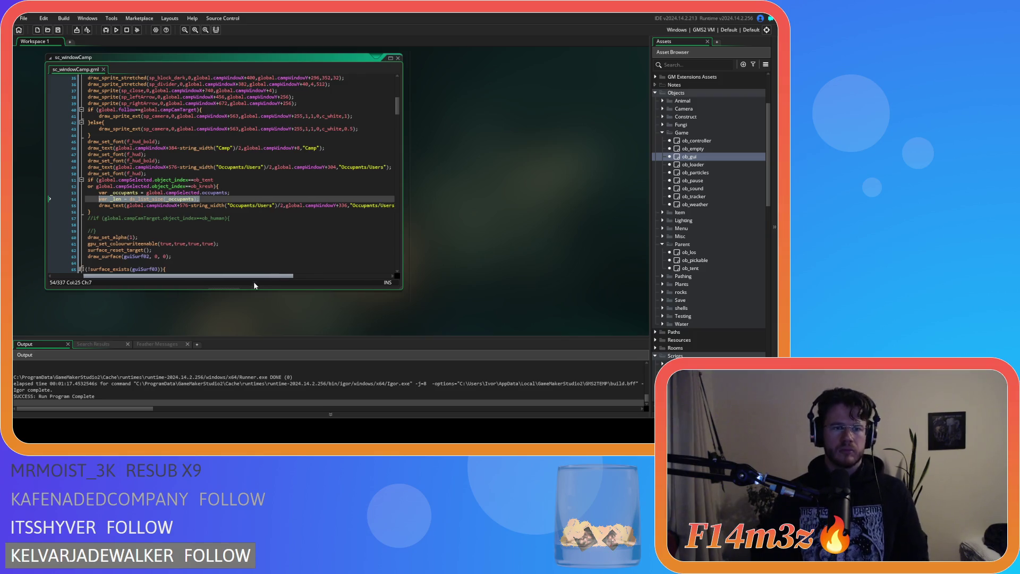
Add a for (var i=0; i<_len; i++) loop before the draw_text line.
{"action": "left_click", "coordinate": [231, 199]}
{"action": "key", "text": "Return"}
{"action": "type", "text": "for ("}
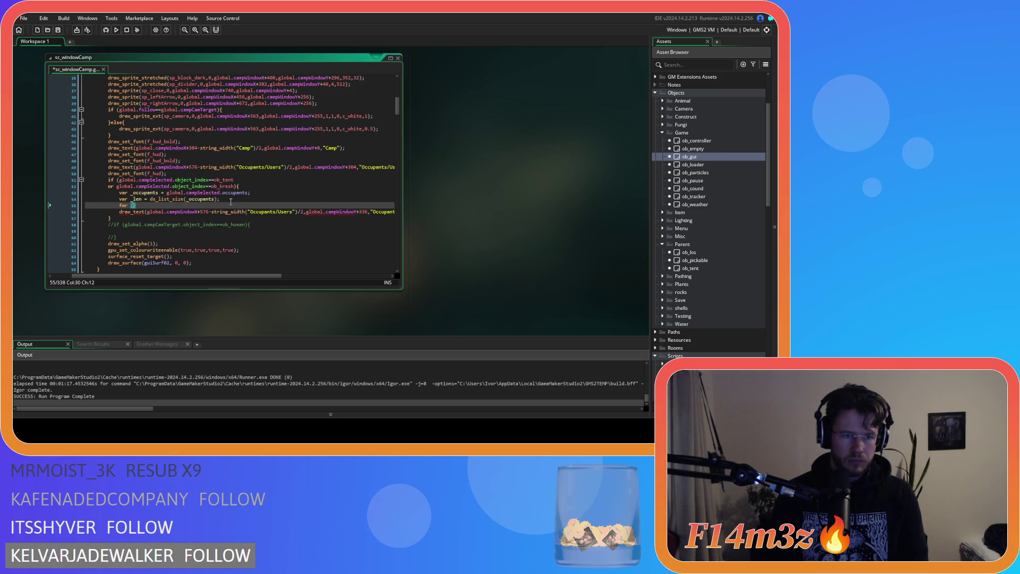
{"action": "type", "text": "var i=0"}
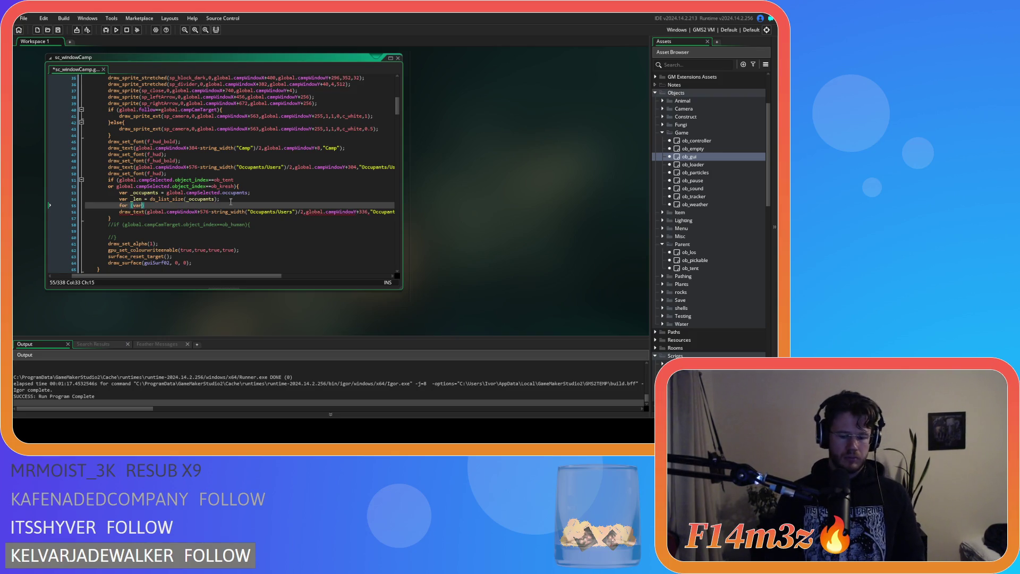
{"action": "type", "text": "; "}
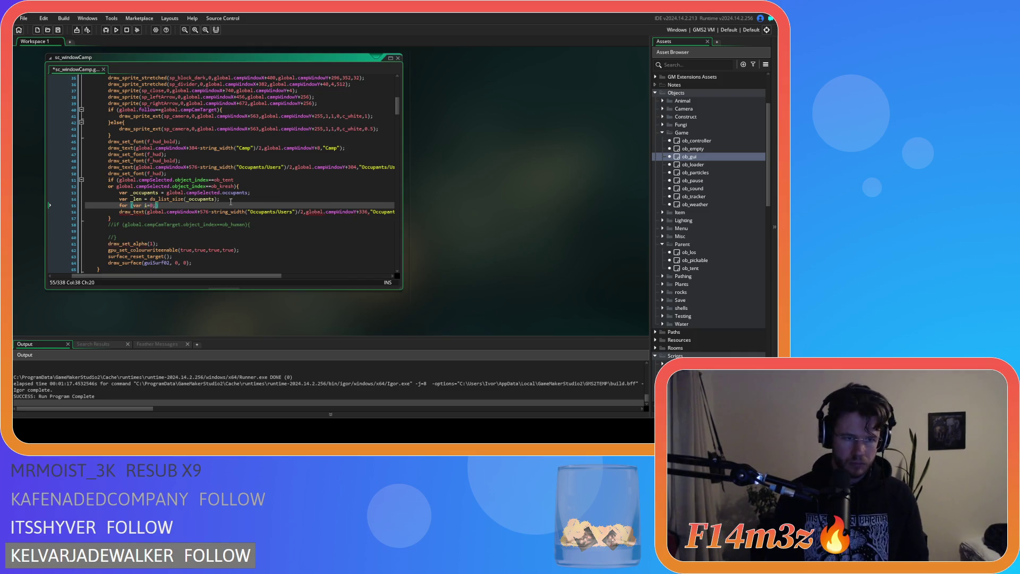
{"action": "type", "text": "i<_len; i++)"}
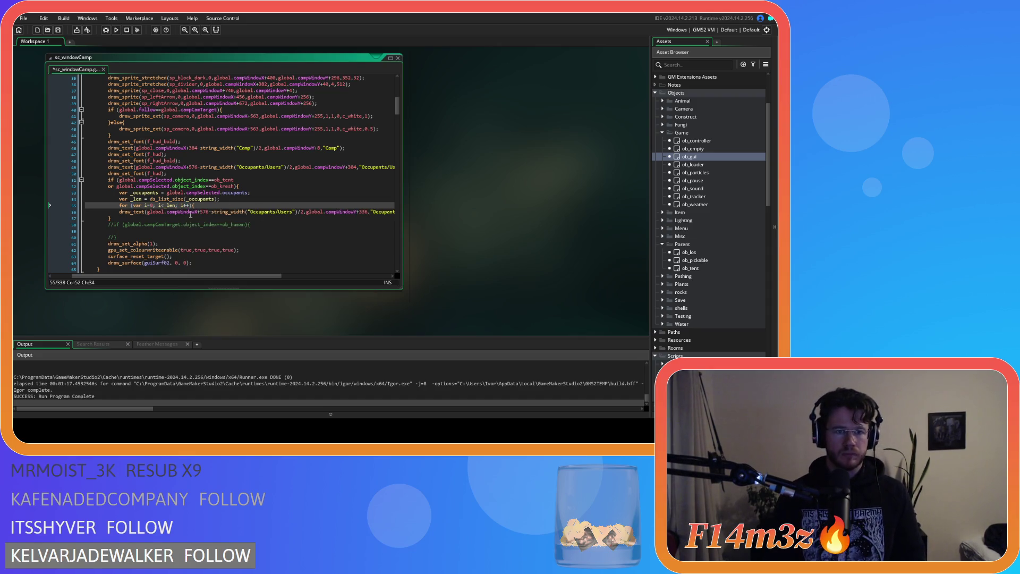
{"action": "left_click", "coordinate": [131, 212]}
{"action": "left_click_drag", "start_coordinate": [222, 276], "coordinate": [295, 277]}
{"action": "left_click", "coordinate": [326, 212]}
{"action": "key", "text": "Return"}
Inside the loop, begin var _occupant = ds_list_find_value(_occupants,i).
{"action": "left_click", "coordinate": [227, 206]}
{"action": "key", "text": "Return"}
{"action": "type", "text": "ar _occupant = "}
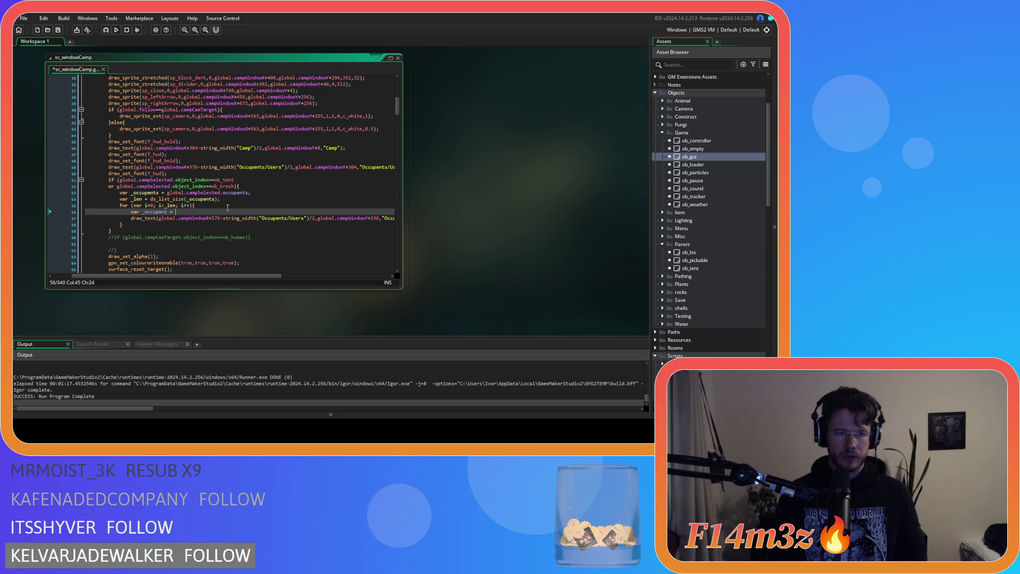
{"action": "type", "text": "ds"}
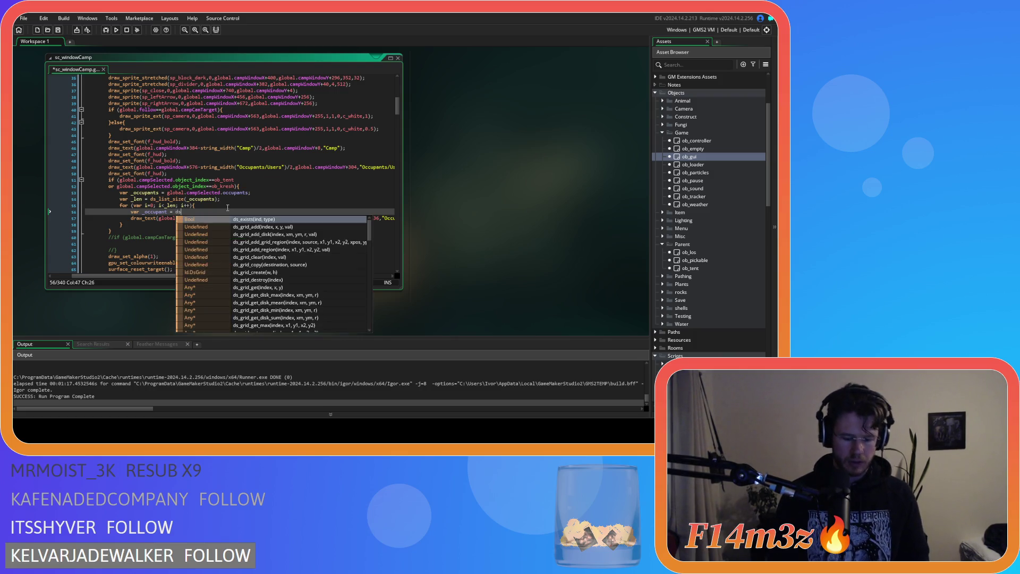
{"action": "type", "text": "_list_f"}
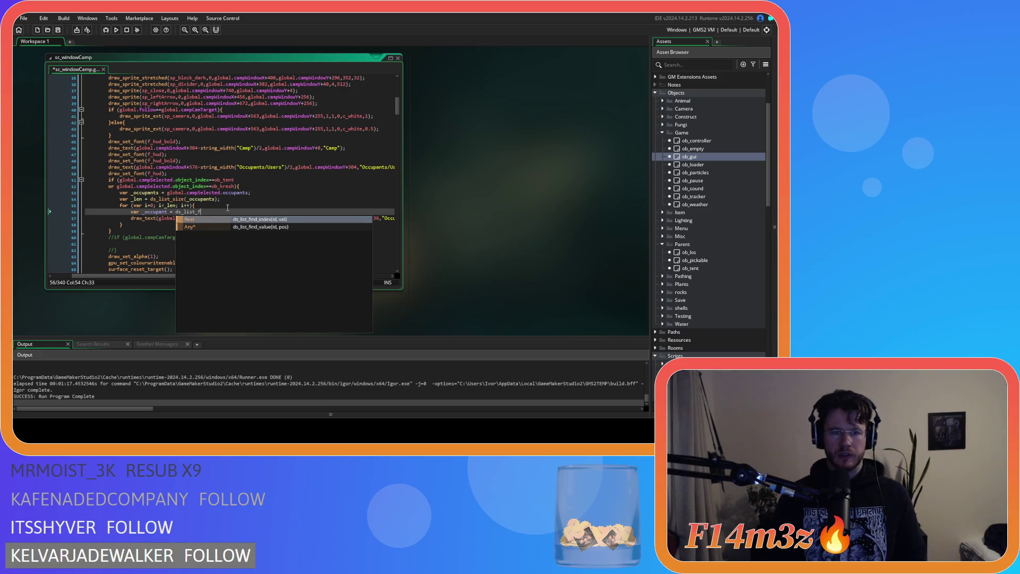
{"action": "key", "text": "Down"}
{"action": "key", "text": "Return"}
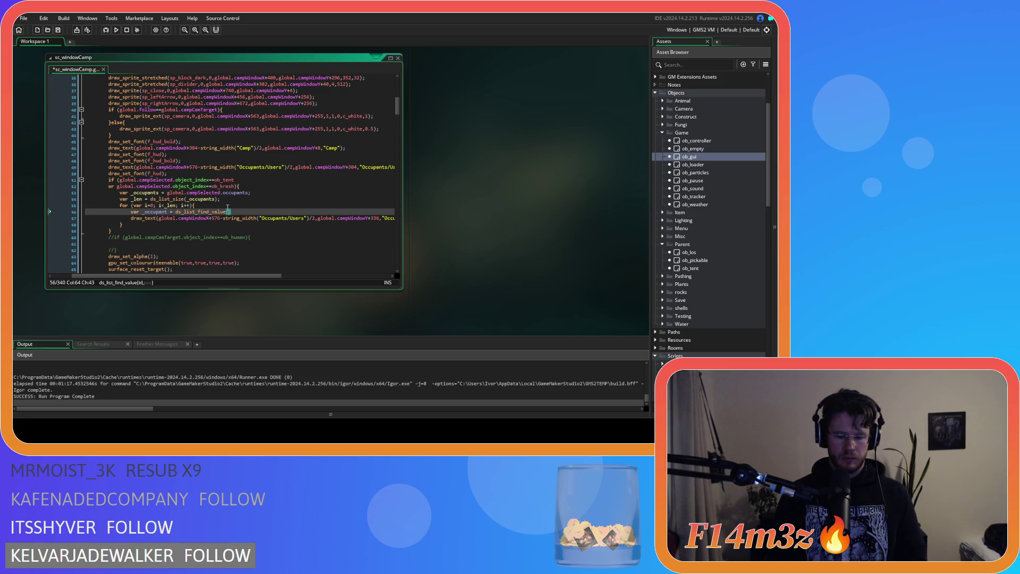
{"action": "type", "text": "_occ"}
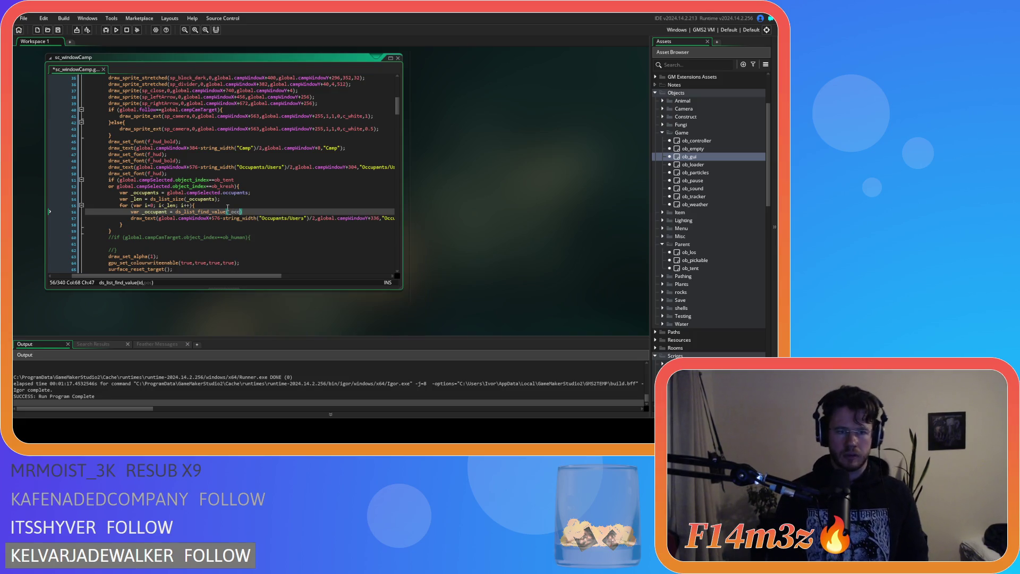
{"action": "type", "text": "upants,i"}
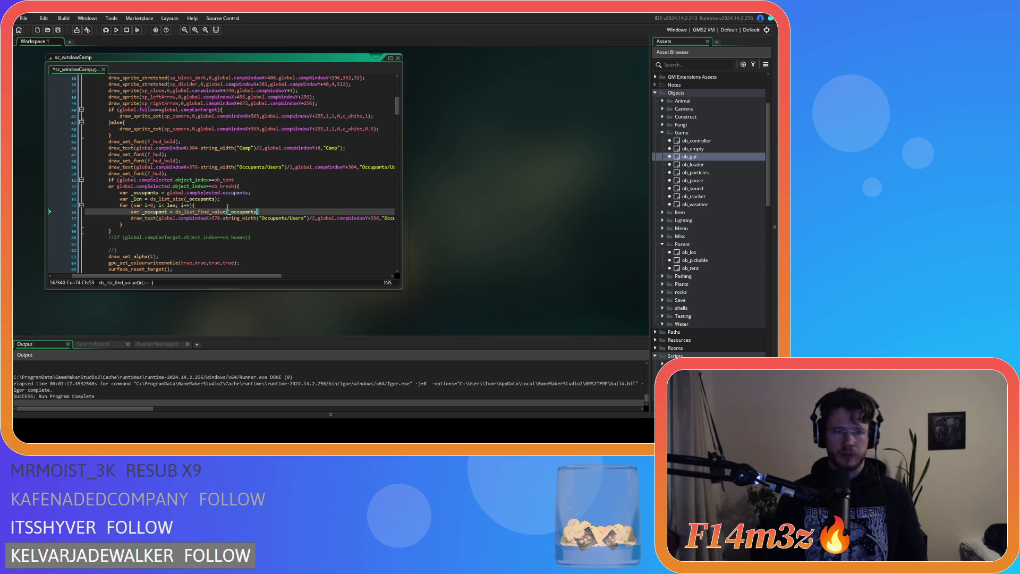
{"action": "type", "text": ")"}
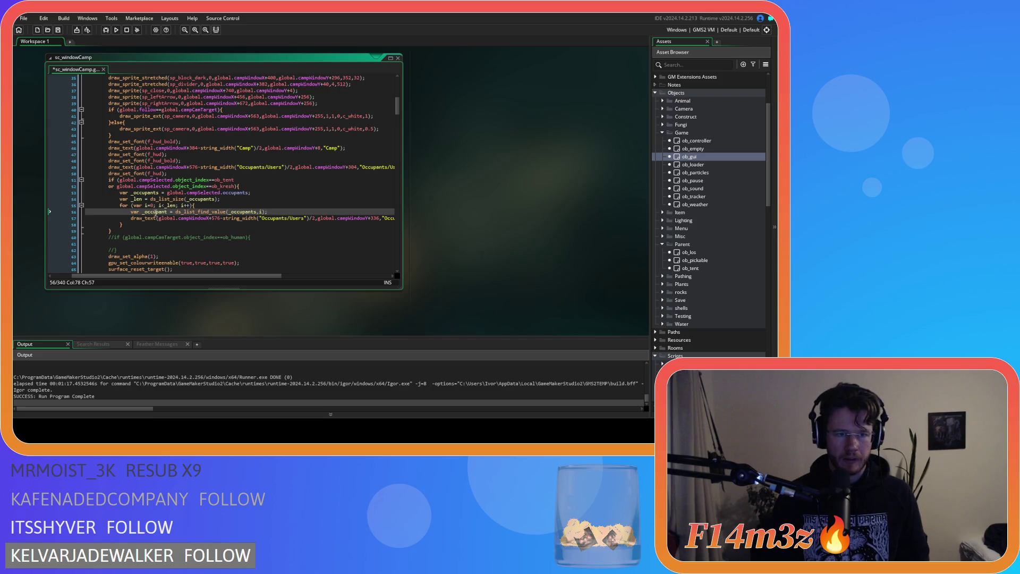
Make draw_text use string(_occupant.handle) instead of the name, and save sc_windowCamp.
{"action": "left_click", "coordinate": [254, 276]}
{"action": "left_click", "coordinate": [269, 213]}
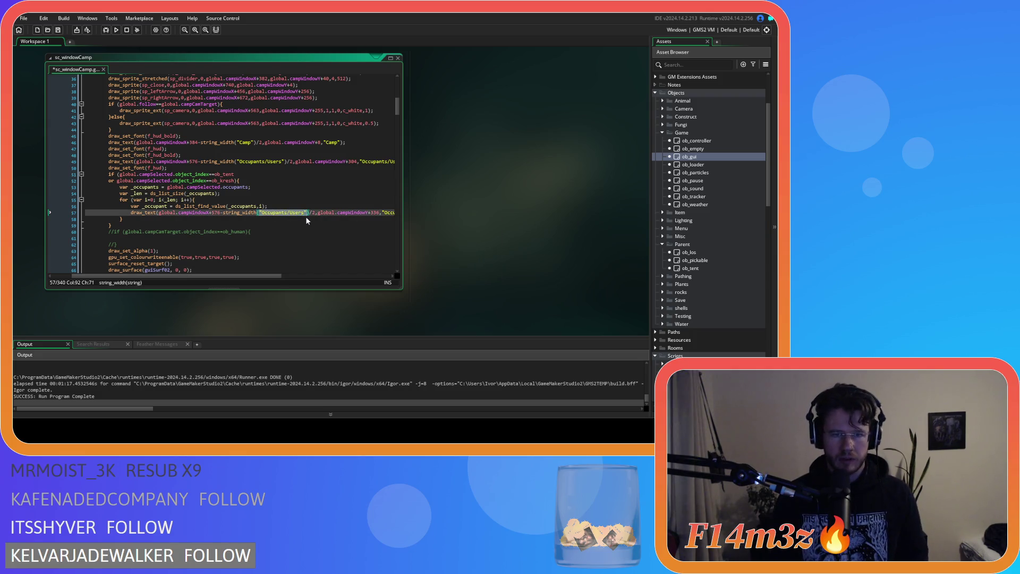
{"action": "type", "text": "string"}
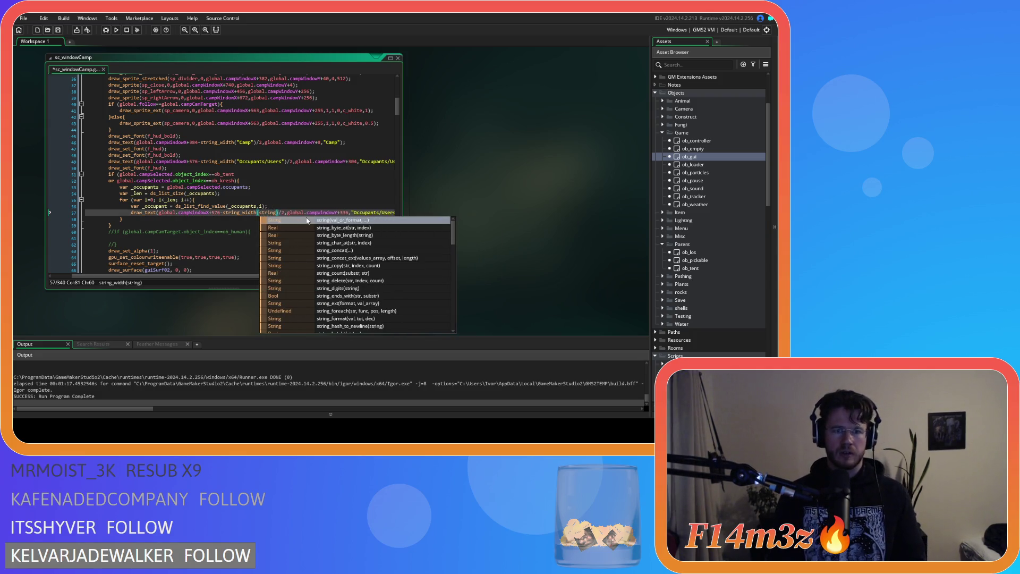
{"action": "type", "text": "(_occupant."}
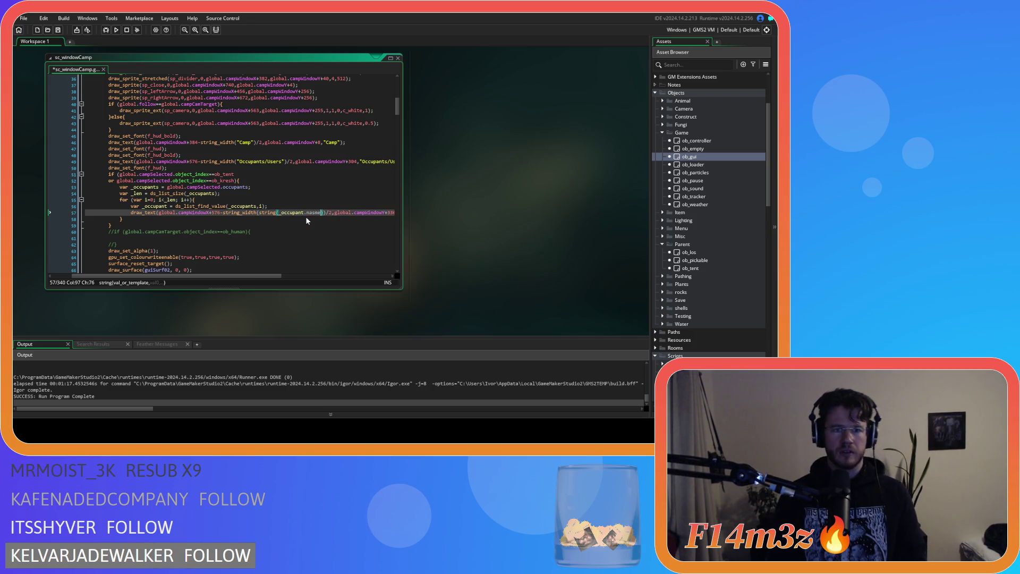
{"action": "type", "text": "n"}
{"action": "key", "text": "BackSpace"}
{"action": "type", "text": "handle"}
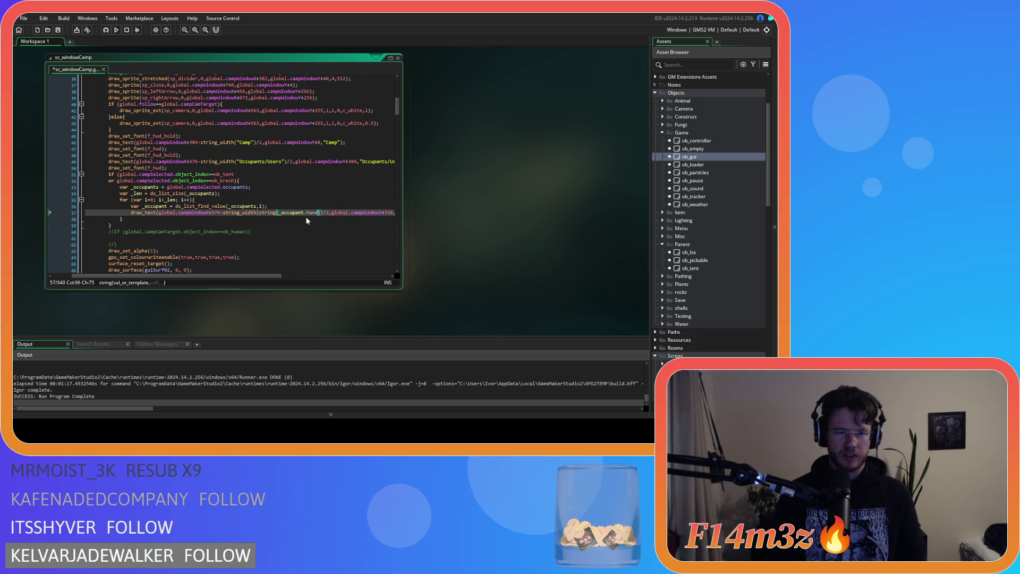
{"action": "left_click", "coordinate": [282, 212]}
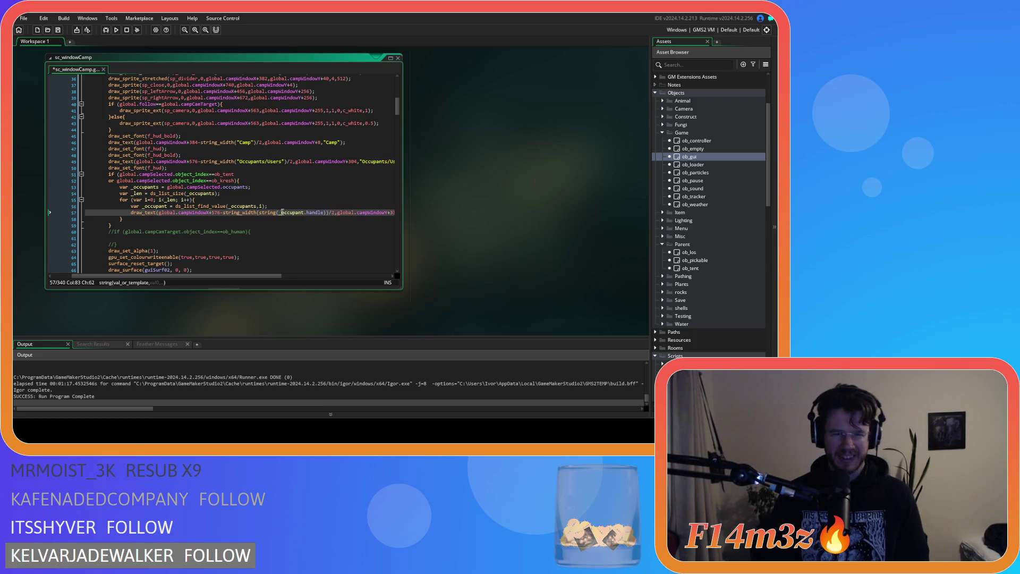
{"action": "key", "text": "ctrl+s"}
{"action": "left_click", "coordinate": [313, 213]}
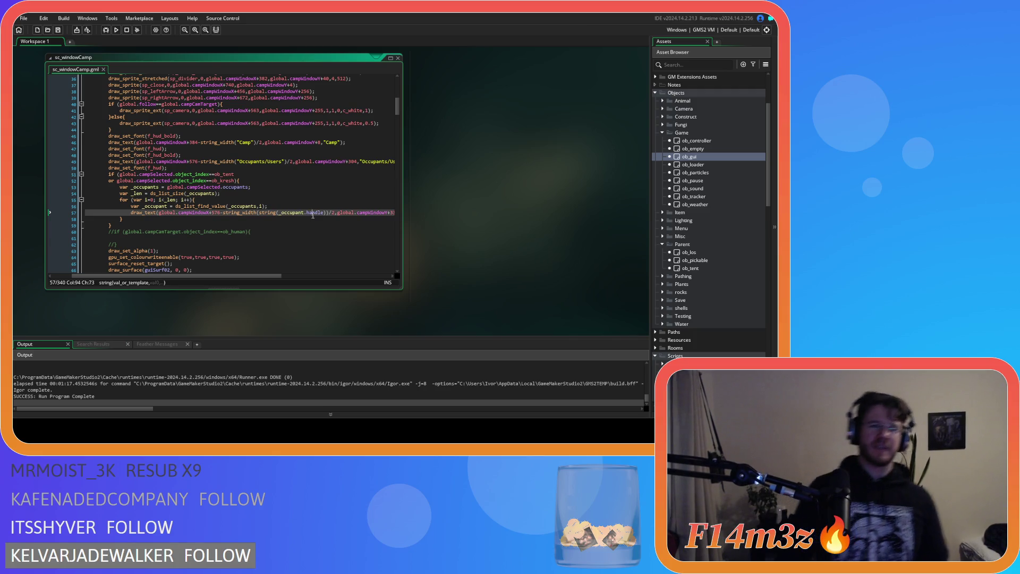
{"action": "left_click", "coordinate": [286, 208]}
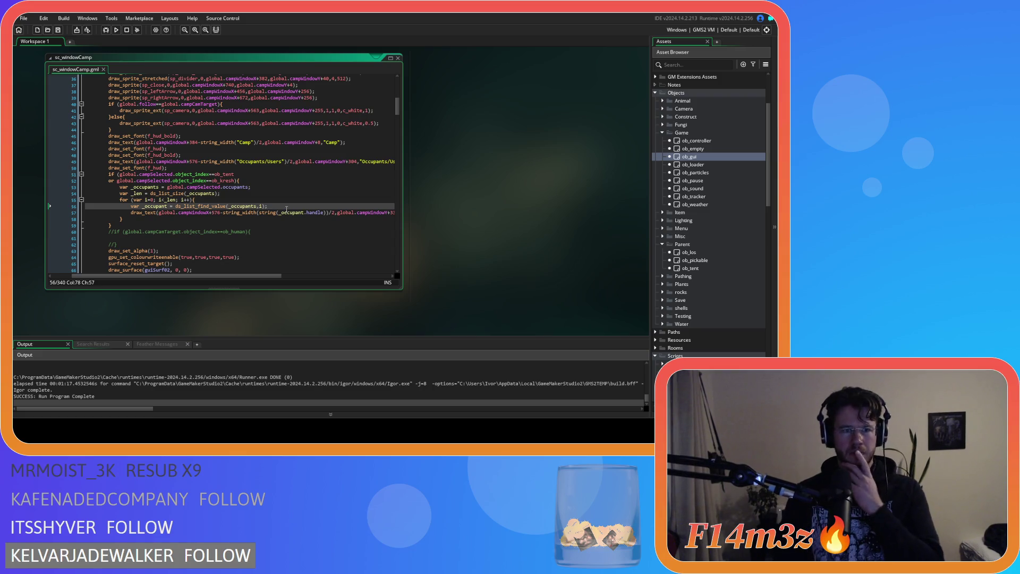
{"action": "left_click", "coordinate": [248, 194]}
{"action": "key", "text": "Return"}
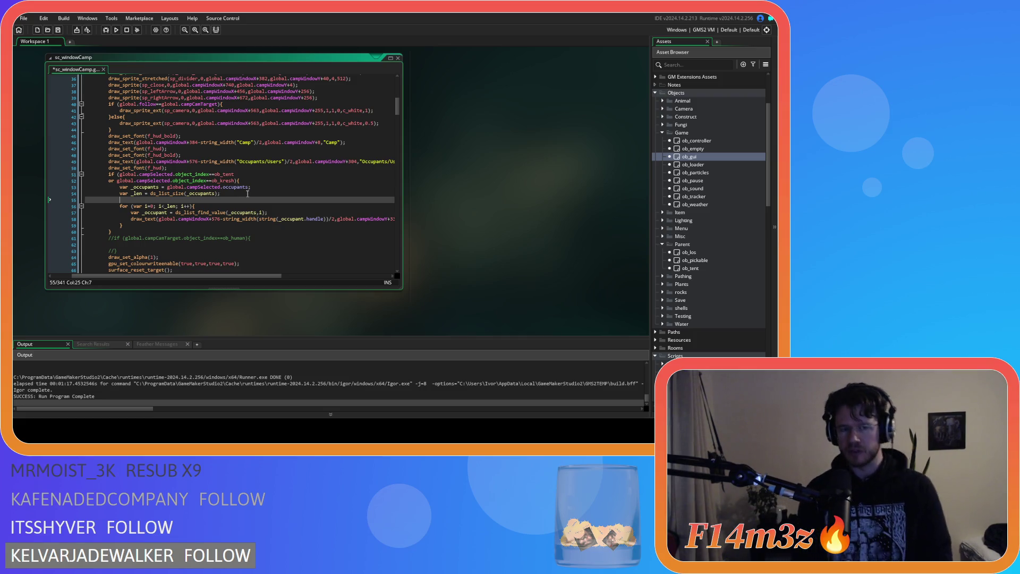
{"action": "type", "text": "if ("}
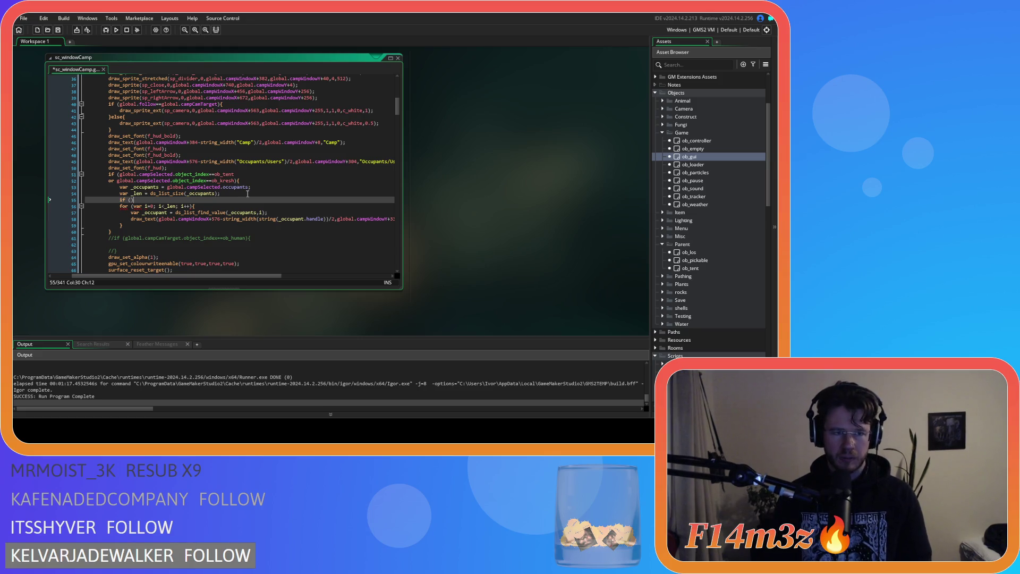
{"action": "key", "text": "Left"}
{"action": "key", "text": "Left"}
{"action": "type", "text": "global.twu"}
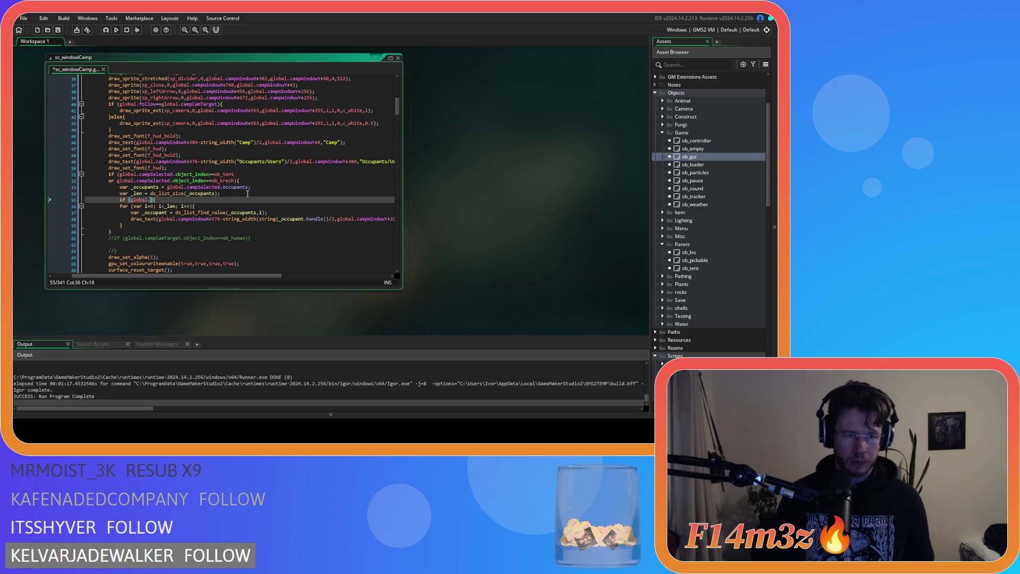
{"action": "key", "text": "BackSpace"}
{"action": "type", "text": "itch"}
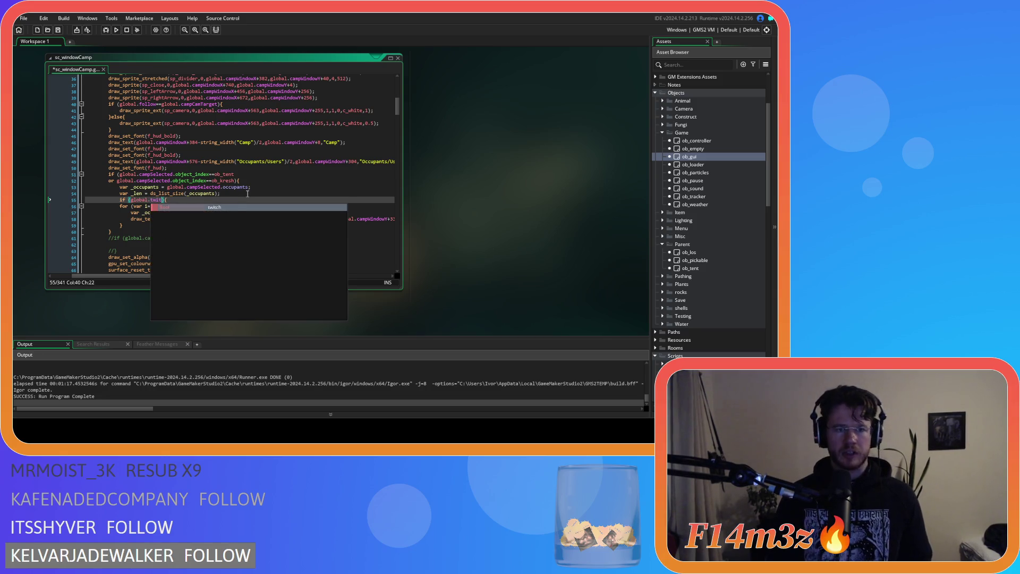
{"action": "type", "text": "==true"}
{"action": "left_click", "coordinate": [134, 224]}
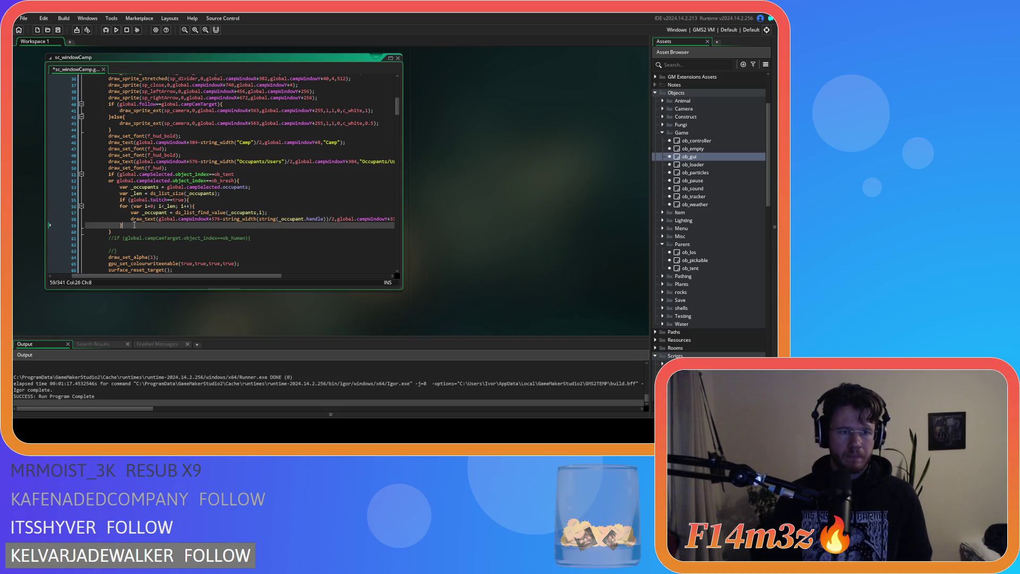
{"action": "key", "text": "Return"}
{"action": "type", "text": "}"}
{"action": "left_click_drag", "start_coordinate": [134, 225], "coordinate": [106, 208]}
{"action": "key", "text": "Tab"}
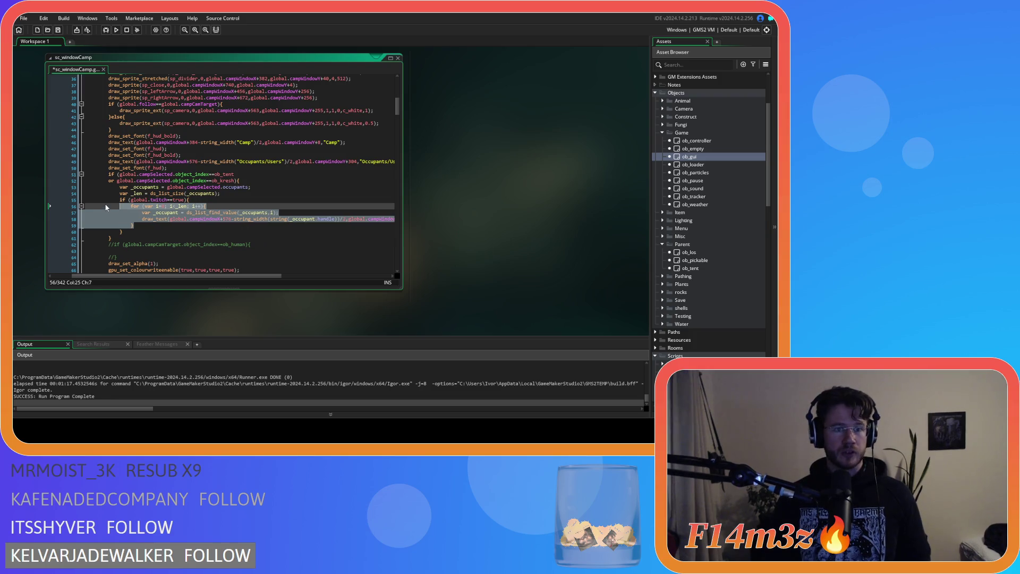
{"action": "left_click", "coordinate": [139, 225]}
{"action": "left_click", "coordinate": [146, 231]}
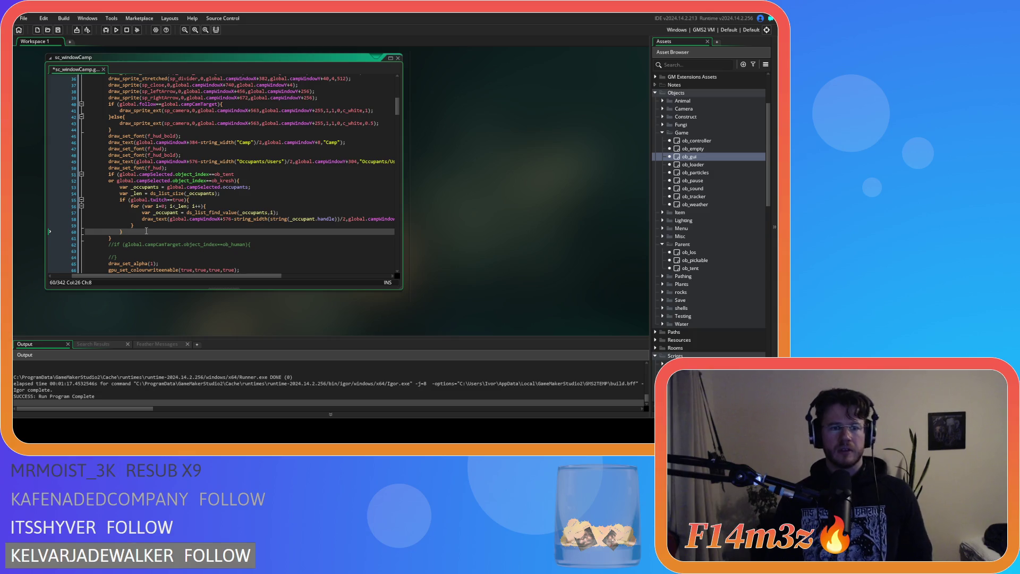
{"action": "key", "text": "ctrl+z"}
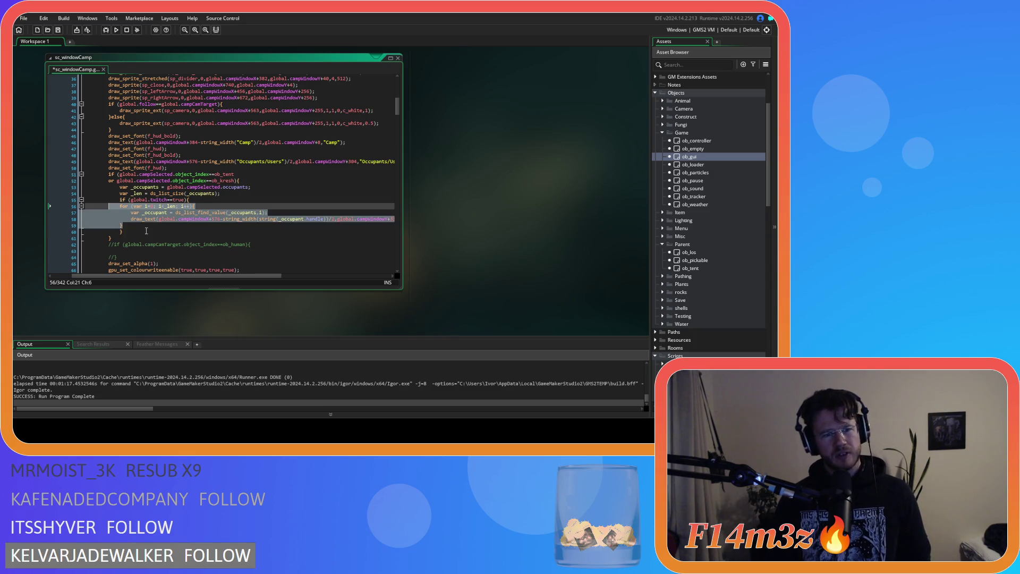
{"action": "key", "text": "ctrl+z"}
{"action": "key", "text": "ctrl+z"}
{"action": "key", "text": "ctrl+z"}
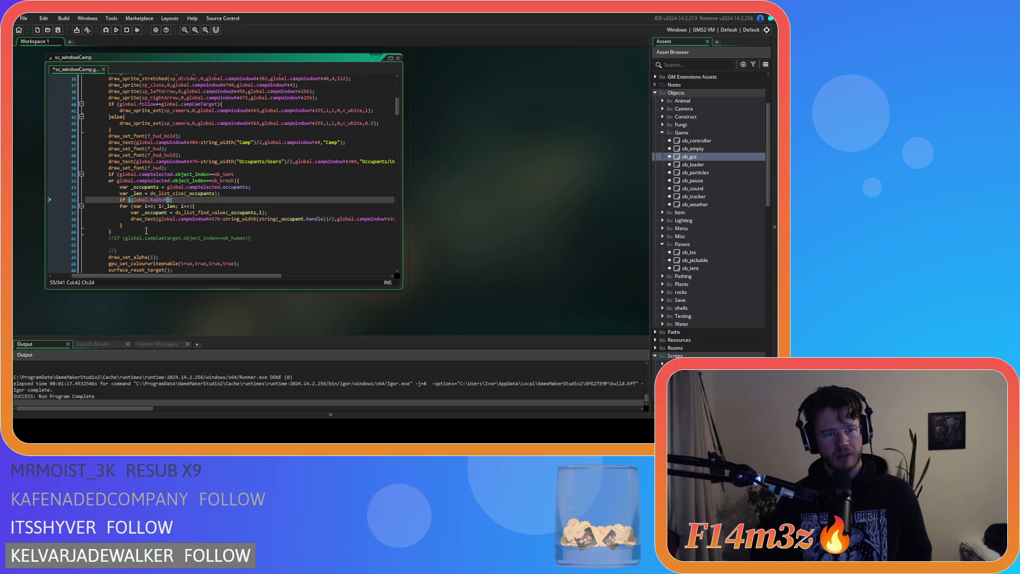
{"action": "key", "text": "ctrl+z"}
{"action": "key", "text": "ctrl+z"}
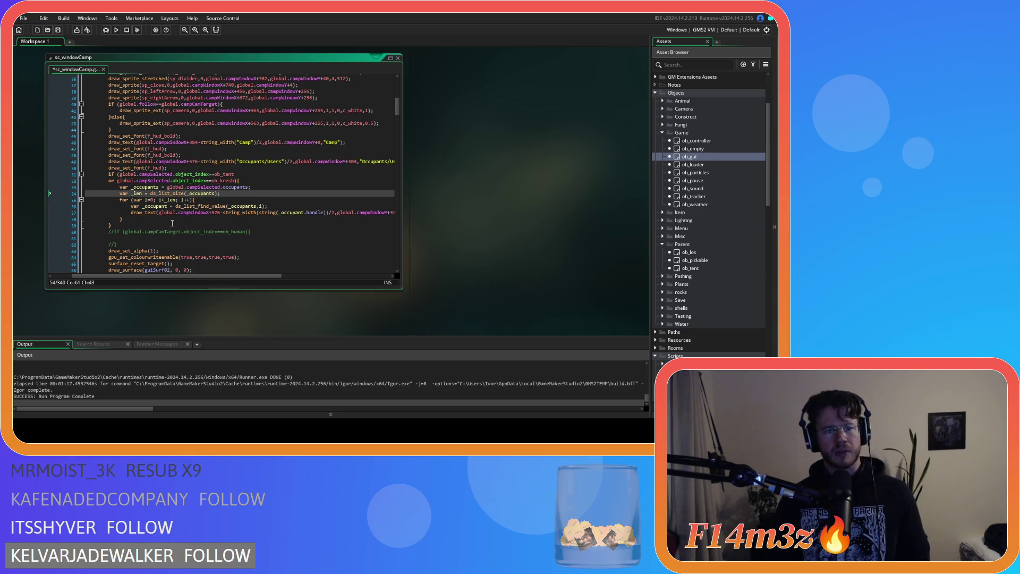
{"action": "left_click", "coordinate": [283, 206]}
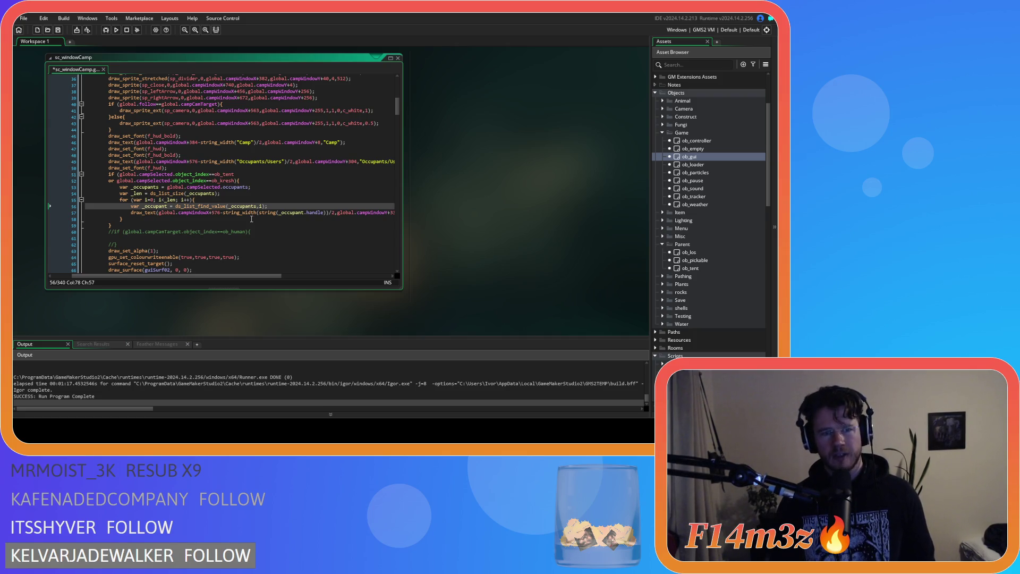
Wrap the draw_text call in an if (chatter==noone) block.
{"action": "key", "text": "ctrl+s"}
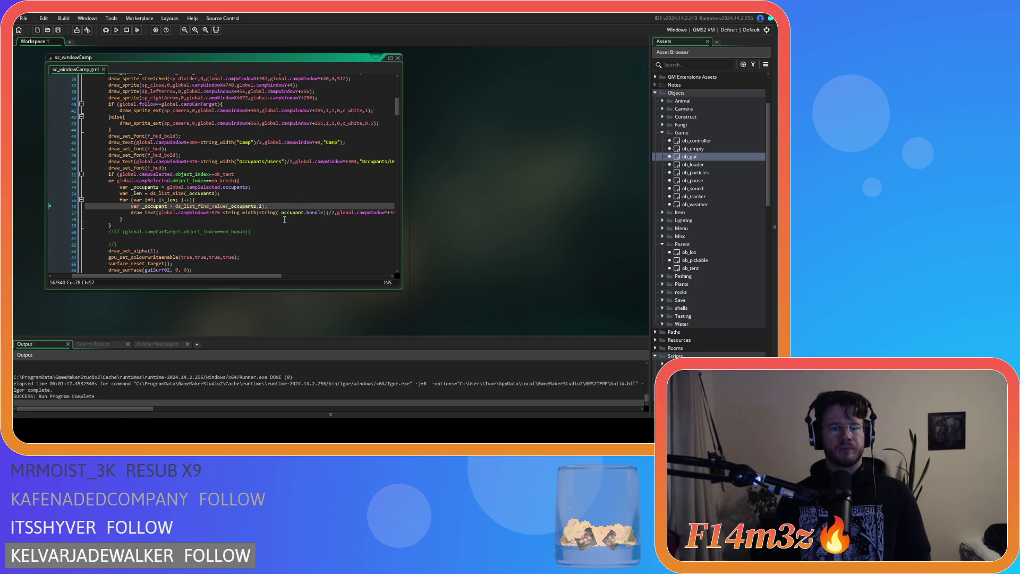
{"action": "key", "text": "Return"}
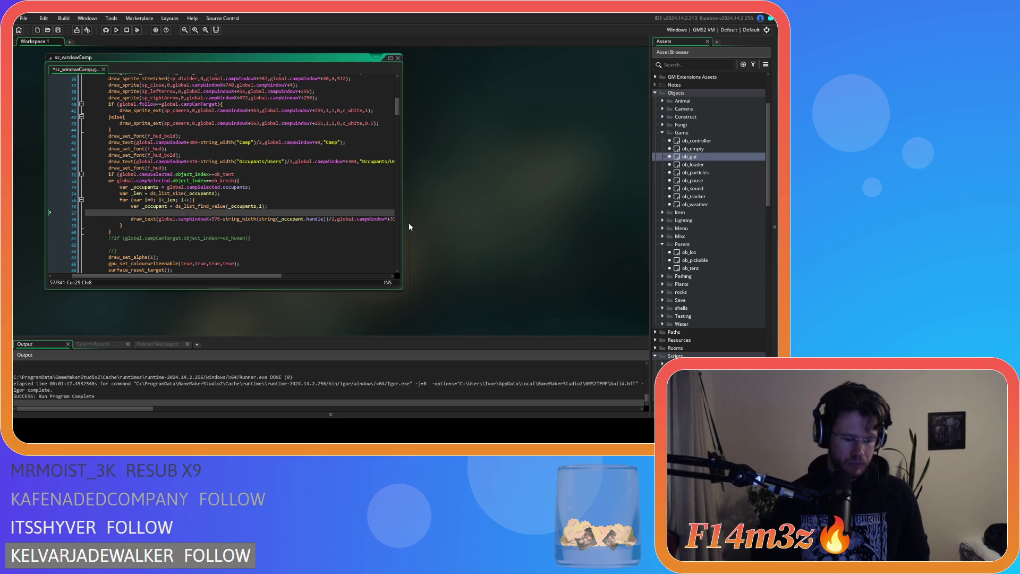
{"action": "type", "text": "if("}
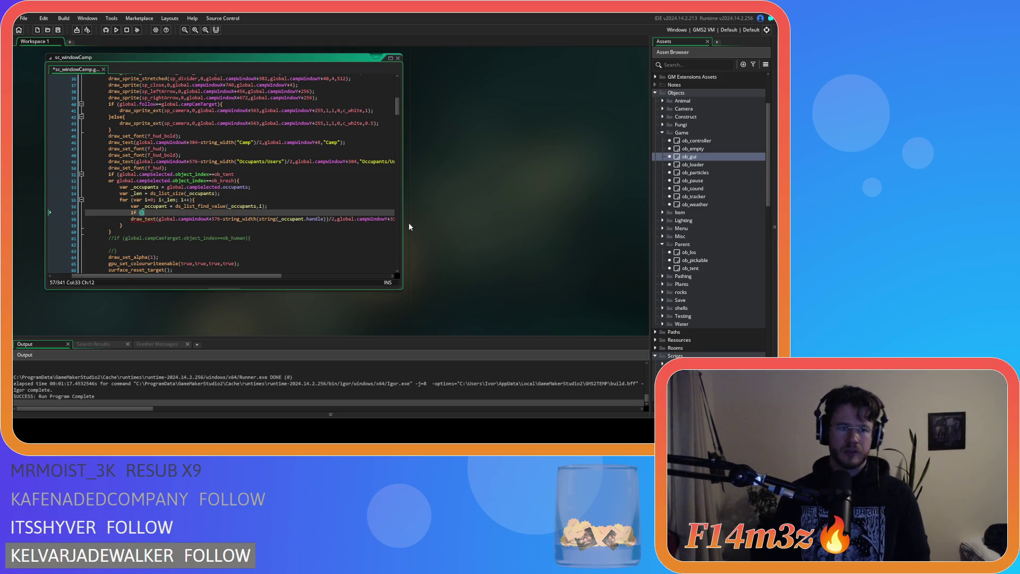
{"action": "type", "text": "chatter"}
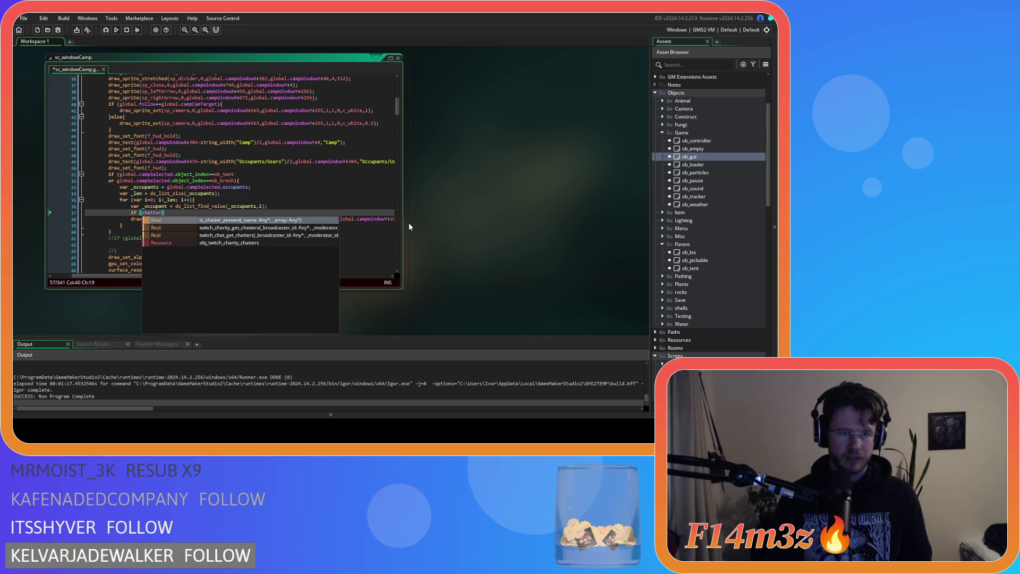
{"action": "type", "text": "==noone)"}
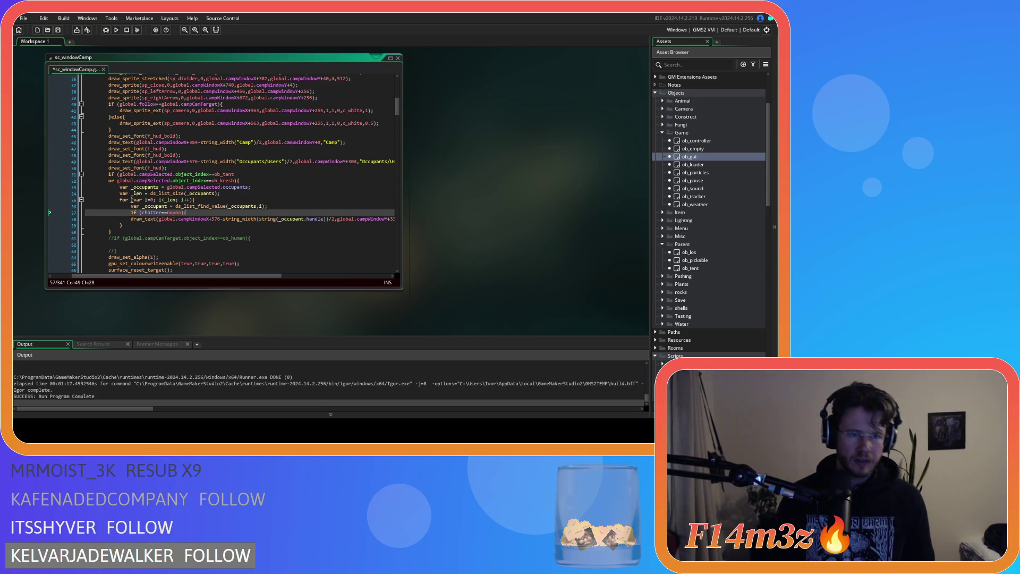
{"action": "left_click", "coordinate": [131, 218]}
{"action": "left_click_drag", "start_coordinate": [259, 275], "coordinate": [338, 279]}
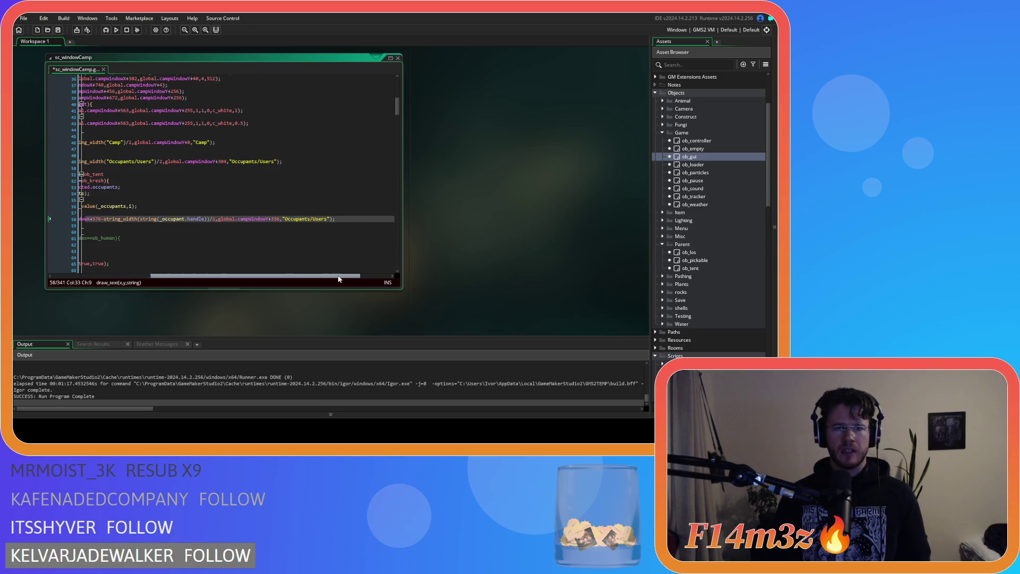
{"action": "left_click", "coordinate": [343, 219]}
{"action": "key", "text": "Return"}
{"action": "type", "text": "}"}
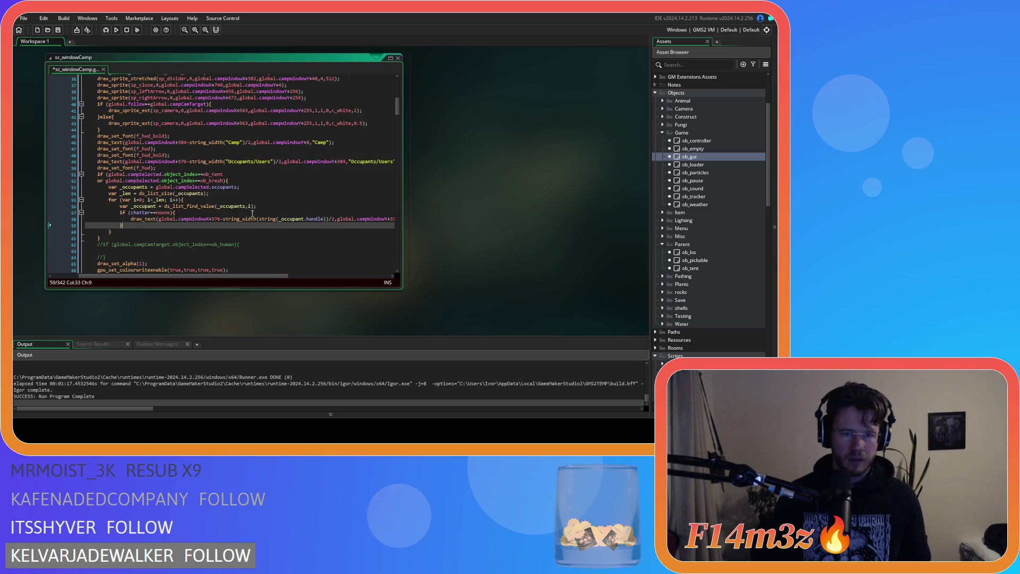
Replace the "Occupants/Users" argument with string(_occupant.handle) and save.
{"action": "left_click", "coordinate": [260, 218]}
{"action": "left_click_drag", "start_coordinate": [260, 218], "coordinate": [324, 221]}
{"action": "left_click_drag", "start_coordinate": [281, 276], "coordinate": [357, 275]}
{"action": "left_click", "coordinate": [277, 219]}
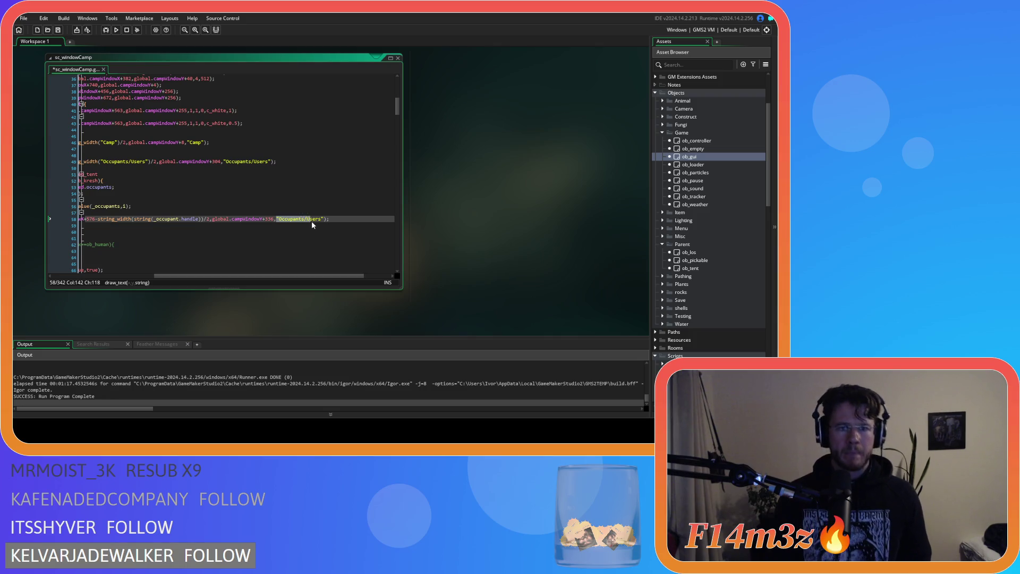
{"action": "left_click_drag", "start_coordinate": [324, 219], "coordinate": [277, 220]}
{"action": "type", "text": "string(_occupant.handle"}
{"action": "key", "text": "ctrl+s"}
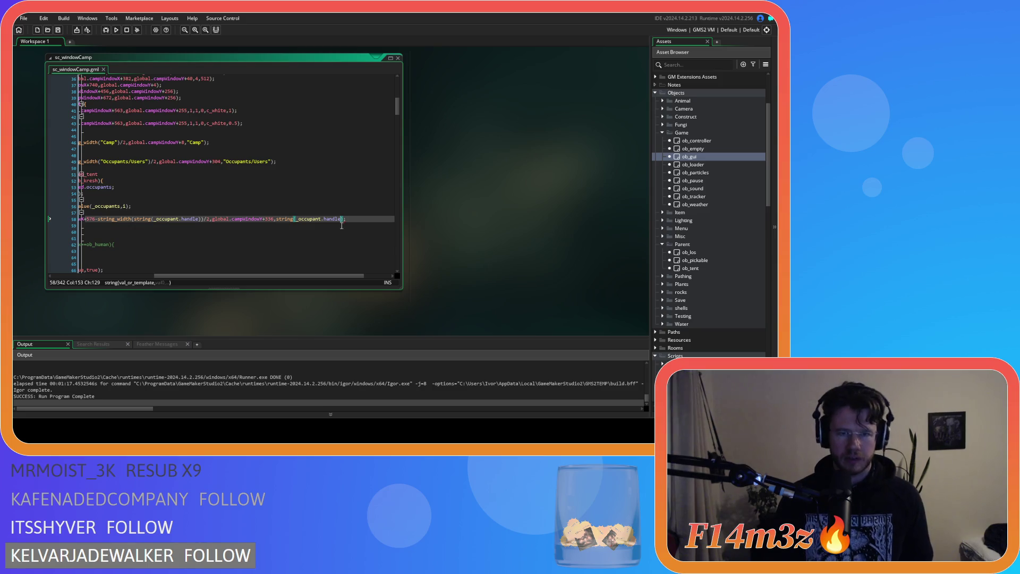
{"action": "type", "text": ")"}
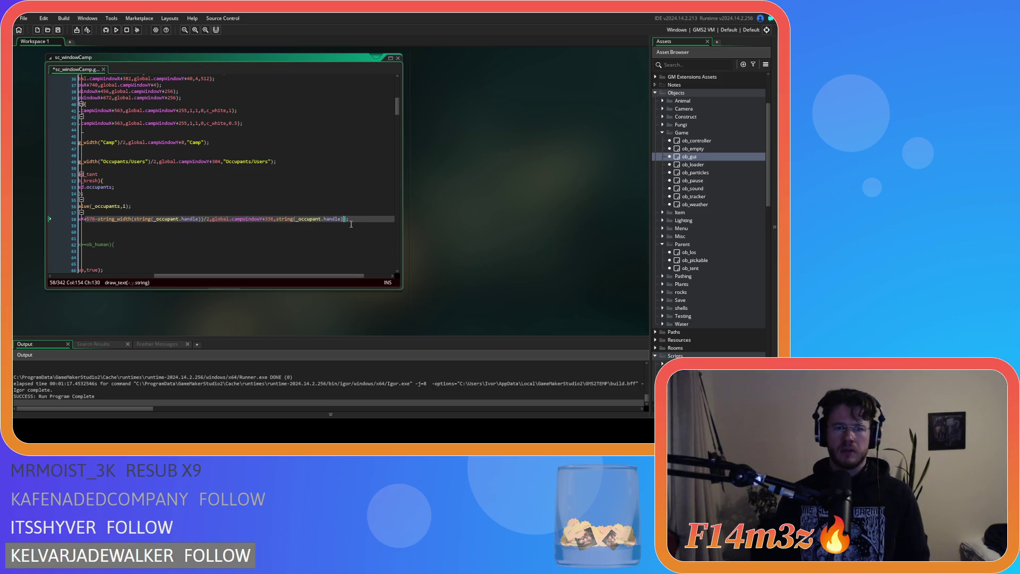
{"action": "left_click_drag", "start_coordinate": [316, 275], "coordinate": [226, 274]}
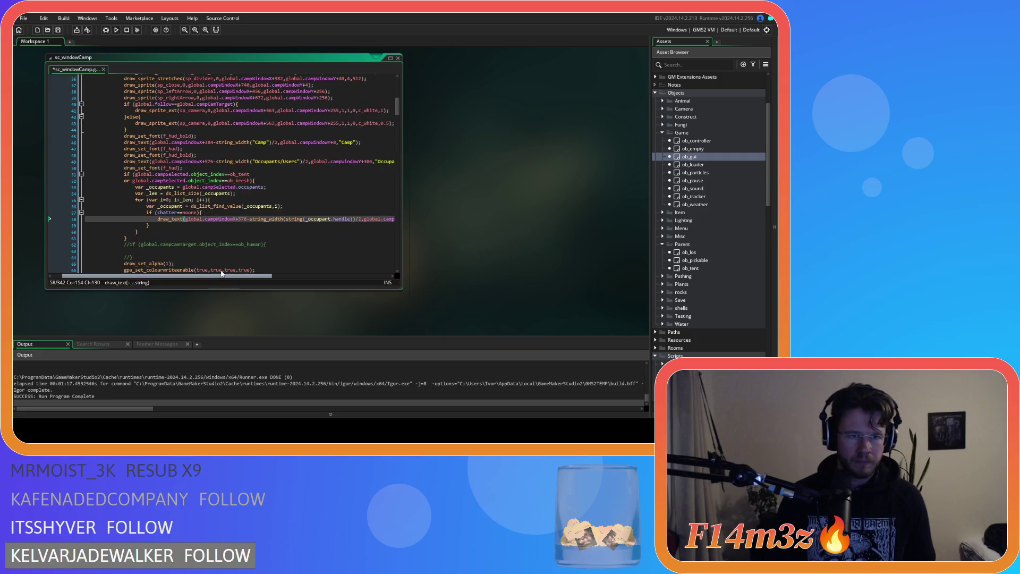
Add an else block after the chatter check containing a copy of the handle draw_text call.
{"action": "type", "text": "))"}
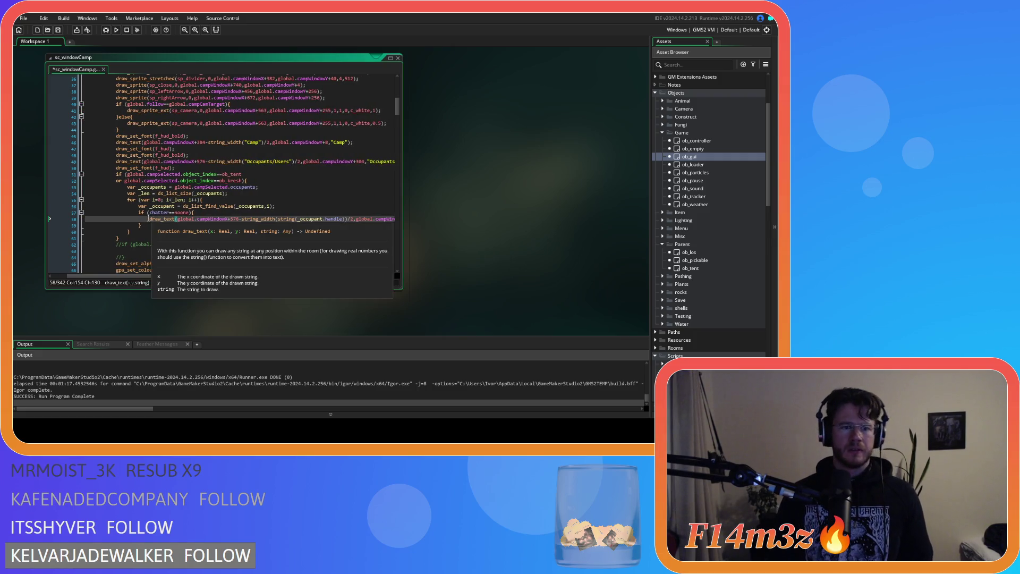
{"action": "key", "text": "Down"}
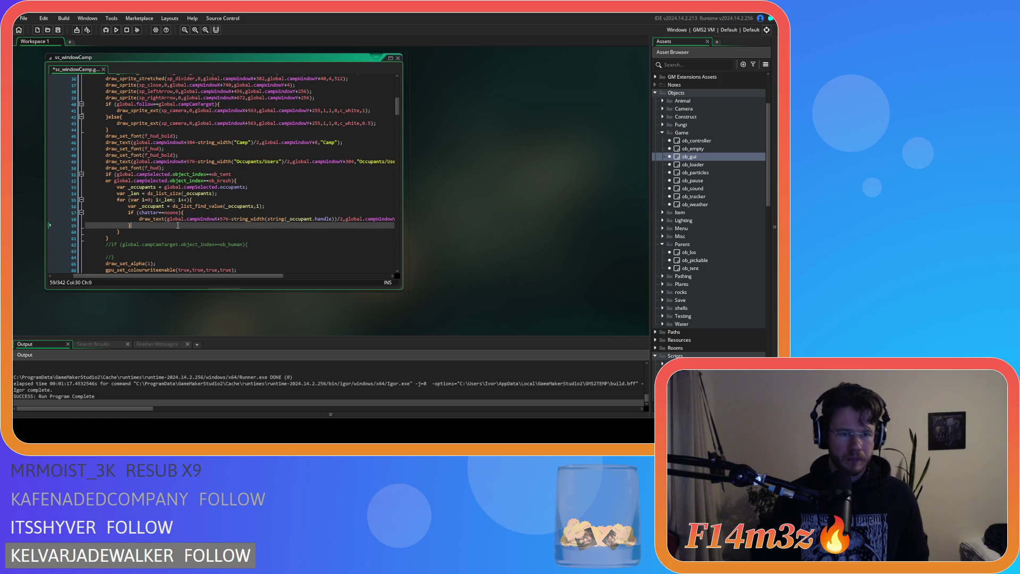
{"action": "type", "text": "else"}
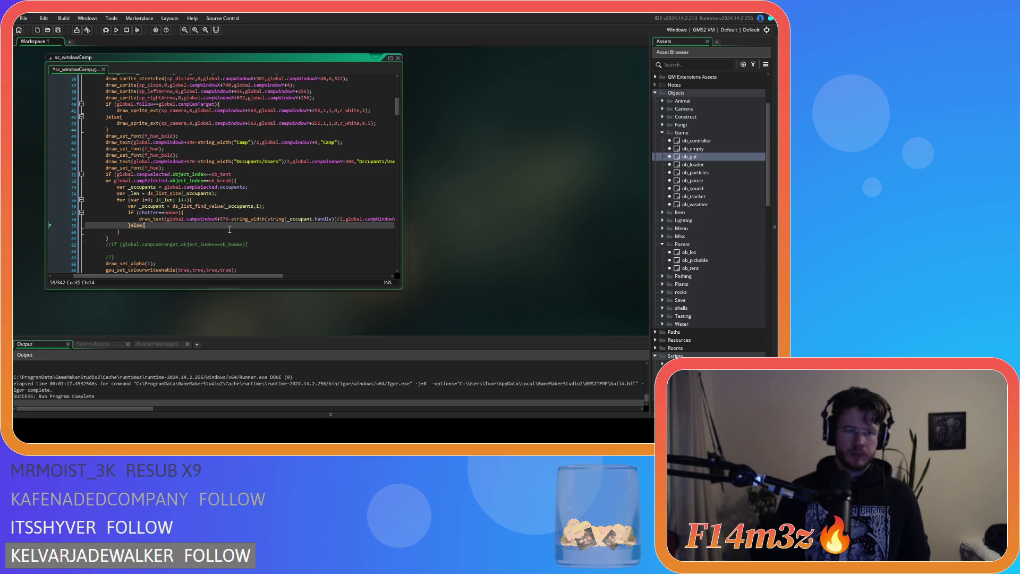
{"action": "type", "text": "{"}
{"action": "key", "text": "Return"}
{"action": "key", "text": "Return"}
{"action": "key", "text": "Up"}
{"action": "type", "text": "draw_text(global.campWindowX+576-string_width(string(_occupant.handle))/2,global.campWindowY+336,string(_occupant.handle));"}
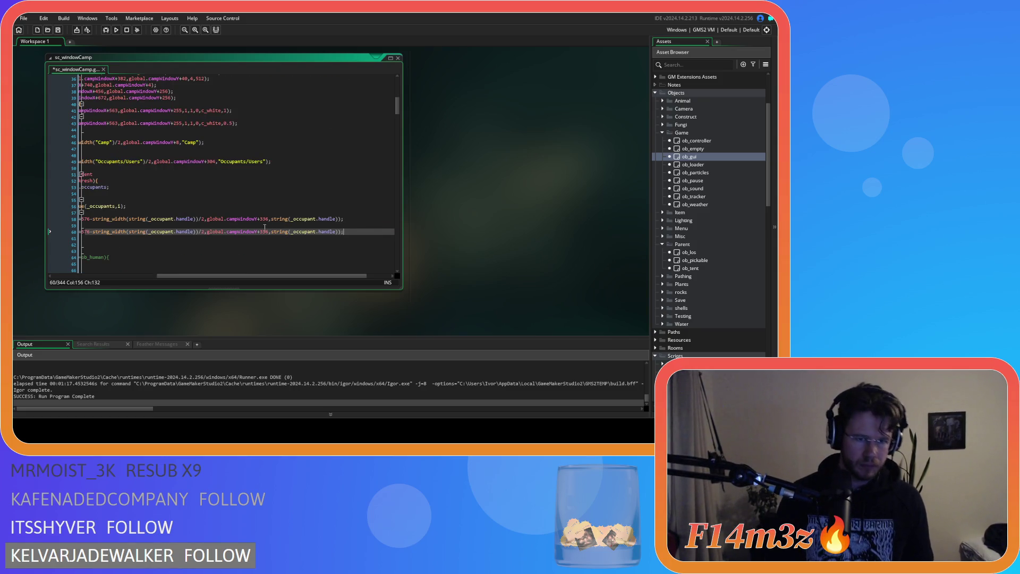
{"action": "scroll", "coordinate": [223, 273], "scroll_direction": "left", "scroll_amount": 5}
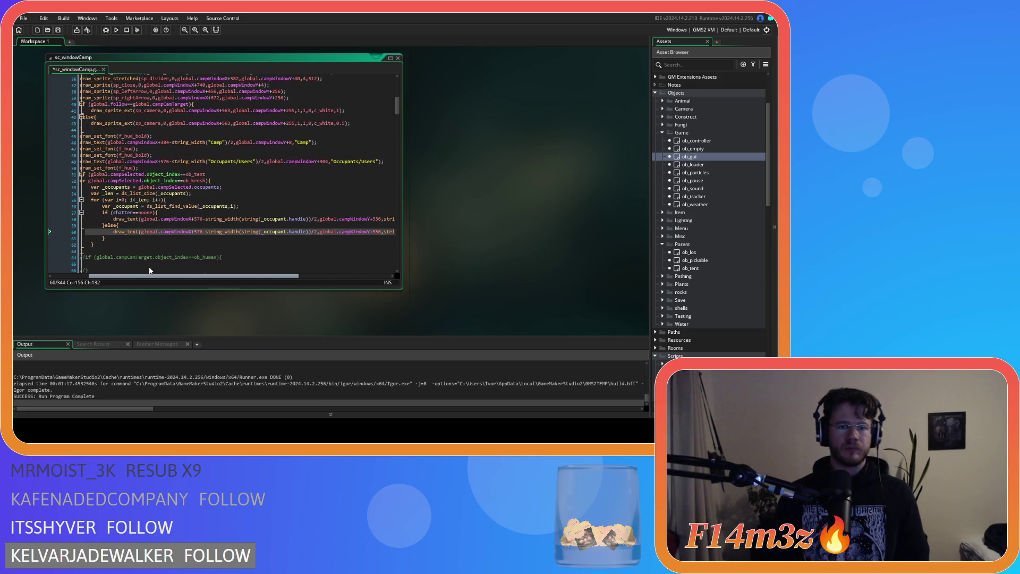
Change both handle references in the else draw call to chatter and save.
{"action": "double_click", "coordinate": [292, 233]}
{"action": "type", "text": "chatter"}
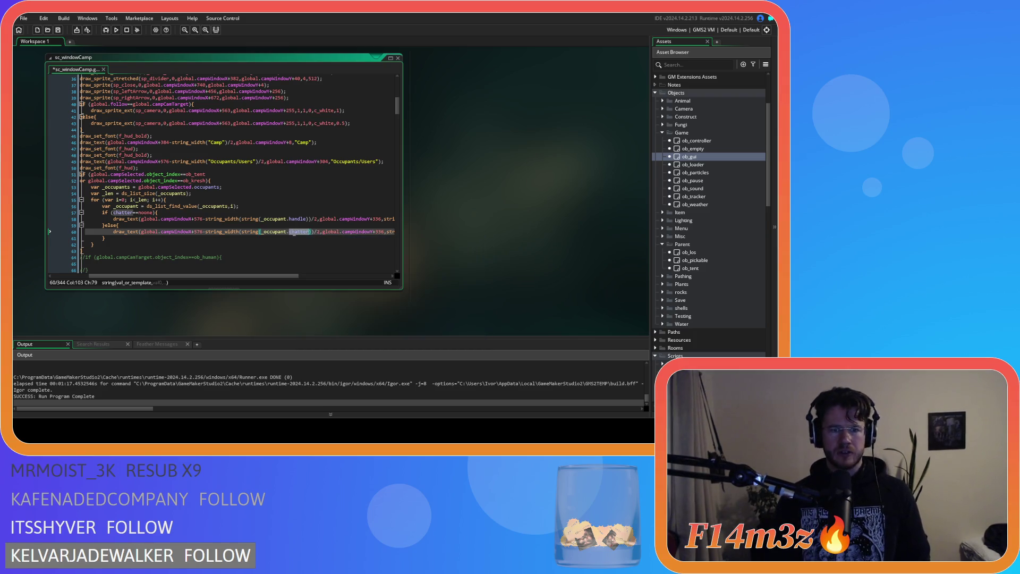
{"action": "left_click_drag", "start_coordinate": [288, 276], "coordinate": [371, 276]}
{"action": "double_click", "coordinate": [305, 233]}
{"action": "type", "text": "chatter"}
{"action": "key", "text": "ctrl+s"}
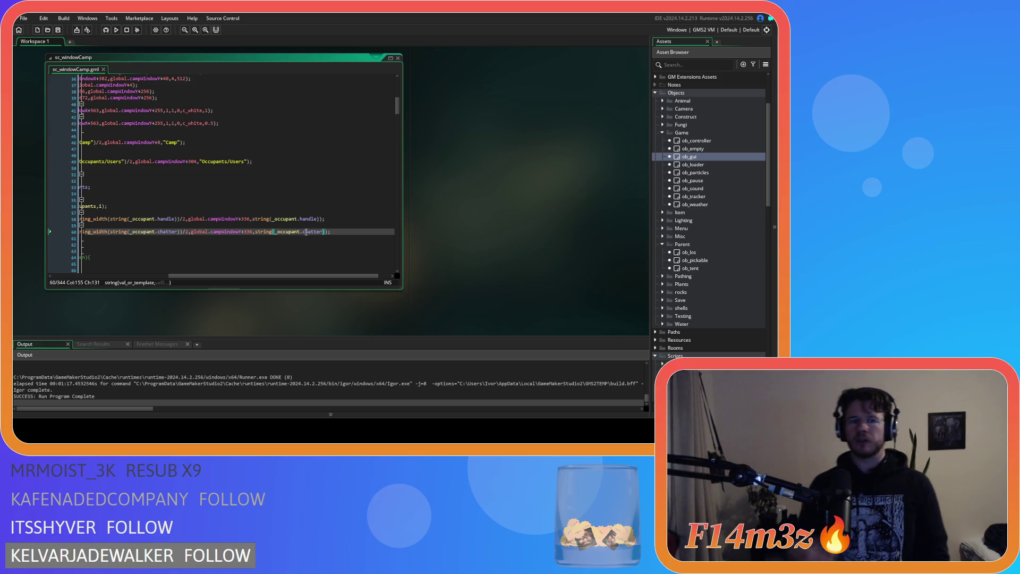
{"action": "left_click_drag", "start_coordinate": [266, 276], "coordinate": [166, 276]}
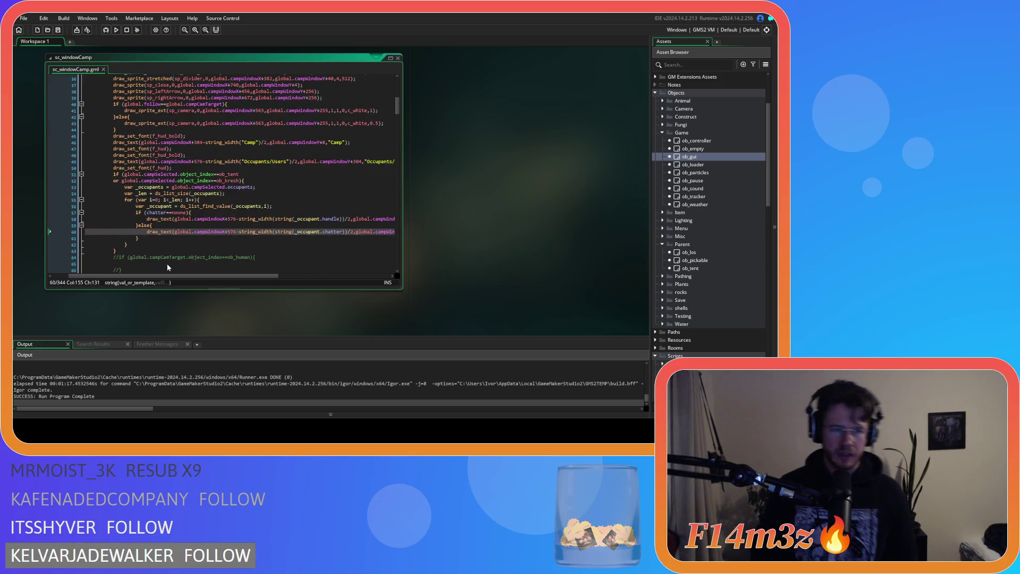
{"action": "left_click", "coordinate": [256, 193]}
Declare var _offset = 16 on a new line just before the for loop and save.
{"action": "key", "text": "Return"}
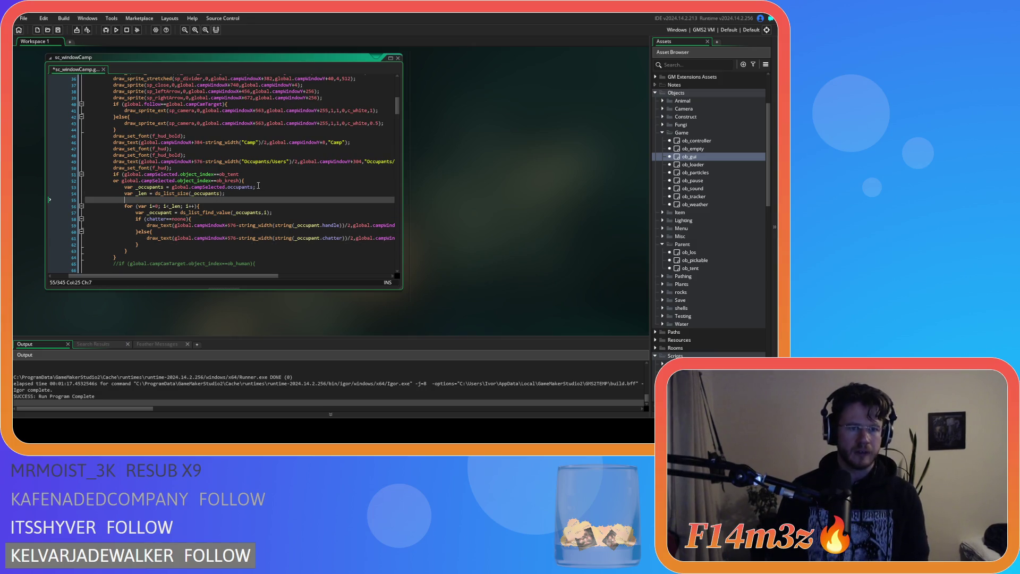
{"action": "type", "text": "var "}
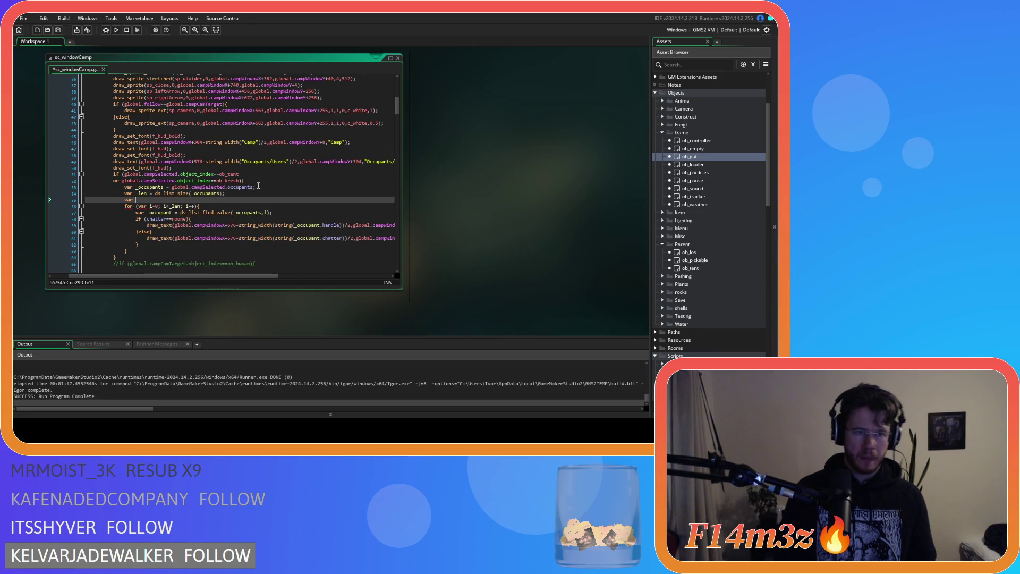
{"action": "type", "text": "_offset "}
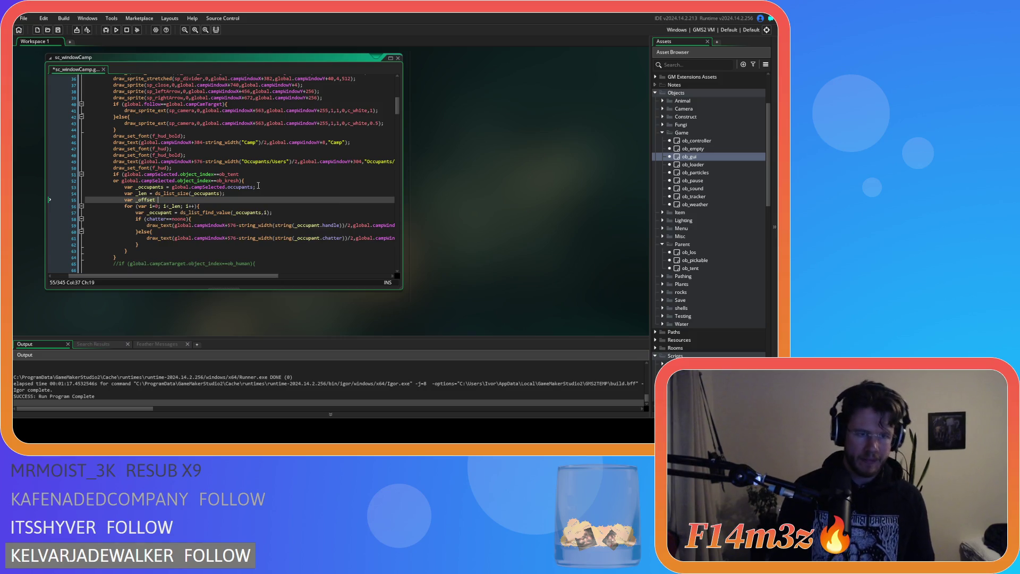
{"action": "type", "text": "= 16;"}
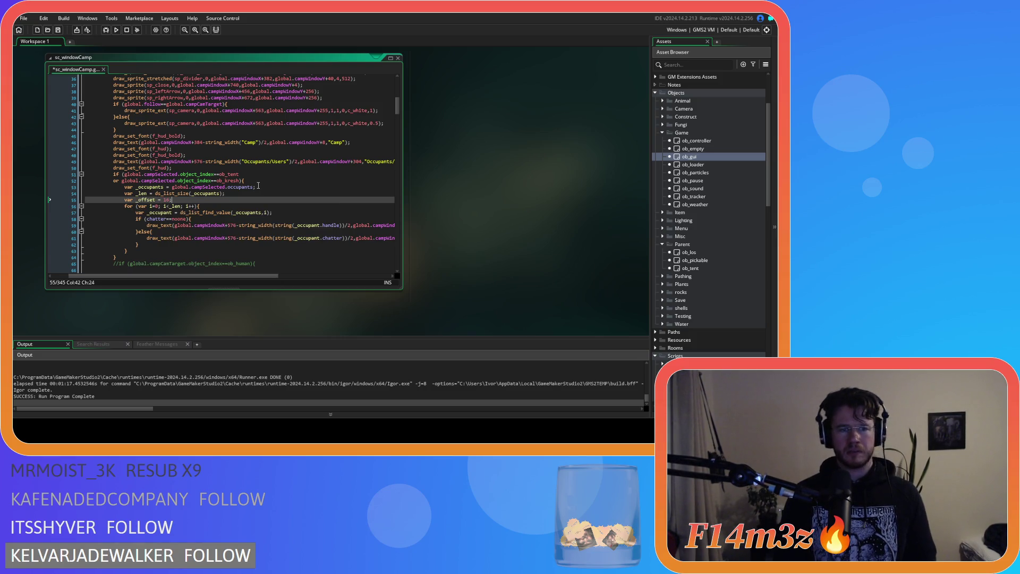
{"action": "key", "text": "ctrl+s"}
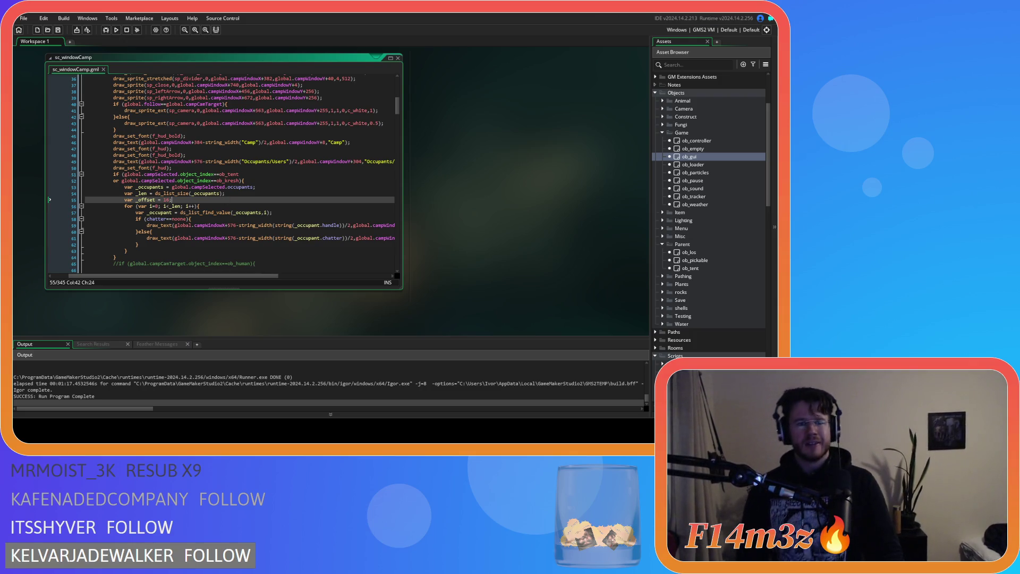
{"action": "mouse_move", "coordinate": [227, 276]}
{"action": "left_mouse_down"}
{"action": "mouse_move", "coordinate": [308, 284]}
{"action": "mouse_move", "coordinate": [245, 268]}
{"action": "mouse_move", "coordinate": [146, 195]}
{"action": "left_mouse_up"}
{"action": "left_click", "coordinate": [147, 198]}
{"action": "left_click_drag", "start_coordinate": [226, 276], "coordinate": [323, 285]}
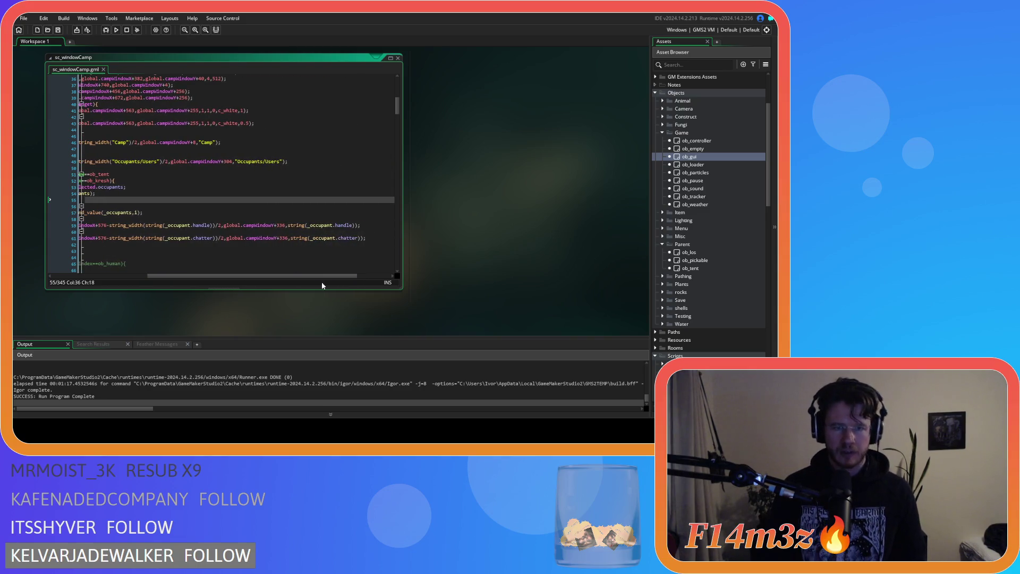
{"action": "left_click", "coordinate": [284, 226]}
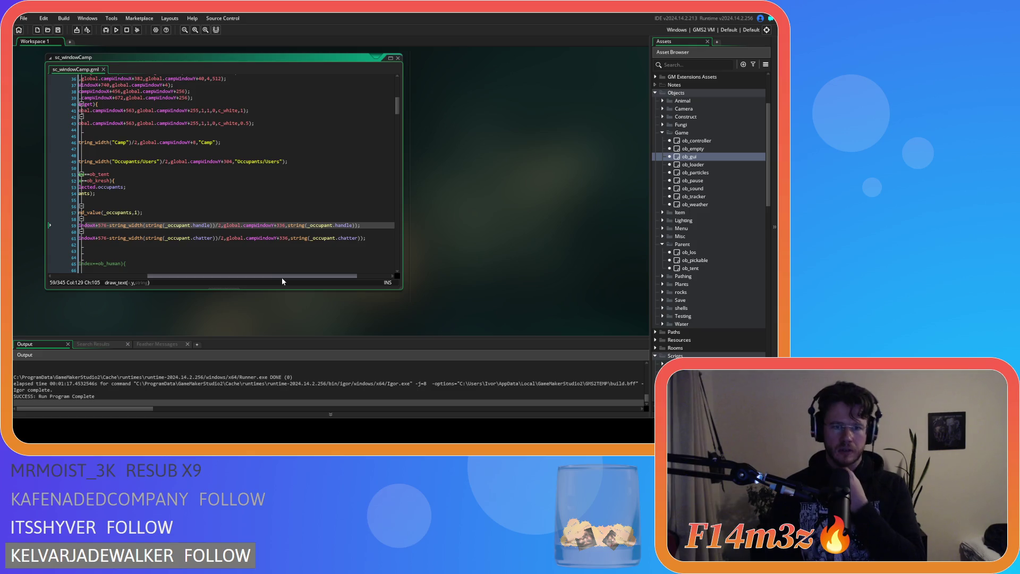
Append +_offset*i after campWindowY+336 in both the handle and chatter draw calls, then save.
{"action": "type", "text": "+_offset"}
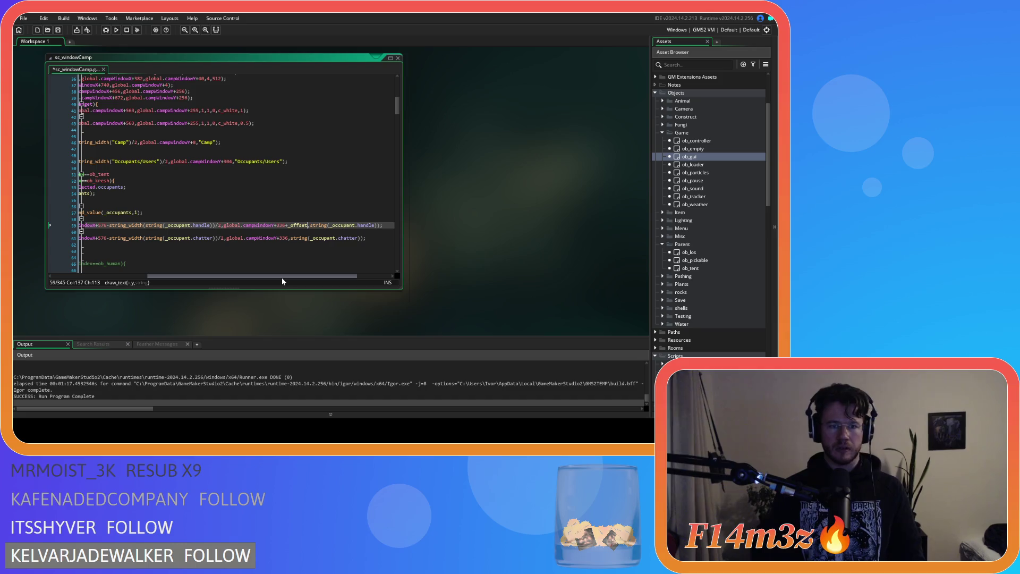
{"action": "type", "text": "\""}
{"action": "key", "text": "BackSpace"}
{"action": "type", "text": "*i"}
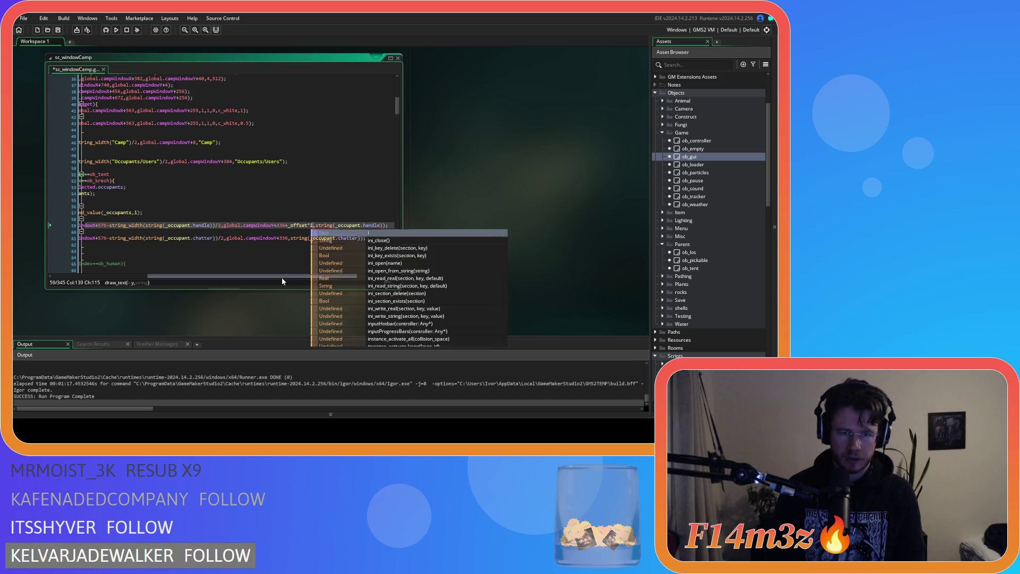
{"action": "key", "text": "Escape"}
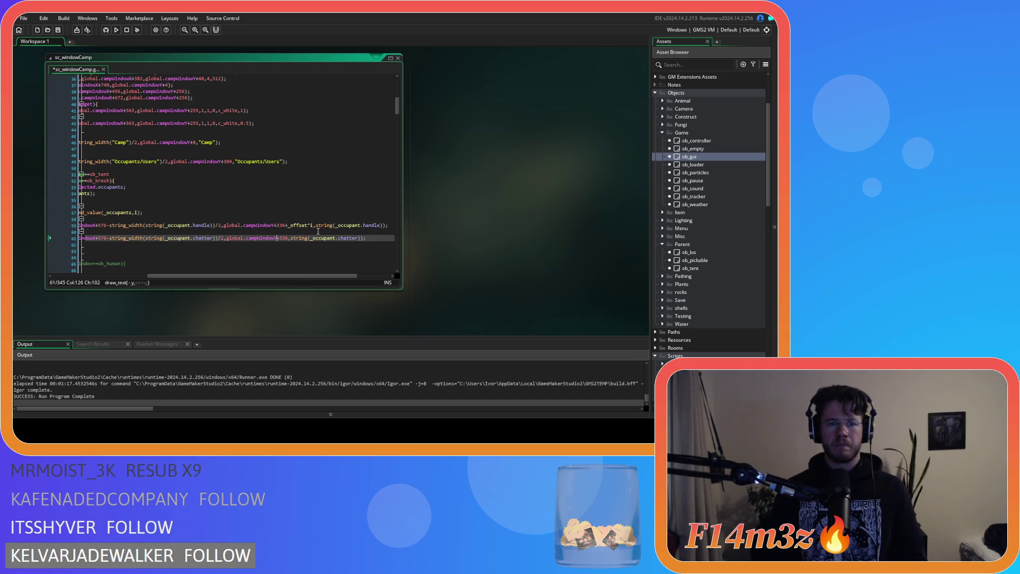
{"action": "key", "text": "shift+Left"}
{"action": "key", "text": "shift+Left"}
{"action": "key", "text": "shift+Left"}
{"action": "key", "text": "ctrl+c"}
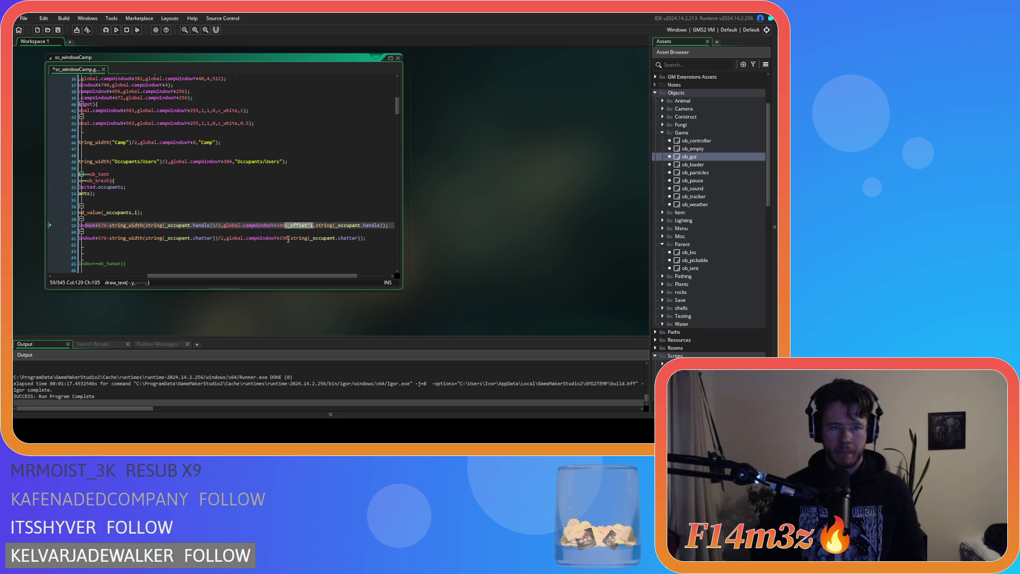
{"action": "left_click", "coordinate": [287, 238]}
{"action": "key", "text": "ctrl+v"}
{"action": "key", "text": "ctrl+s"}
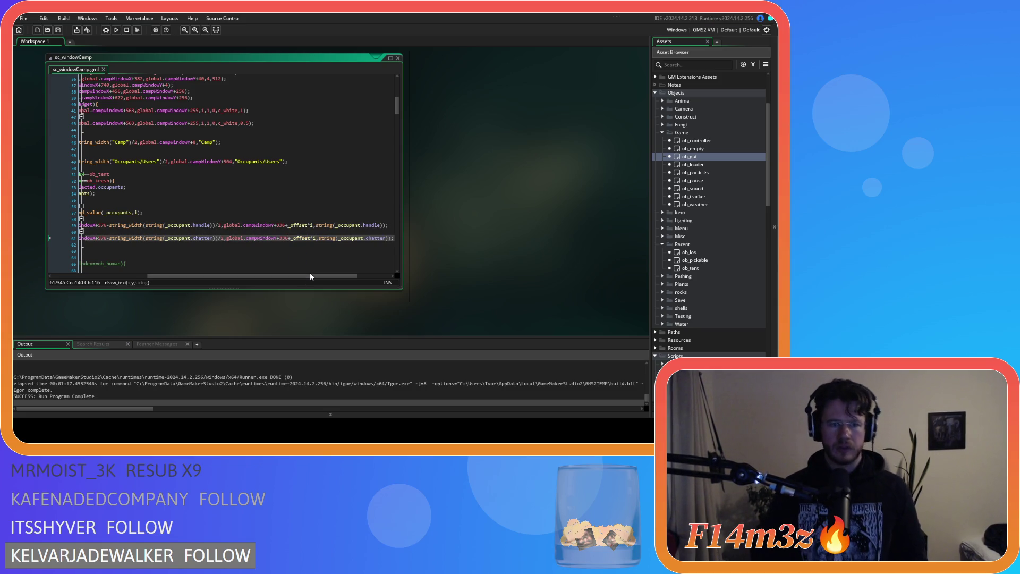
{"action": "left_click_drag", "start_coordinate": [275, 275], "coordinate": [159, 275]}
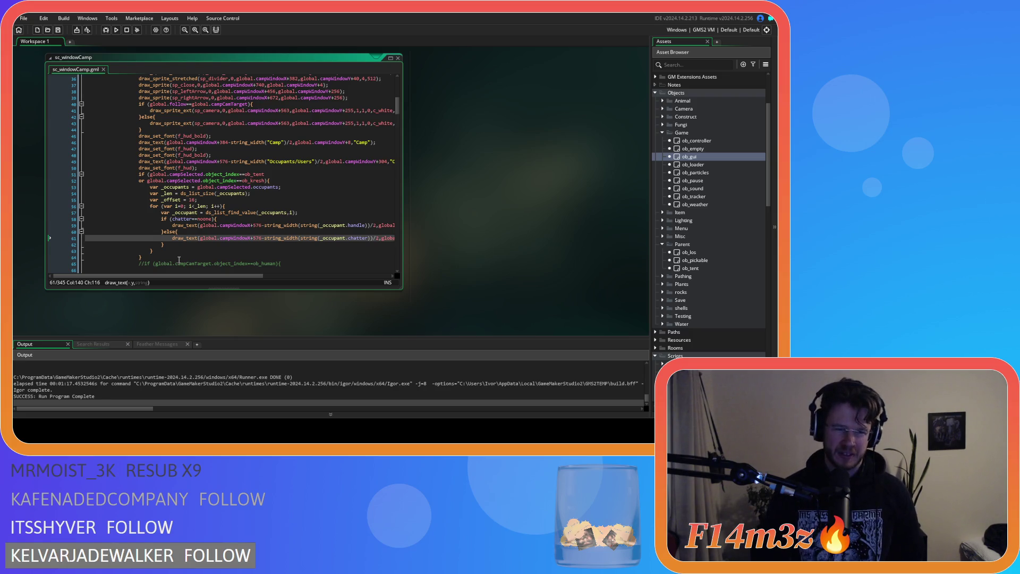
{"action": "left_click", "coordinate": [249, 213]}
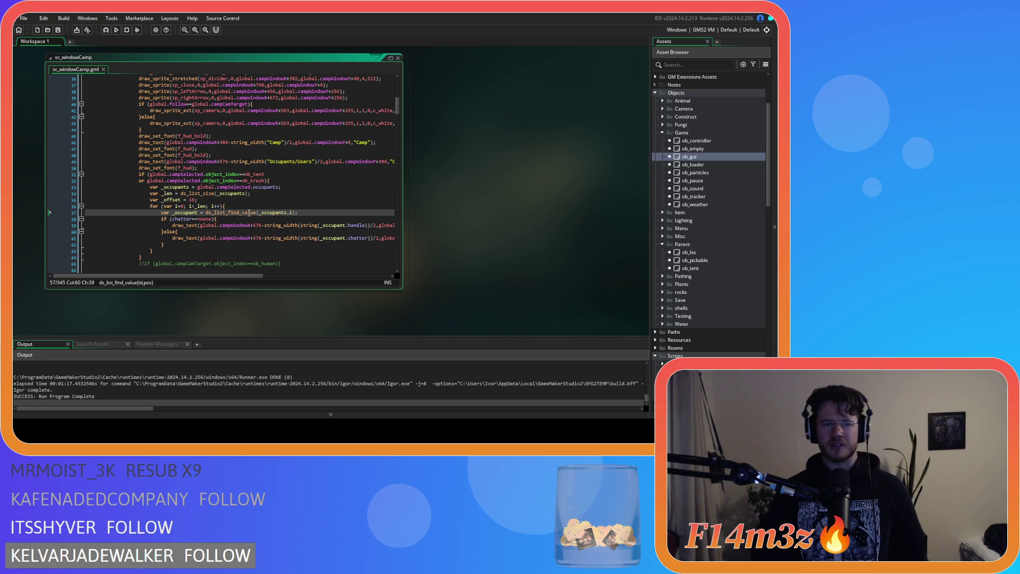
{"action": "left_click", "coordinate": [255, 206]}
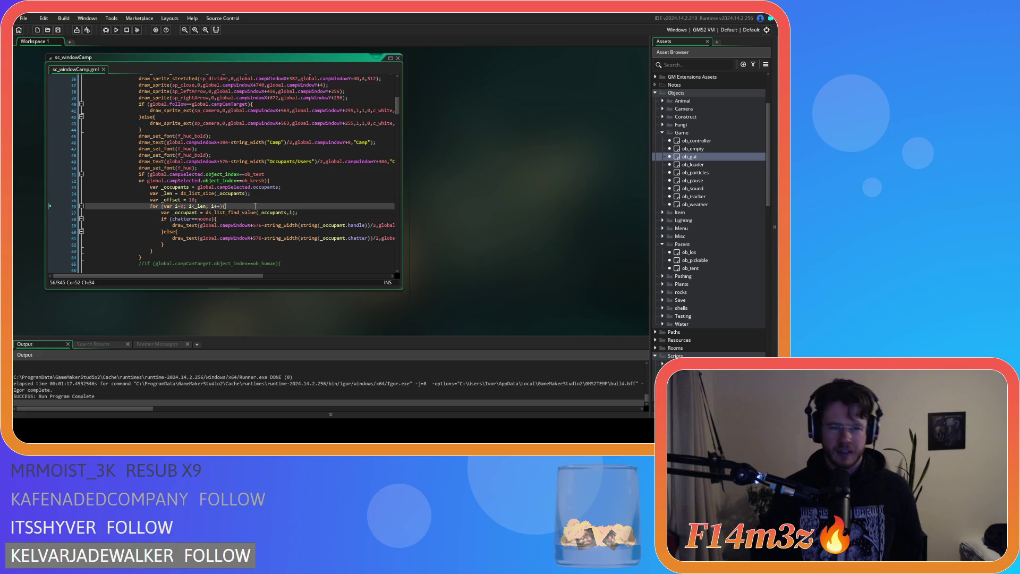
{"action": "scroll", "coordinate": [288, 219], "scroll_direction": "down", "scroll_amount": 2}
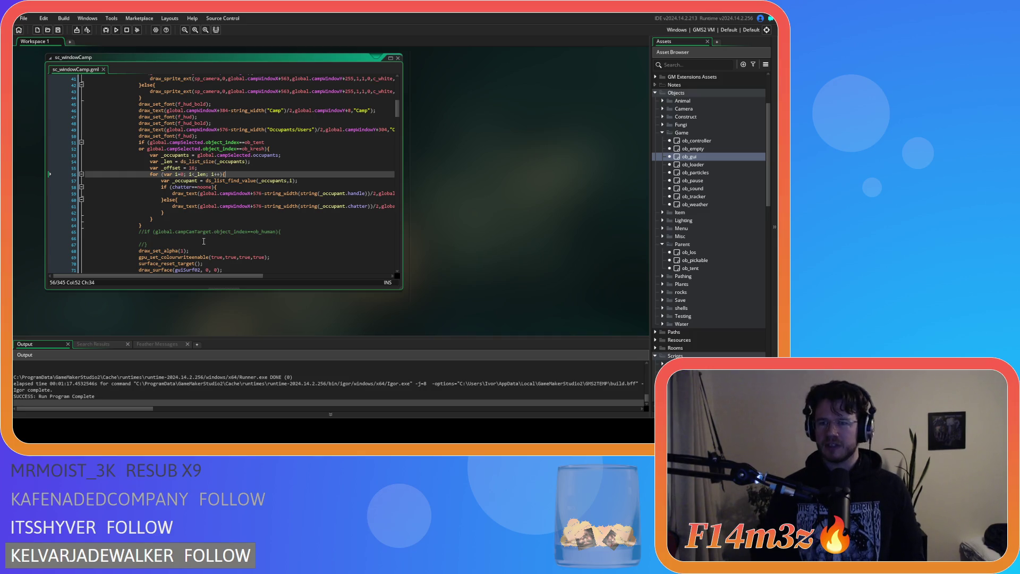
{"action": "left_click", "coordinate": [207, 219]}
{"action": "left_click", "coordinate": [207, 212]}
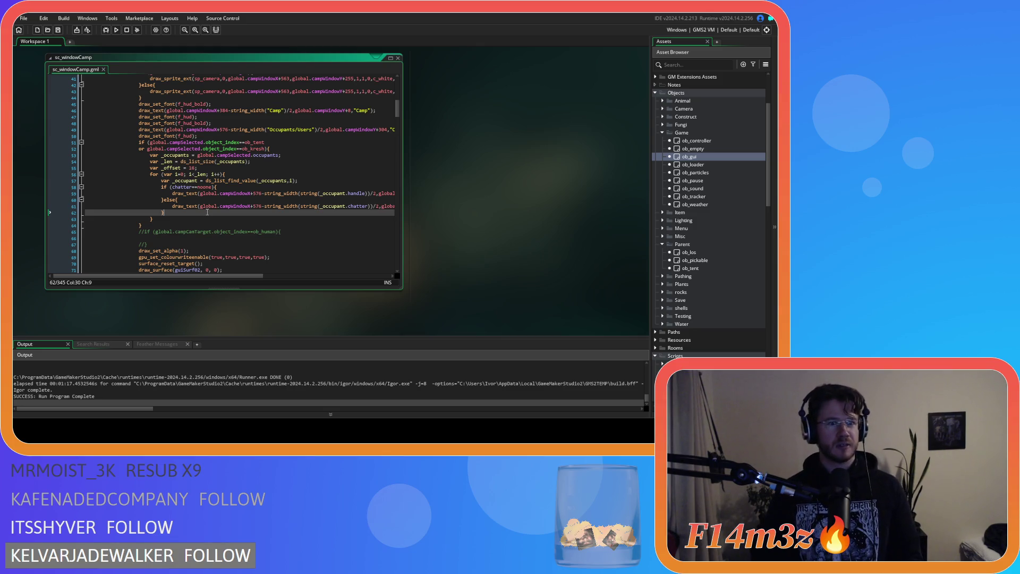
{"action": "scroll", "coordinate": [208, 213], "scroll_direction": "up", "scroll_amount": 13}
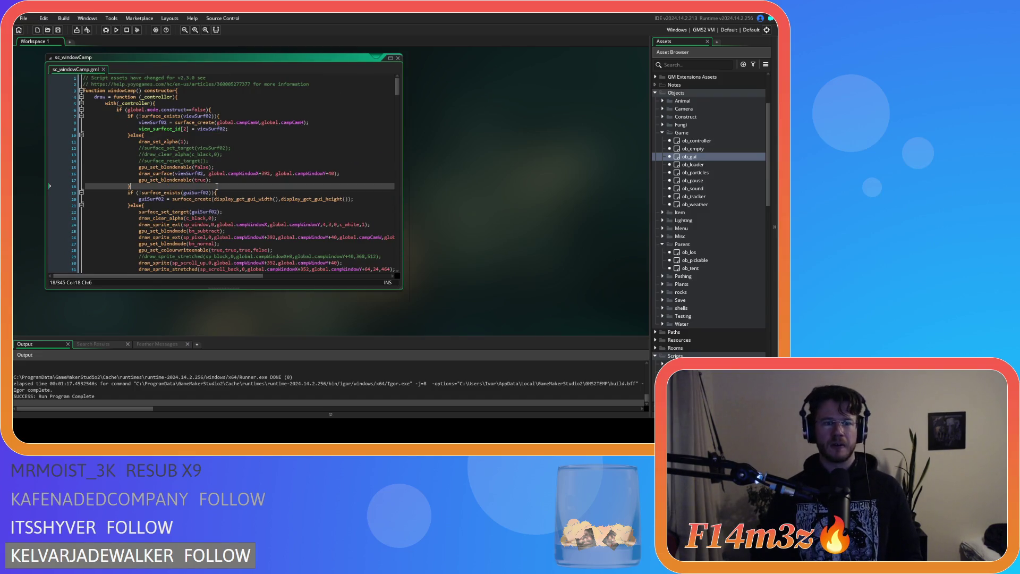
{"action": "left_click", "coordinate": [224, 180]}
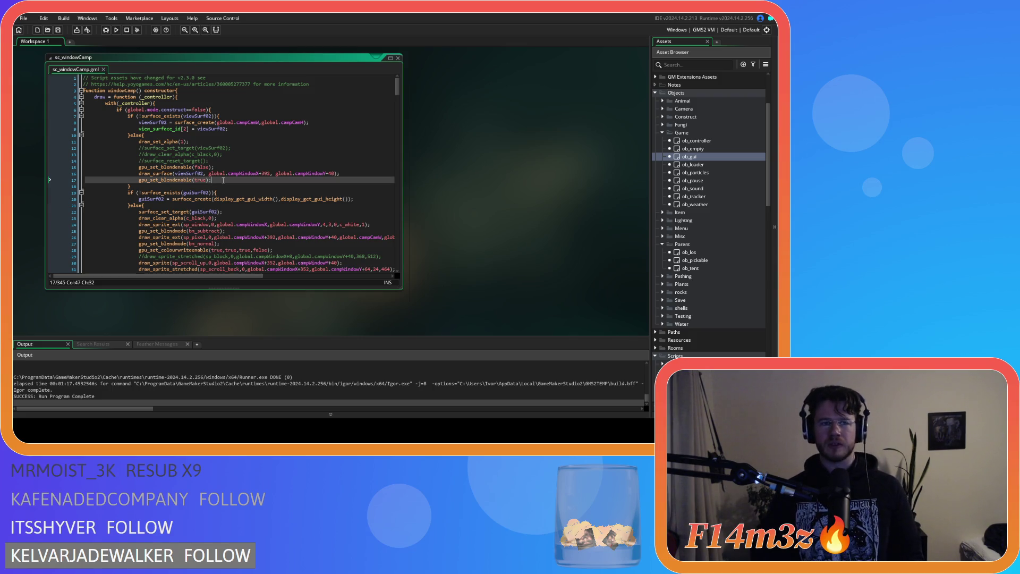
{"action": "scroll", "coordinate": [224, 180], "scroll_direction": "down", "scroll_amount": 3}
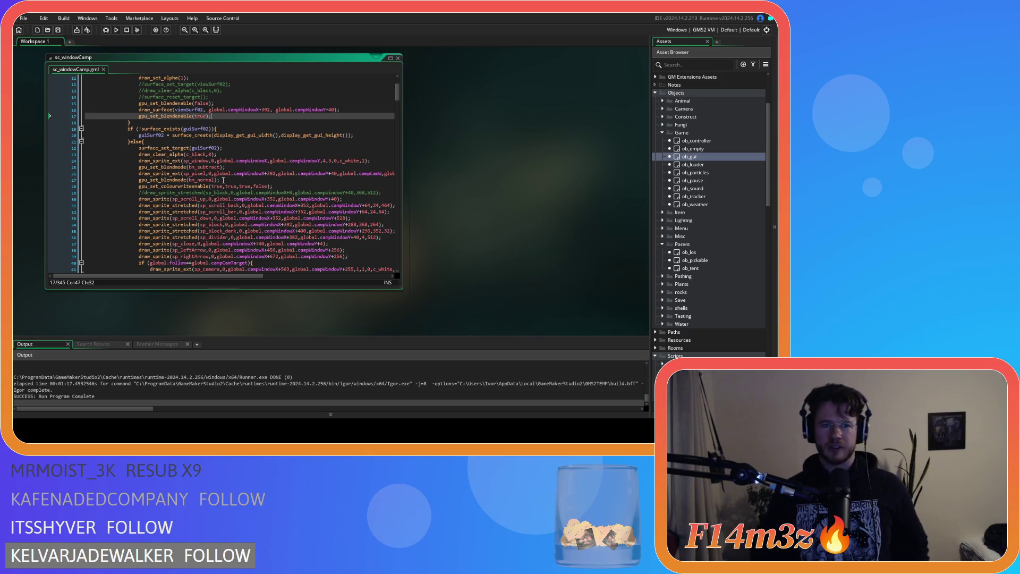
{"action": "scroll", "coordinate": [223, 180], "scroll_direction": "up", "scroll_amount": 3}
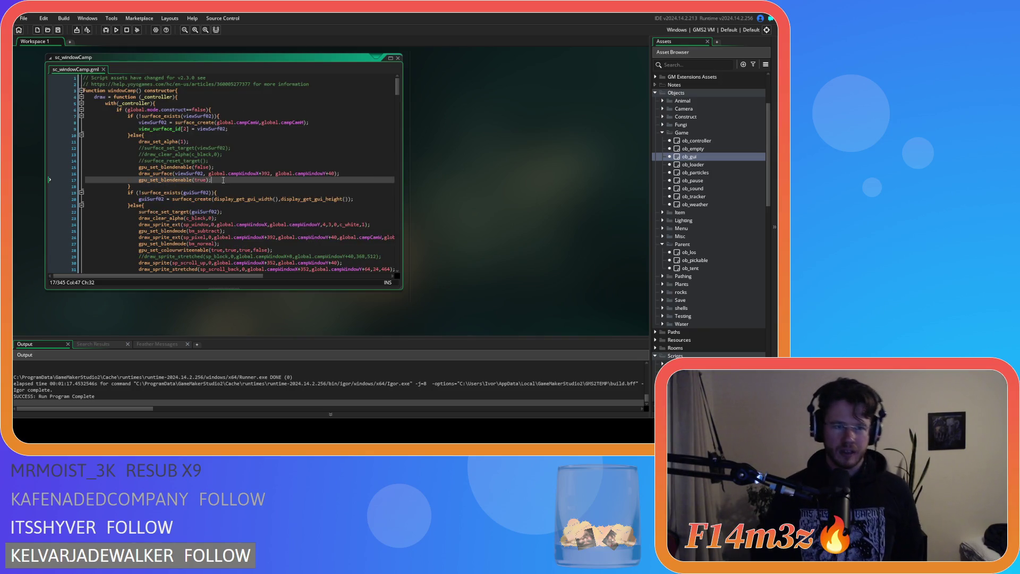
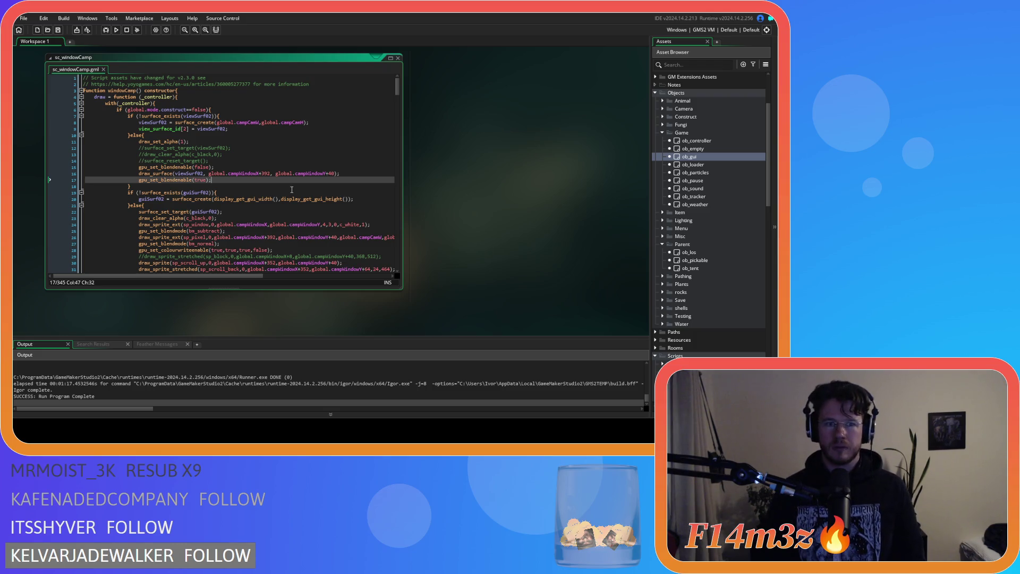
Open the ob_camera object from Objects > Camera and scroll through its Create event code.
{"action": "left_click", "coordinate": [663, 109]}
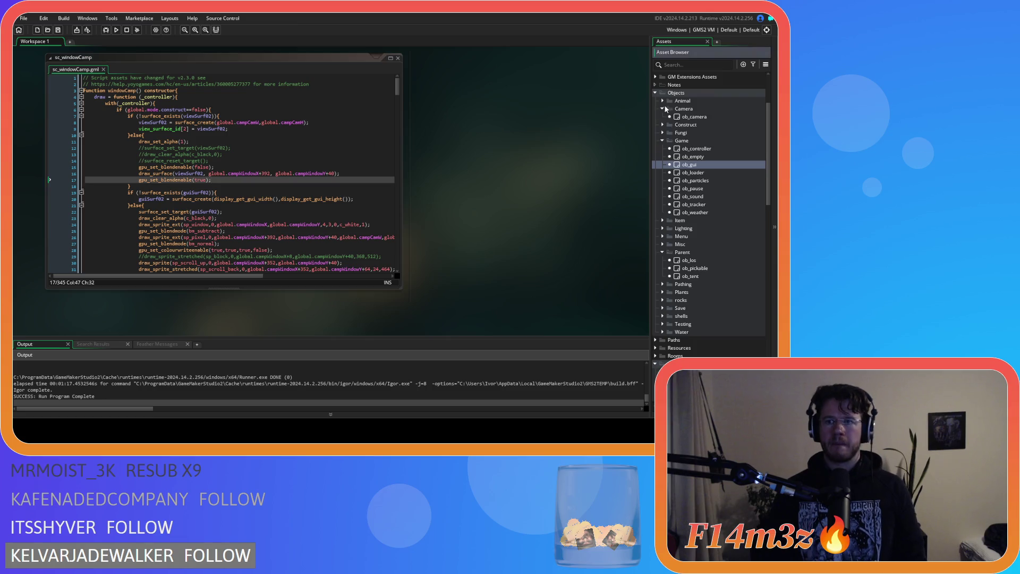
{"action": "double_click", "coordinate": [692, 117]}
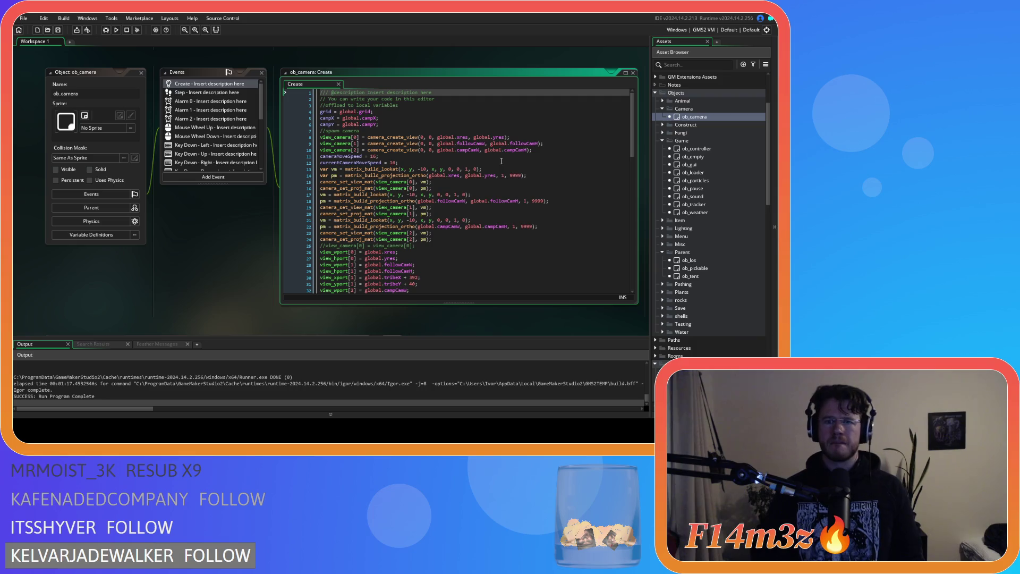
{"action": "left_click", "coordinate": [559, 168]}
{"action": "scroll", "coordinate": [559, 168], "scroll_direction": "down", "scroll_amount": 7}
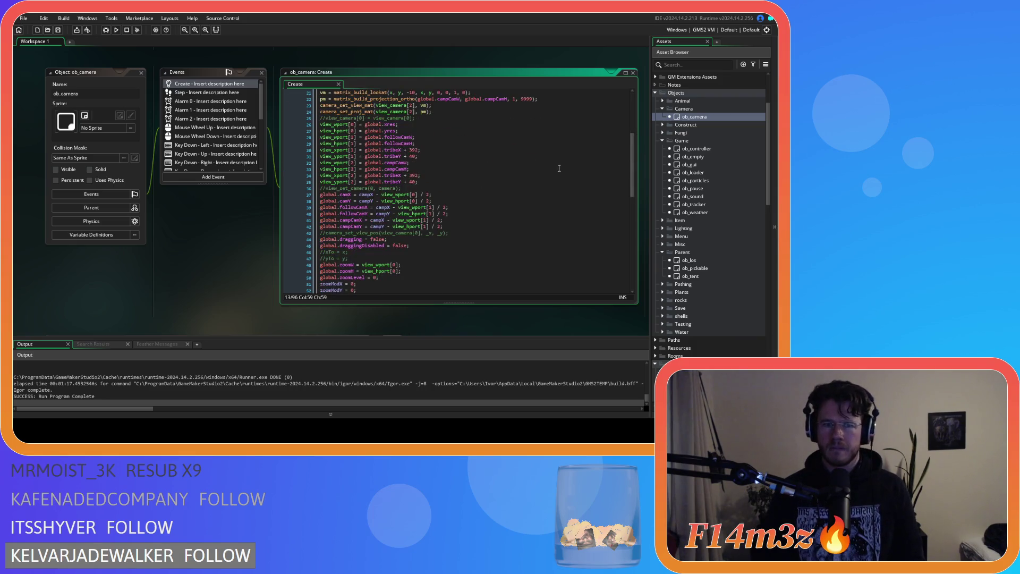
{"action": "scroll", "coordinate": [559, 168], "scroll_direction": "down", "scroll_amount": 6}
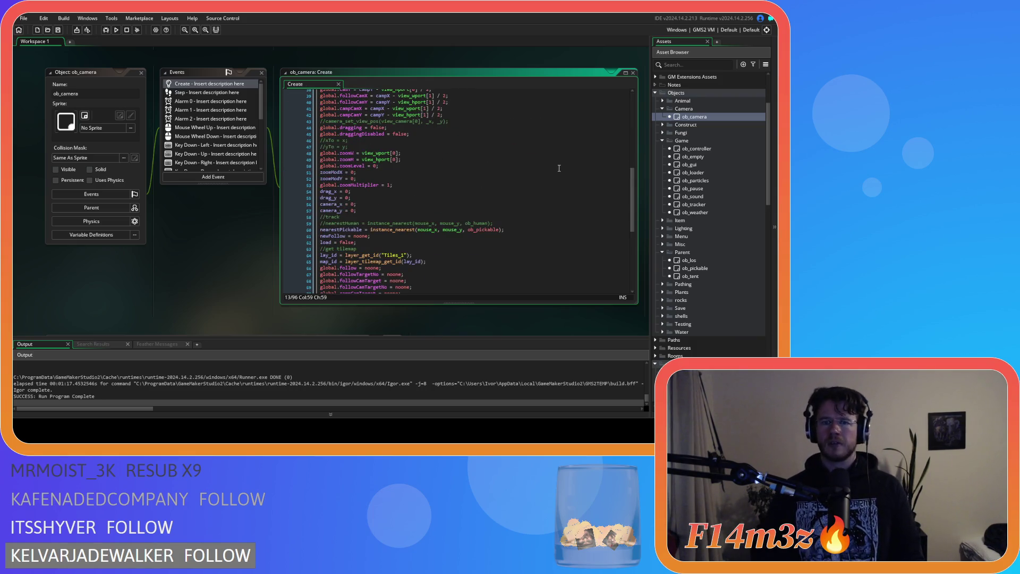
{"action": "scroll", "coordinate": [559, 168], "scroll_direction": "down", "scroll_amount": 10}
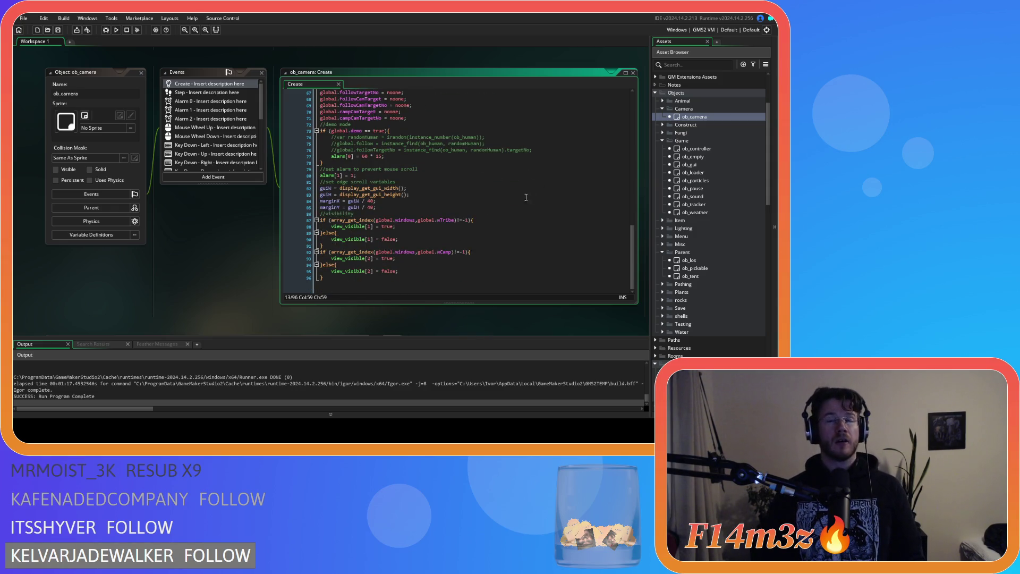
Review the view_visible checks near line 95 of ob_camera's Create code, then open ob_gui.
{"action": "left_click", "coordinate": [428, 271]}
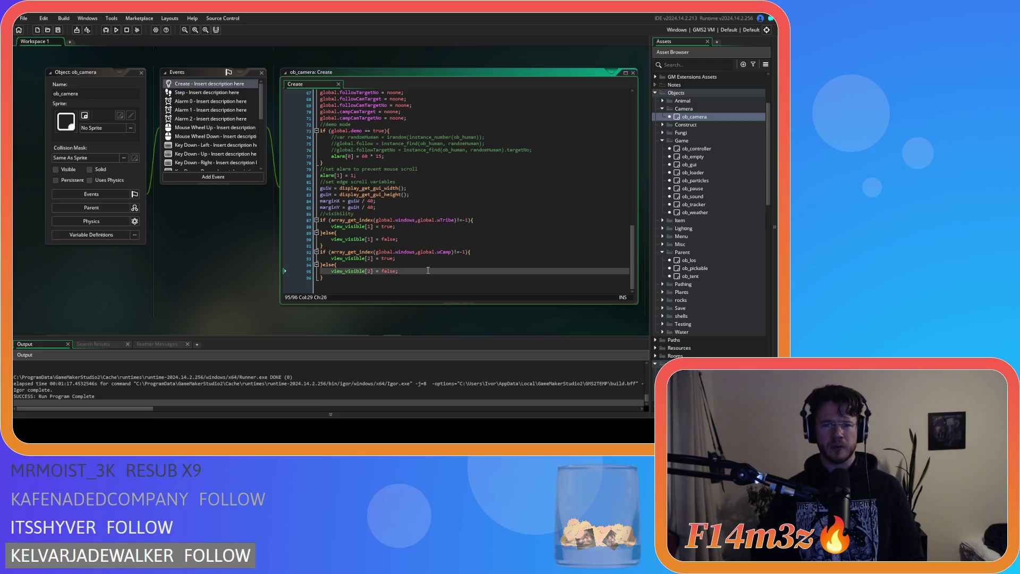
{"action": "scroll", "coordinate": [192, 149], "scroll_direction": "down", "scroll_amount": 5}
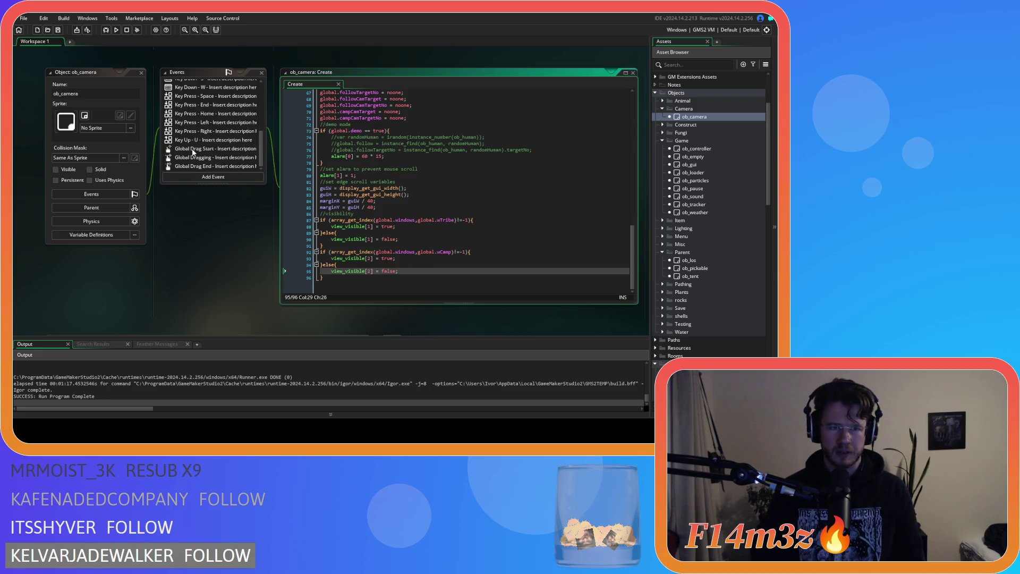
{"action": "scroll", "coordinate": [197, 154], "scroll_direction": "up", "scroll_amount": 3}
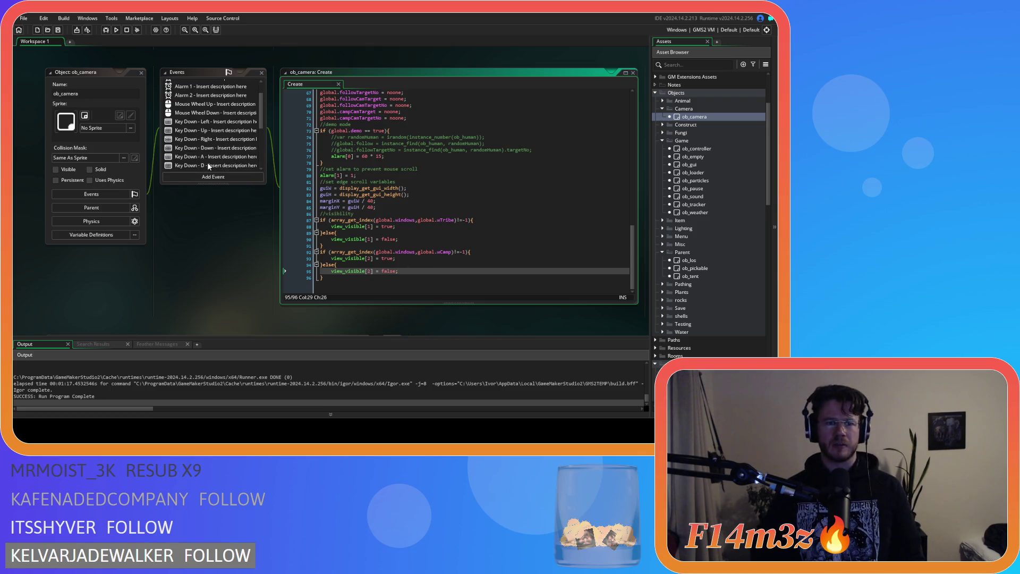
{"action": "scroll", "coordinate": [213, 164], "scroll_direction": "down", "scroll_amount": 3}
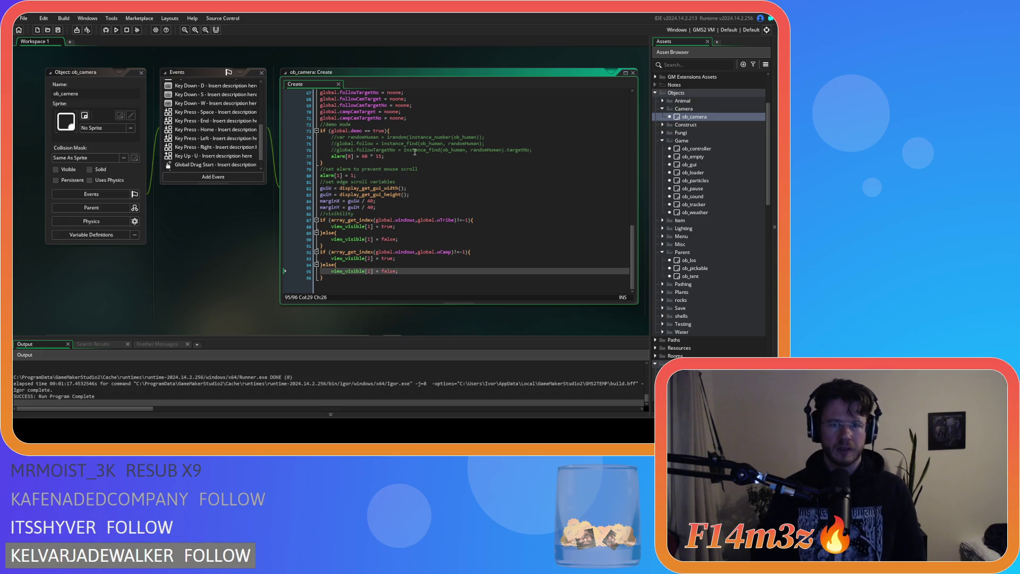
{"action": "double_click", "coordinate": [689, 165]}
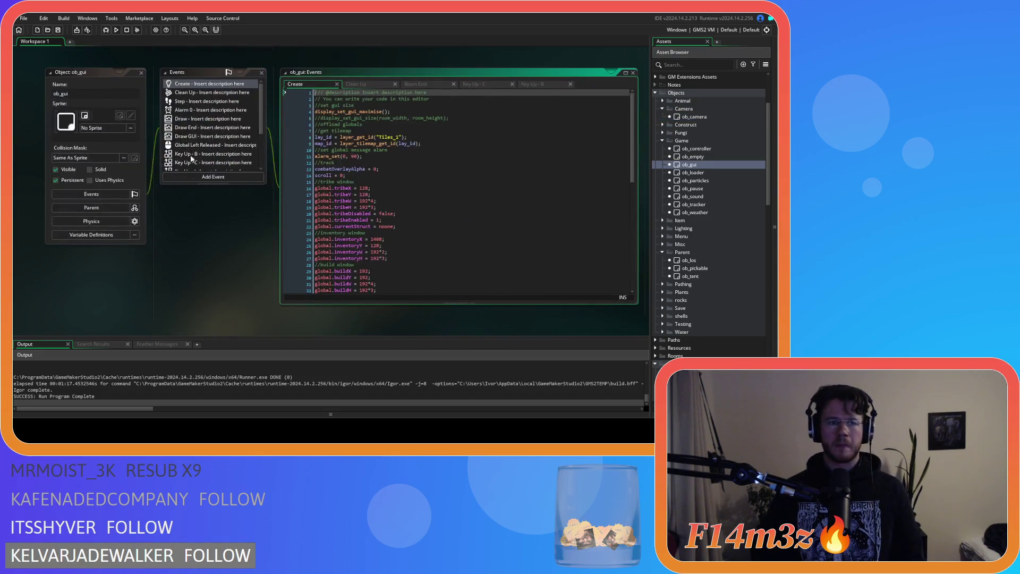
In ob_gui's Key Up - C event, add view_visible[2] = true after the array_insert line.
{"action": "left_click", "coordinate": [194, 162]}
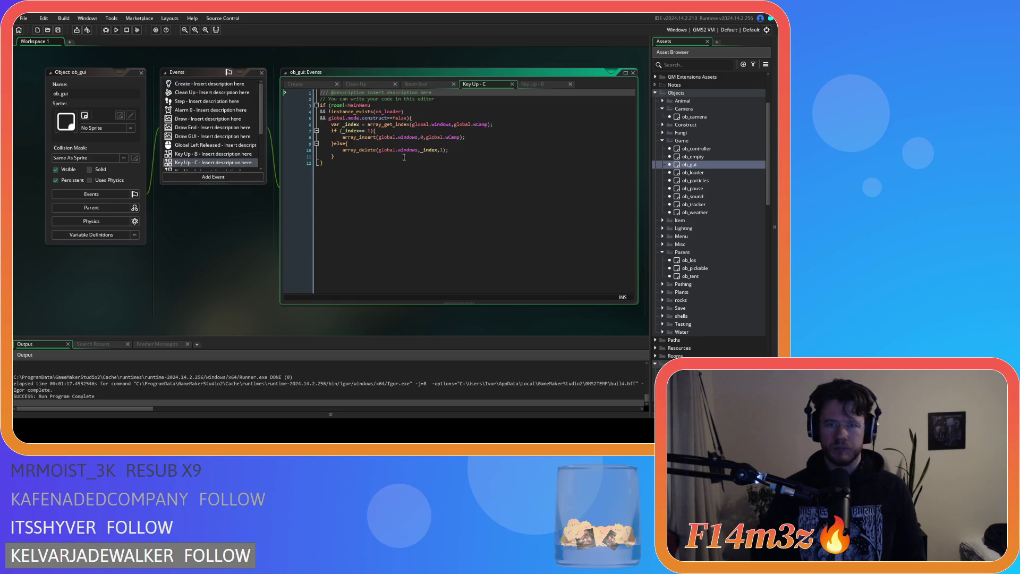
{"action": "scroll", "coordinate": [213, 154], "scroll_direction": "down", "scroll_amount": 2}
{"action": "left_click", "coordinate": [213, 157]}
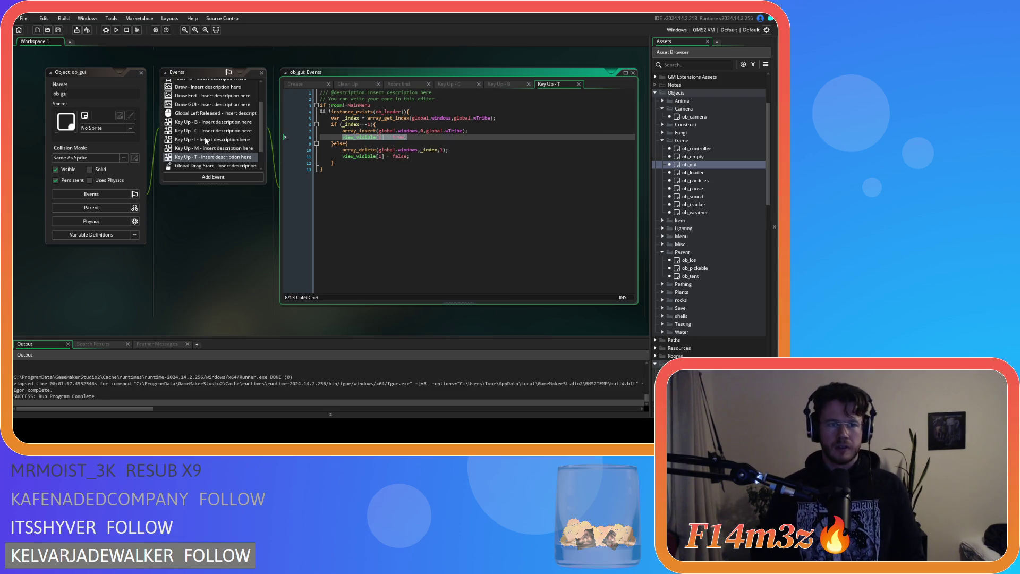
{"action": "left_click", "coordinate": [205, 131]}
{"action": "left_click", "coordinate": [465, 139]}
{"action": "key", "text": "Return"}
{"action": "type", "text": "view_visible[1] = true;"}
{"action": "double_click", "coordinate": [380, 143]}
{"action": "type", "text": "2"}
{"action": "left_click_drag", "start_coordinate": [407, 143], "coordinate": [342, 144]}
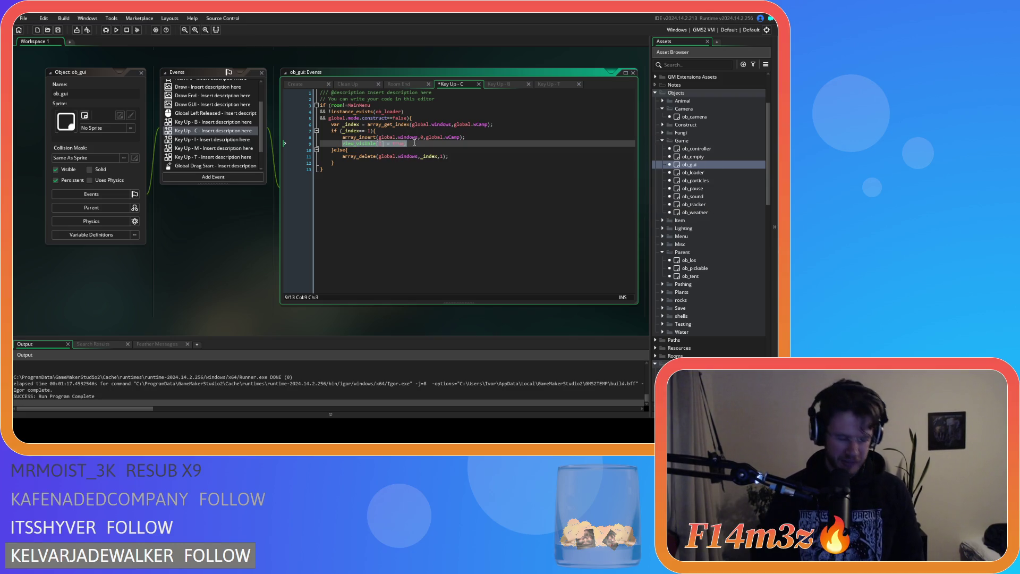
Add view_visible[2] = false after the array_delete line and run the game with F5.
{"action": "left_click", "coordinate": [462, 159]}
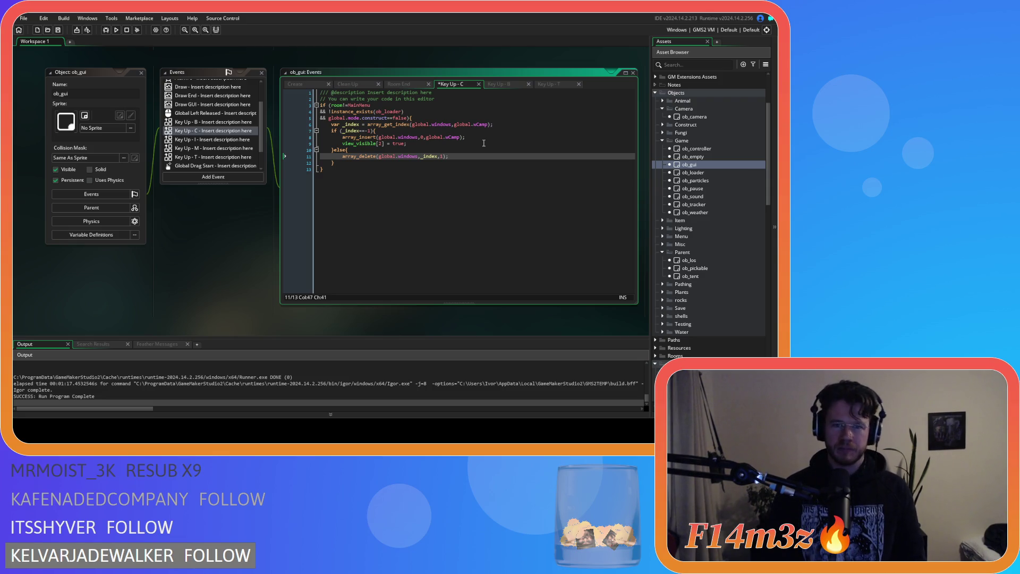
{"action": "key", "text": "Return"}
{"action": "type", "text": "view_visible[2] = true;"}
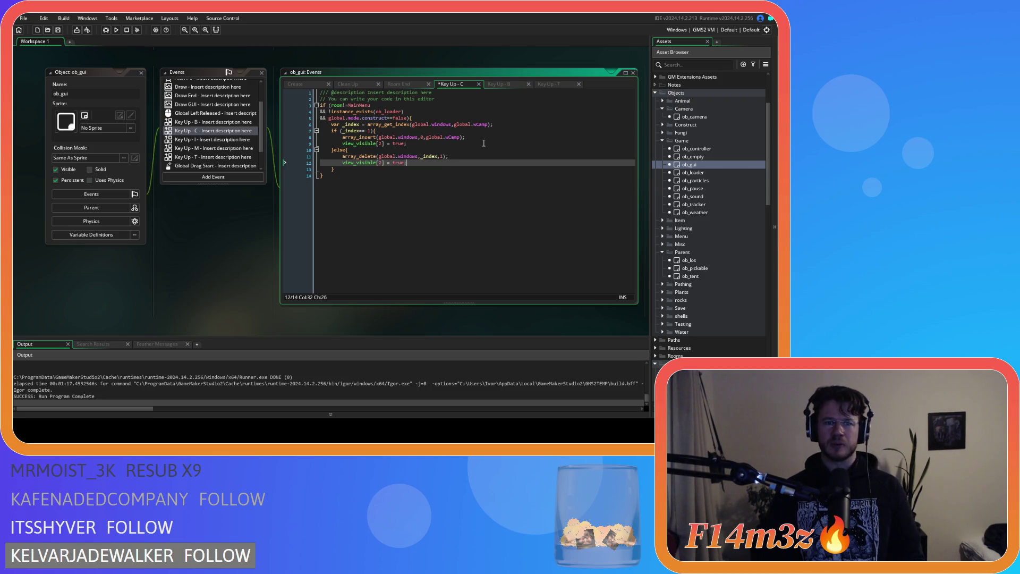
{"action": "type", "text": "false"}
{"action": "key", "text": "F5"}
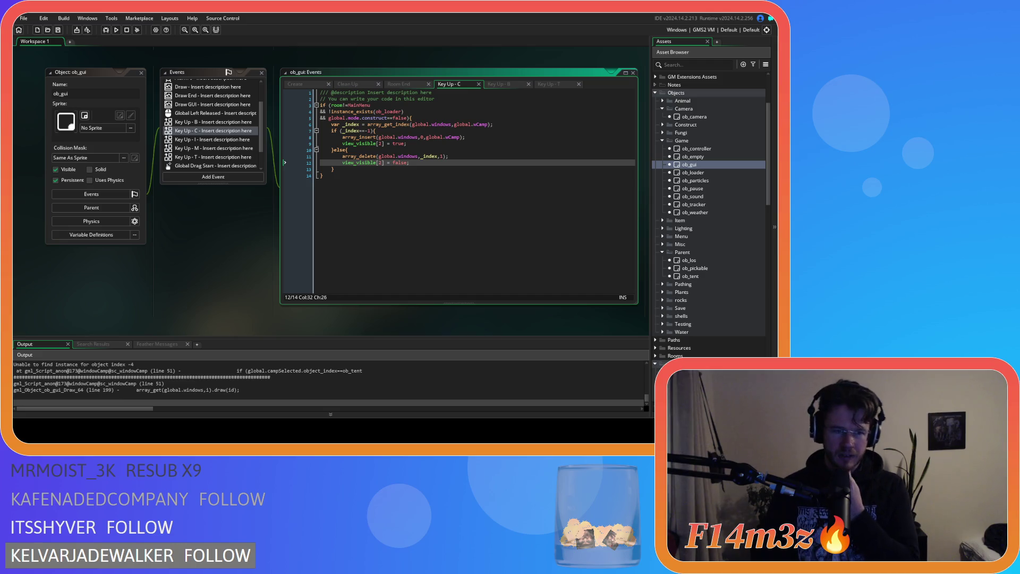
Open the sc_windowCamp script and inspect the campSelected check on failing line 51.
{"action": "left_click", "coordinate": [353, 85]}
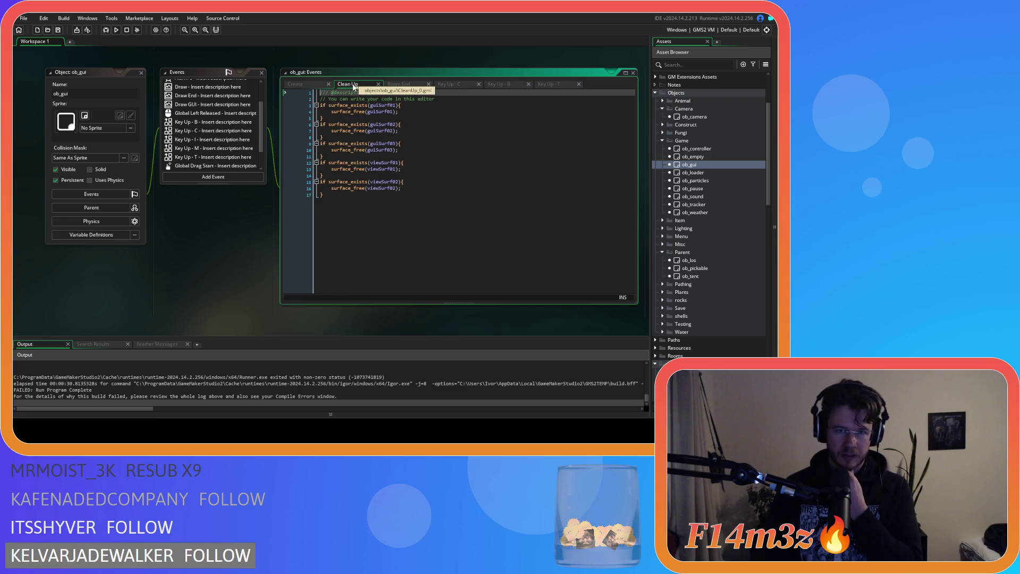
{"action": "scroll", "coordinate": [733, 248], "scroll_direction": "down", "scroll_amount": 10}
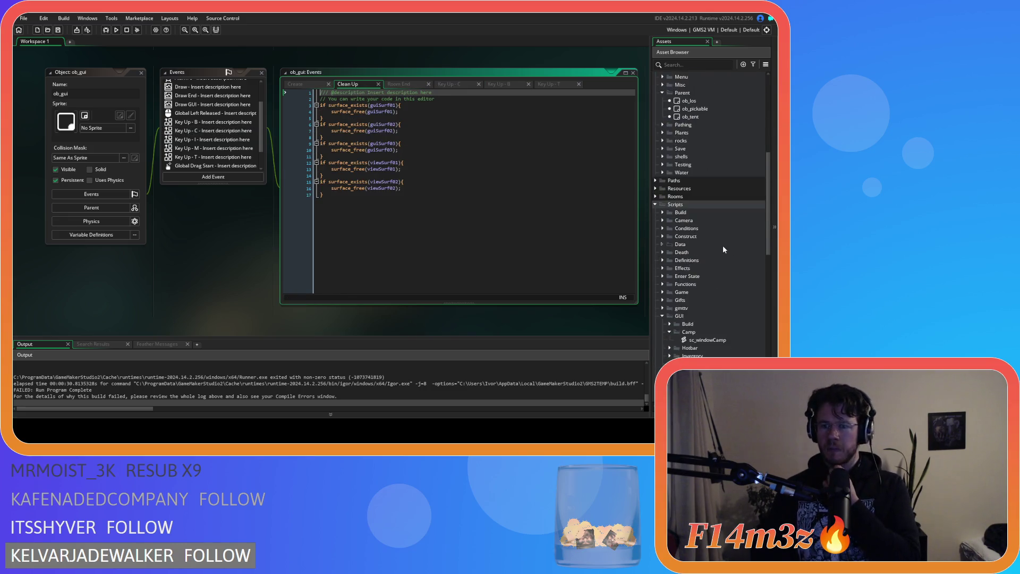
{"action": "double_click", "coordinate": [706, 244]}
{"action": "scroll", "coordinate": [281, 215], "scroll_direction": "down", "scroll_amount": 10}
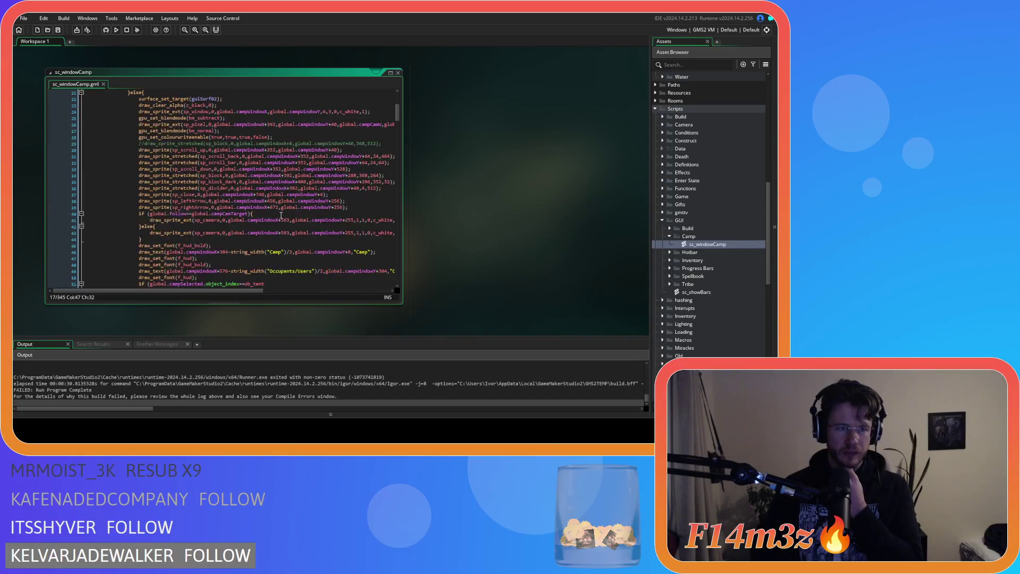
{"action": "scroll", "coordinate": [281, 215], "scroll_direction": "up", "scroll_amount": 8}
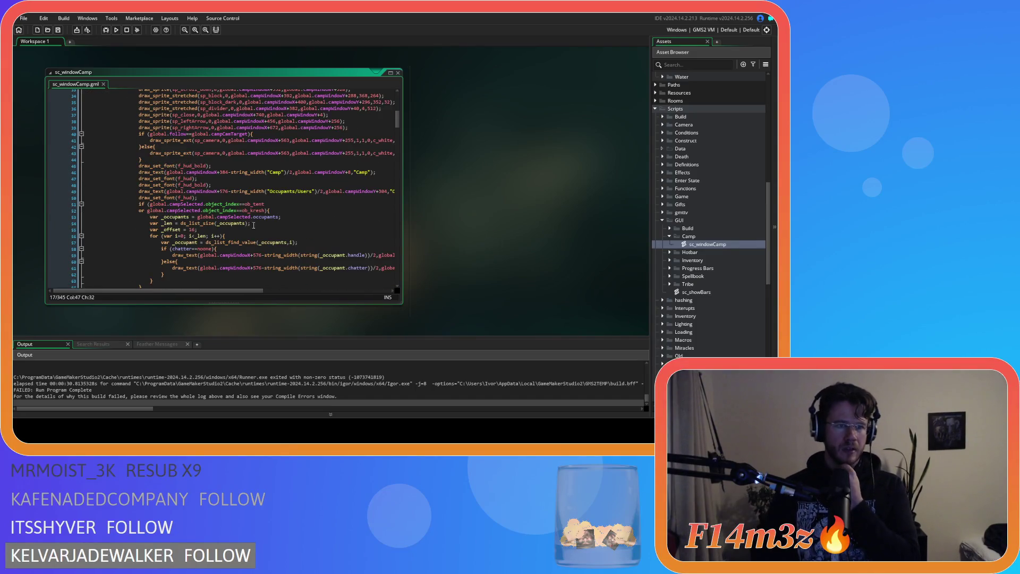
{"action": "left_click", "coordinate": [239, 206]}
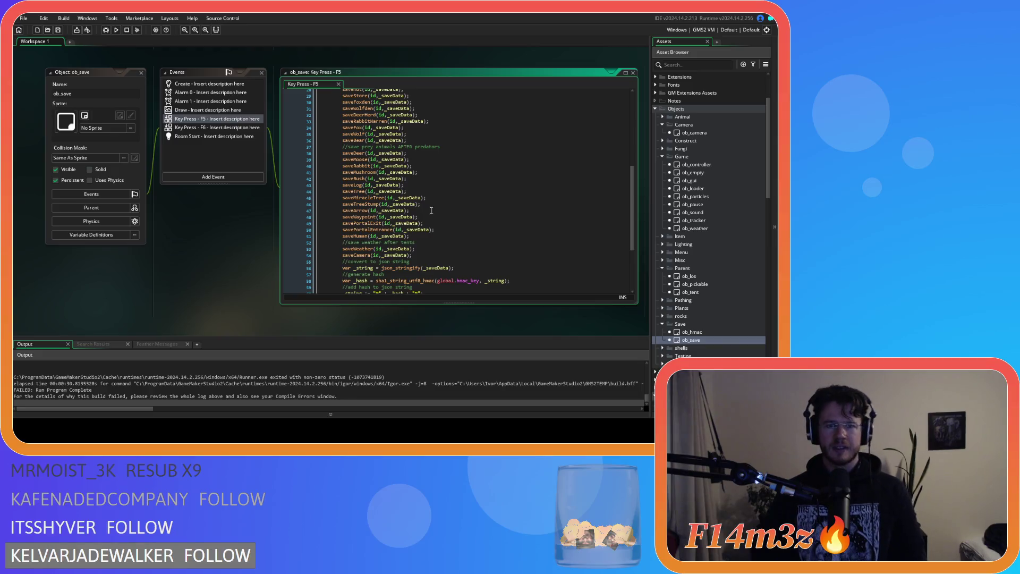
{"action": "scroll", "coordinate": [436, 225], "scroll_direction": "up", "scroll_amount": 9}
{"action": "left_click", "coordinate": [217, 127]}
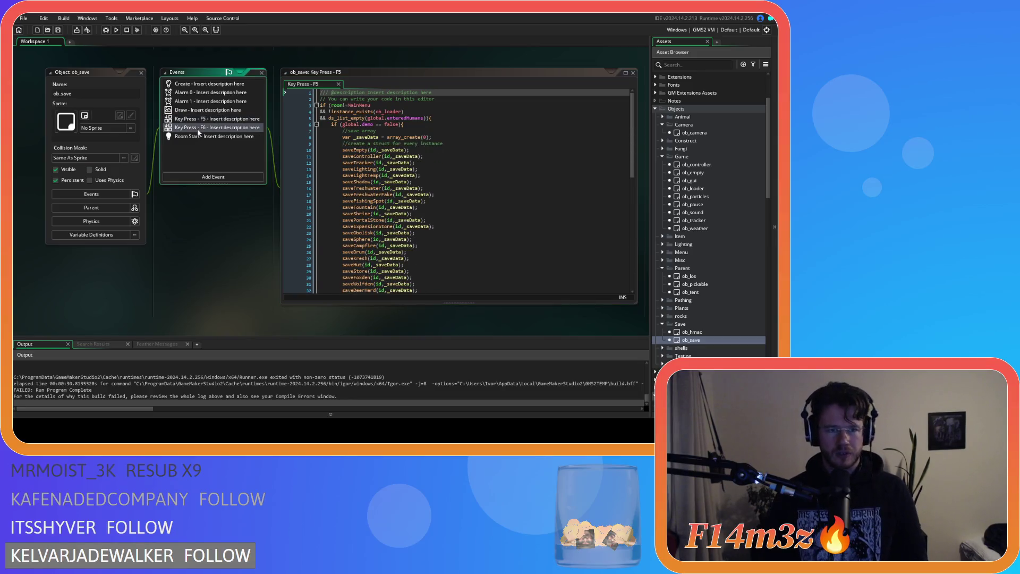
{"action": "key", "text": "ctrl+f"}
{"action": "type", "text": "ob_gui"}
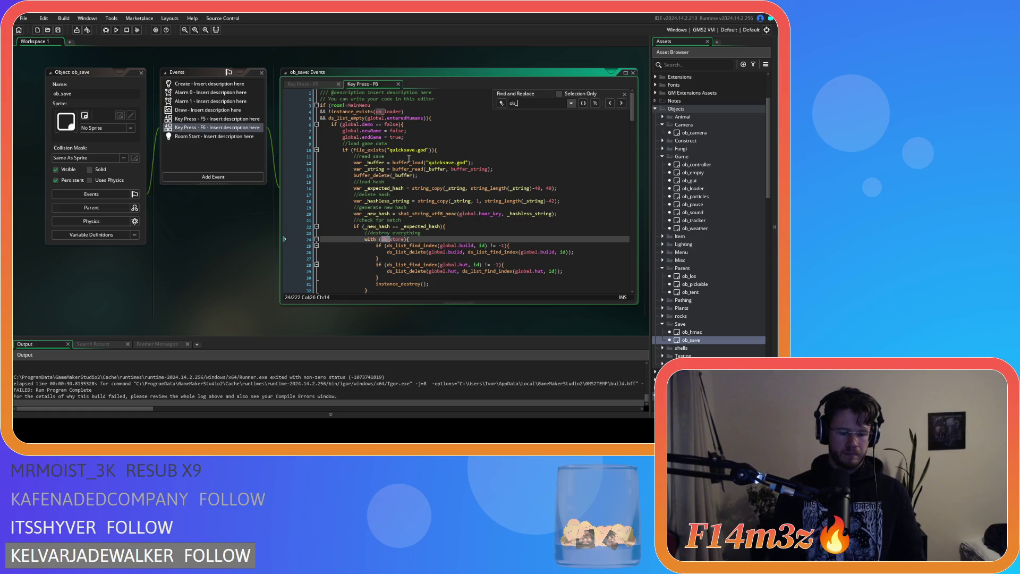
{"action": "left_click", "coordinate": [625, 94]}
{"action": "left_click", "coordinate": [460, 133]}
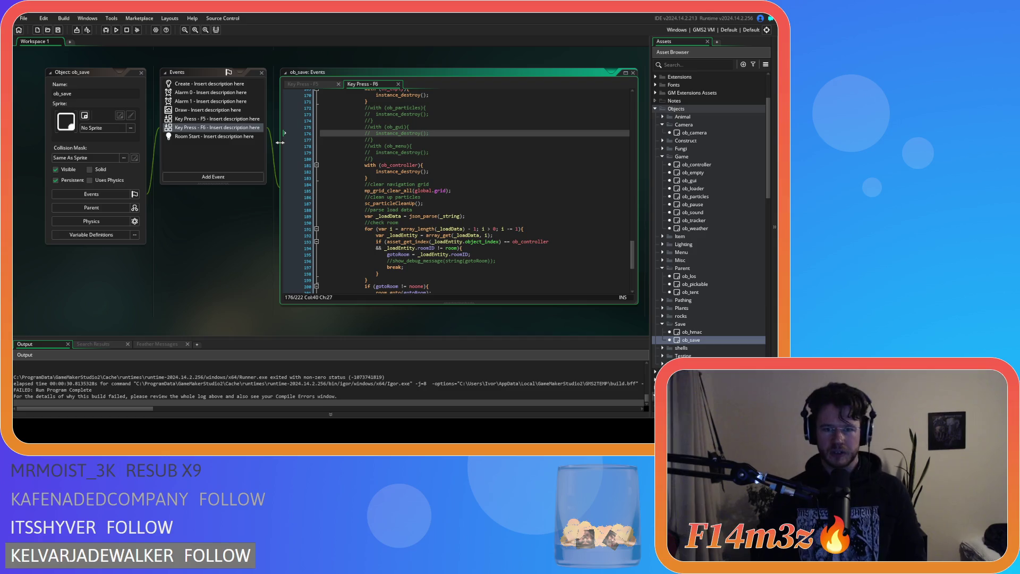
{"action": "left_click", "coordinate": [447, 147]}
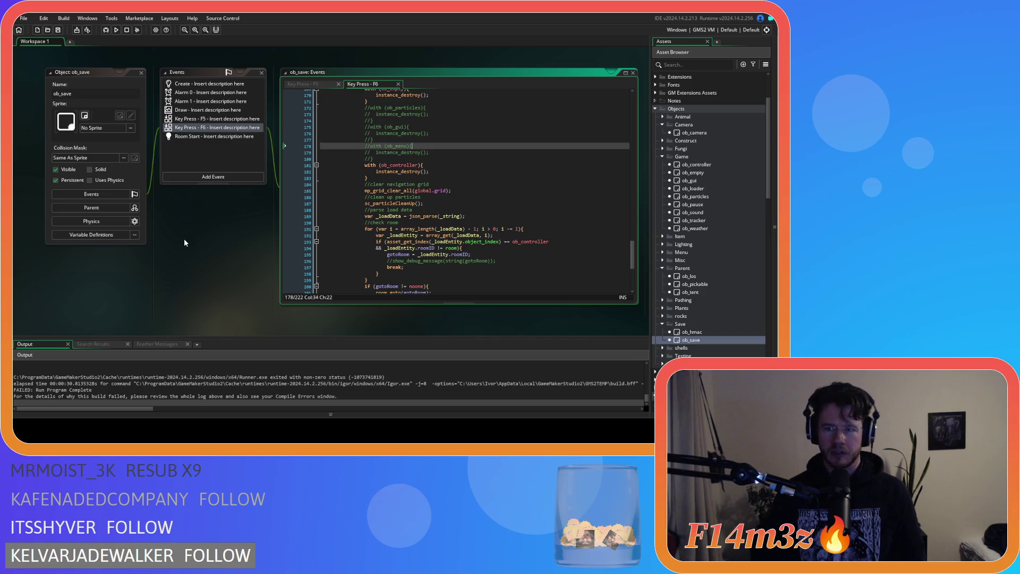
{"action": "double_click", "coordinate": [696, 166]}
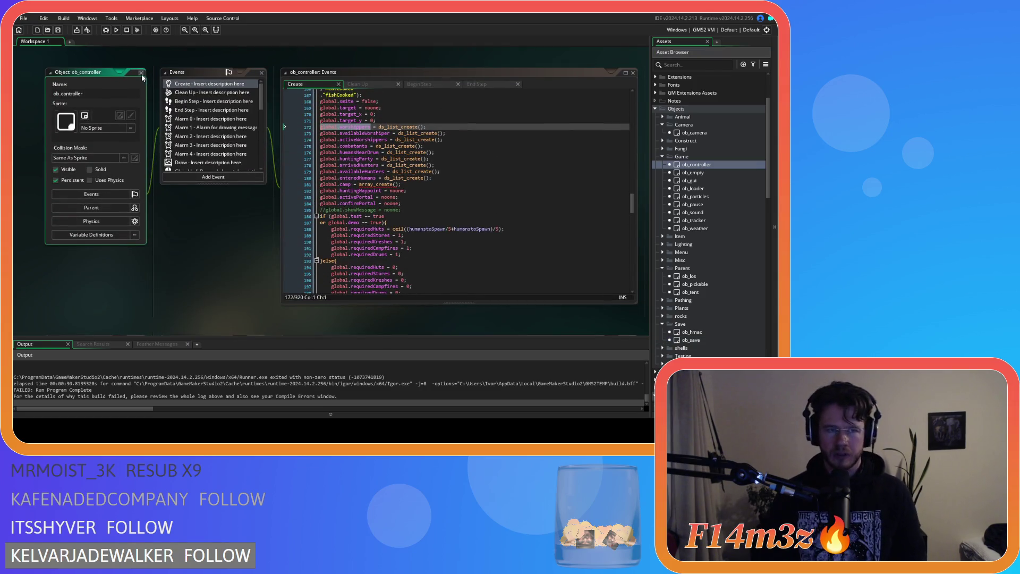
{"action": "key", "text": "alt+Left"}
{"action": "double_click", "coordinate": [693, 340]}
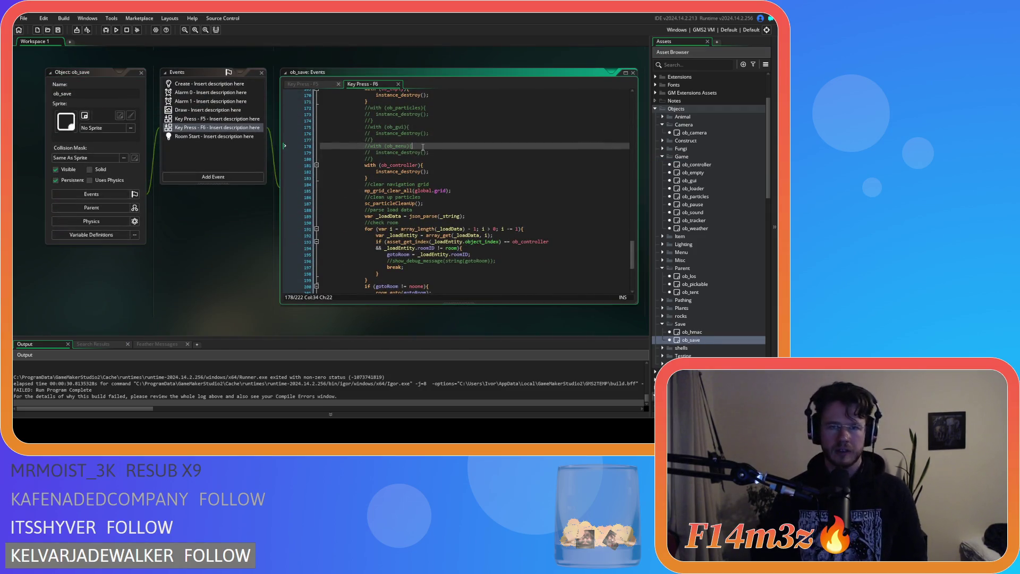
{"action": "key", "text": "ctrl+Tab"}
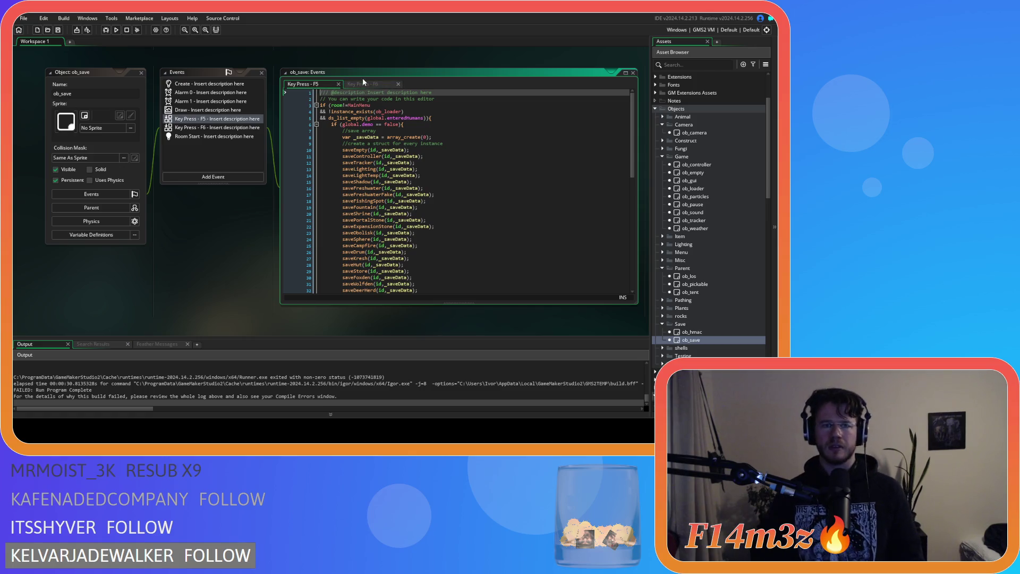
{"action": "left_click", "coordinate": [359, 84]}
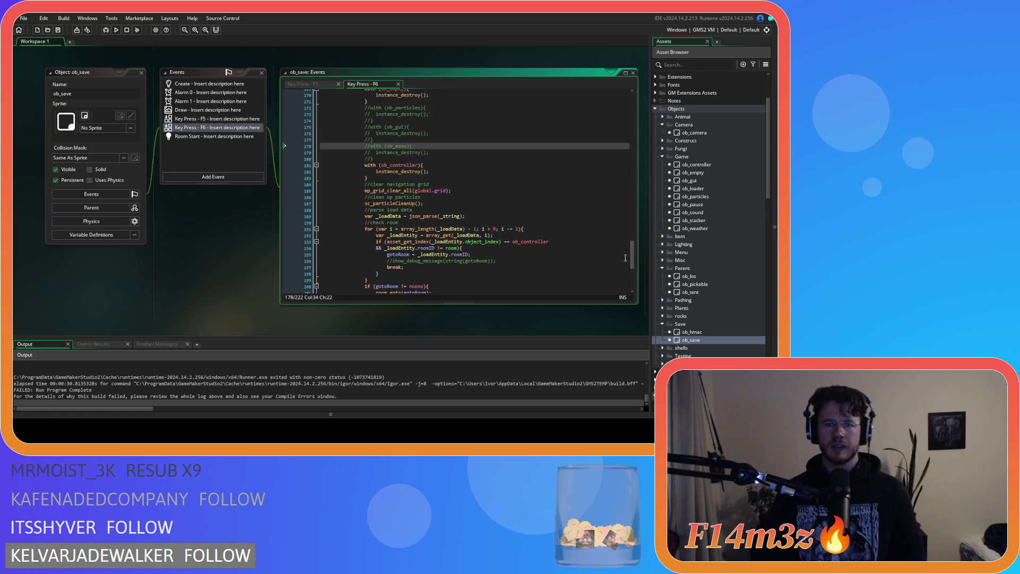
{"action": "scroll", "coordinate": [705, 334], "scroll_direction": "down", "scroll_amount": 10}
{"action": "scroll", "coordinate": [702, 330], "scroll_direction": "up", "scroll_amount": 10}
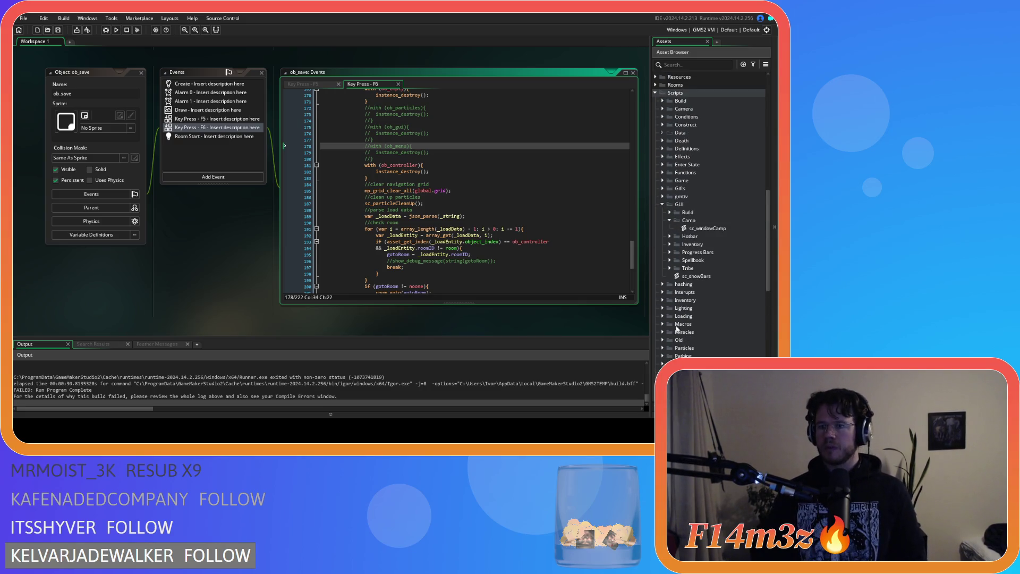
{"action": "scroll", "coordinate": [721, 162], "scroll_direction": "down", "scroll_amount": 11}
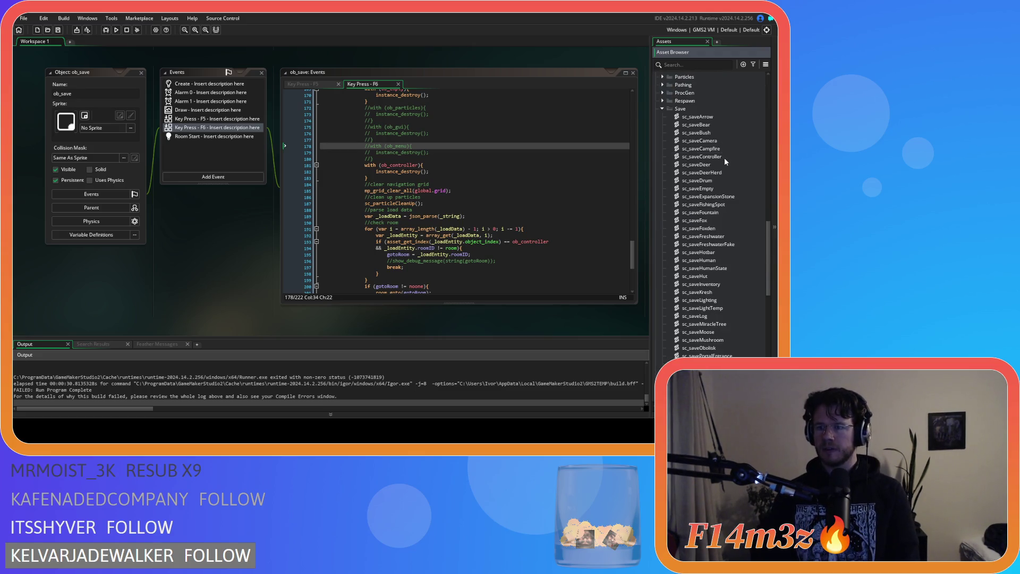
Look over sc_saveController's save struct fields, including holdingTargetNo, then open ob_gui.
{"action": "double_click", "coordinate": [725, 157]}
{"action": "left_click", "coordinate": [277, 206]}
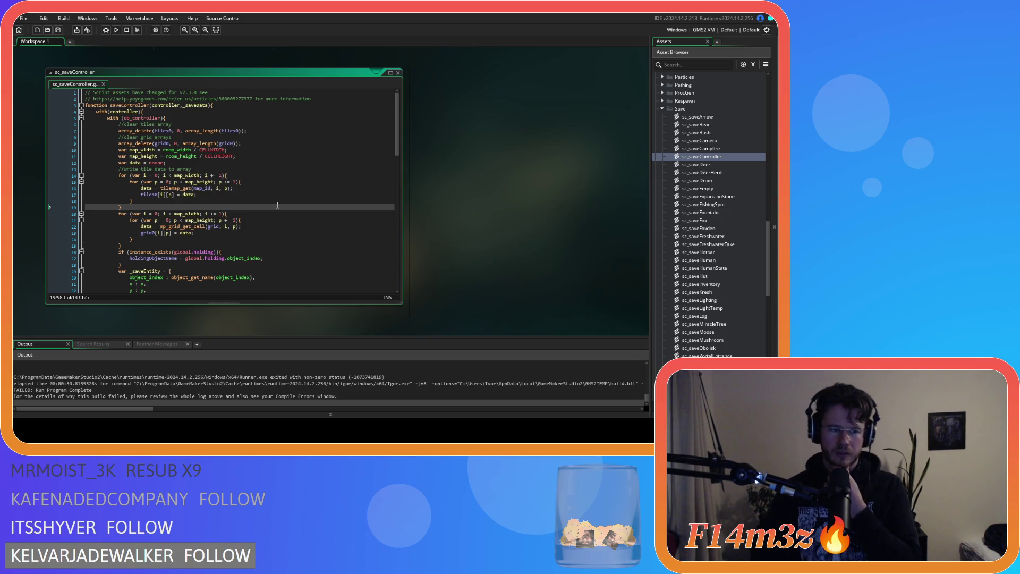
{"action": "scroll", "coordinate": [388, 257], "scroll_direction": "down", "scroll_amount": 20}
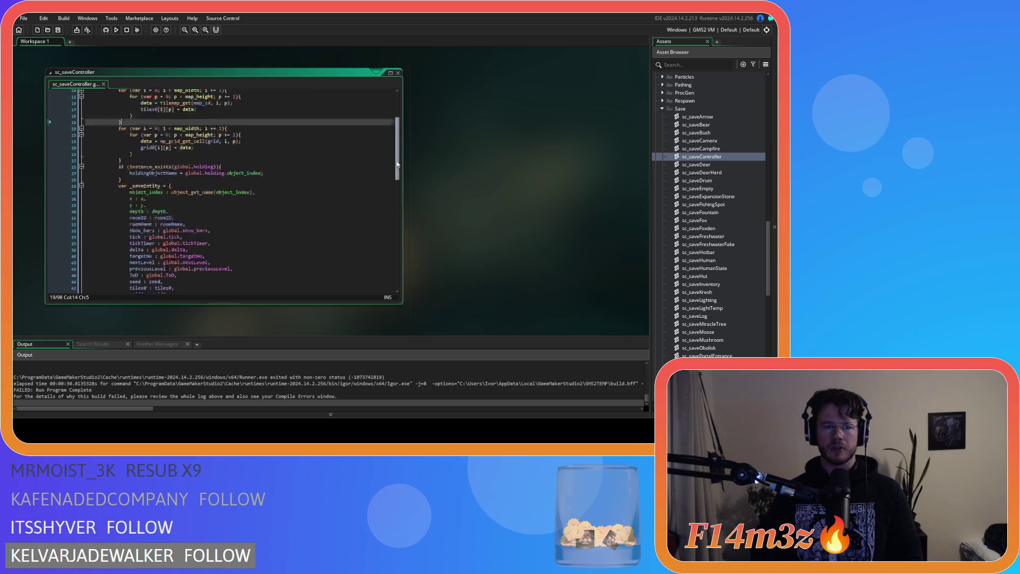
{"action": "scroll", "coordinate": [389, 268], "scroll_direction": "down", "scroll_amount": 1}
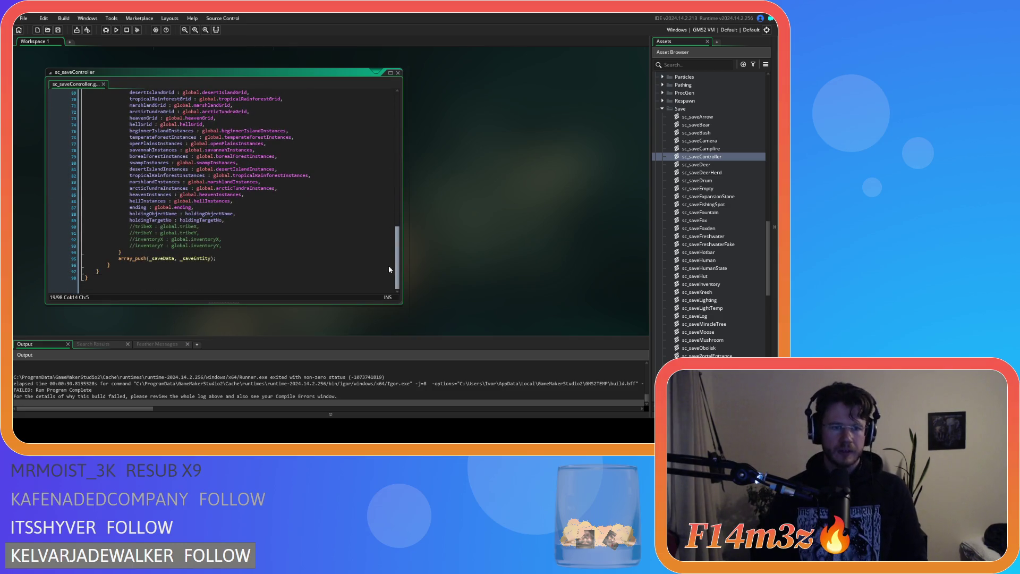
{"action": "left_click", "coordinate": [241, 222]}
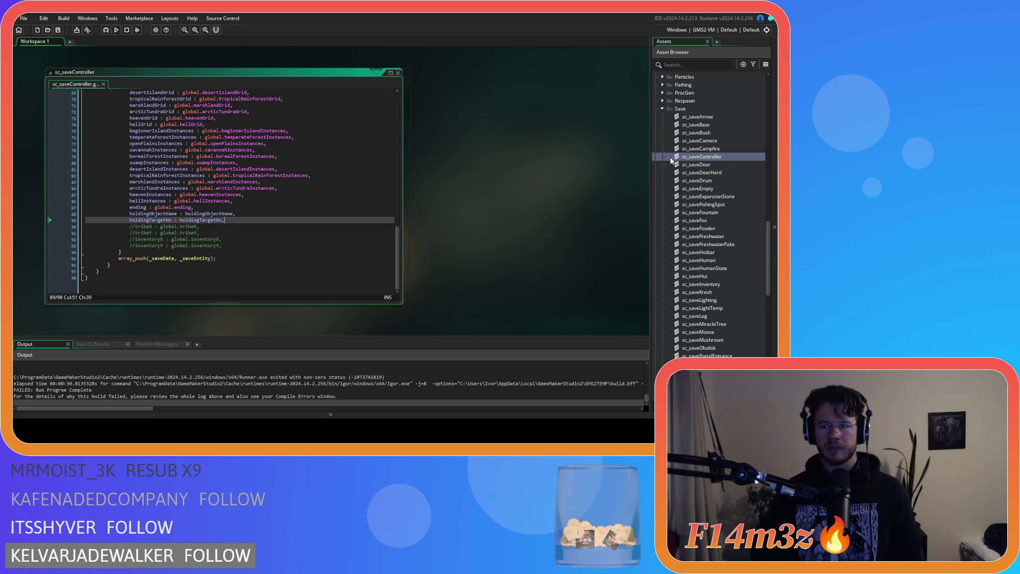
{"action": "scroll", "coordinate": [699, 149], "scroll_direction": "up", "scroll_amount": 10}
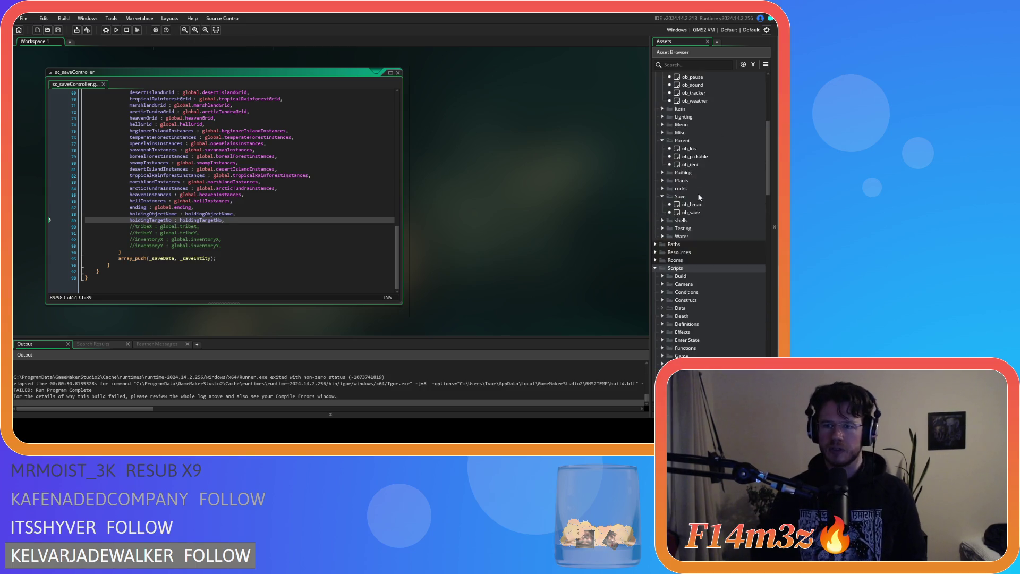
{"action": "scroll", "coordinate": [699, 196], "scroll_direction": "up", "scroll_amount": 3}
{"action": "scroll", "coordinate": [701, 223], "scroll_direction": "up", "scroll_amount": 3}
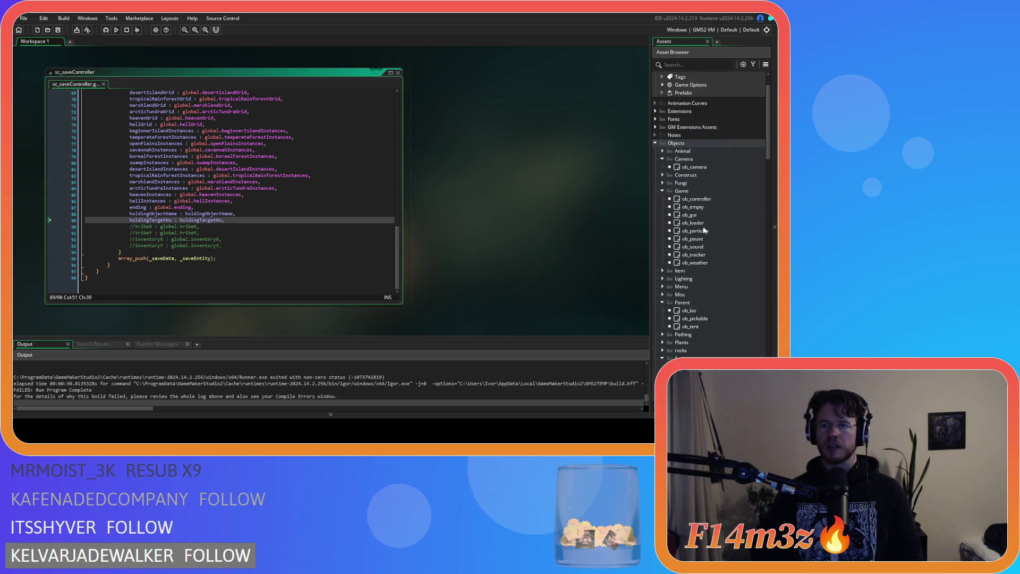
{"action": "double_click", "coordinate": [703, 215]}
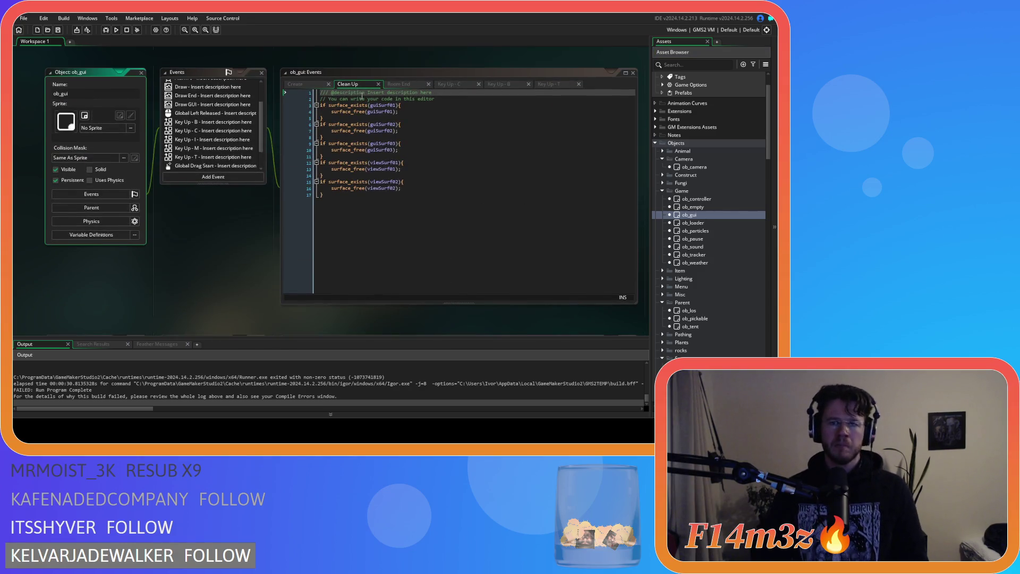
Delete global.campSelected = noone from ob_gui's Create event, then open ob_camera and ob_controller.
{"action": "left_click", "coordinate": [300, 84]}
{"action": "scroll", "coordinate": [457, 160], "scroll_direction": "down", "scroll_amount": 5}
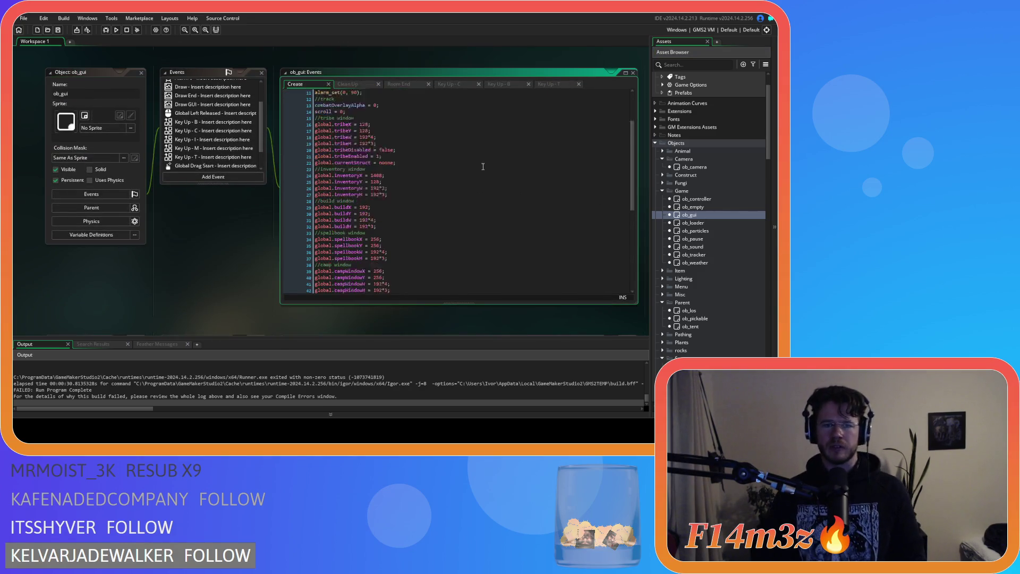
{"action": "left_click", "coordinate": [406, 136]}
{"action": "left_click", "coordinate": [410, 132]}
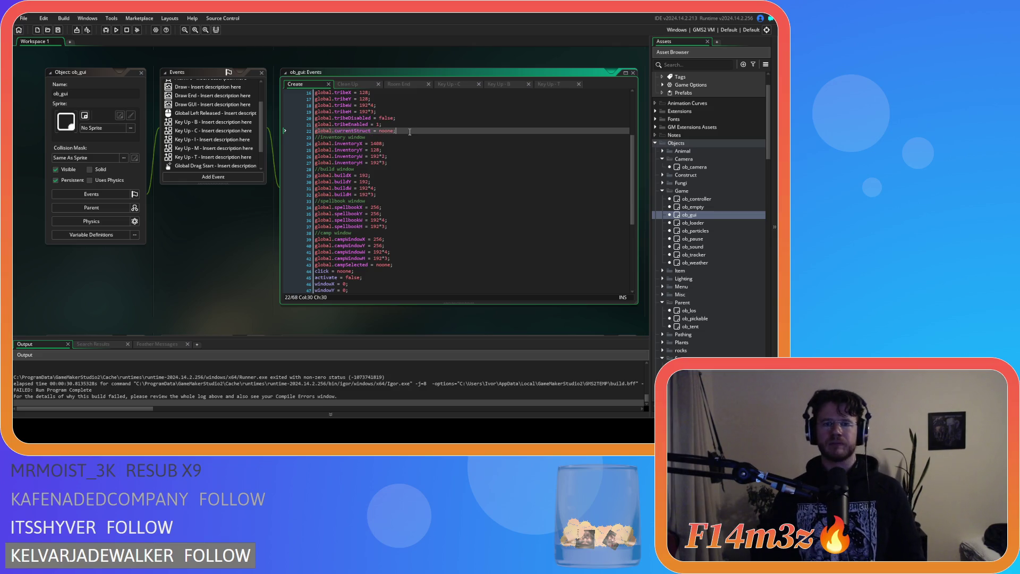
{"action": "scroll", "coordinate": [390, 216], "scroll_direction": "down", "scroll_amount": 3}
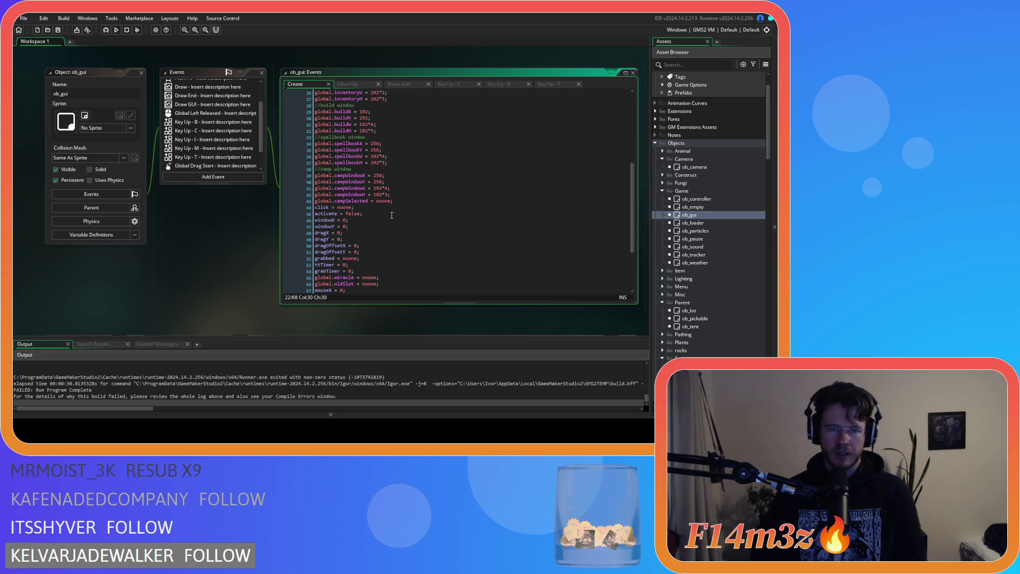
{"action": "left_click_drag", "start_coordinate": [394, 201], "coordinate": [294, 204]}
{"action": "key", "text": "ctrl+c"}
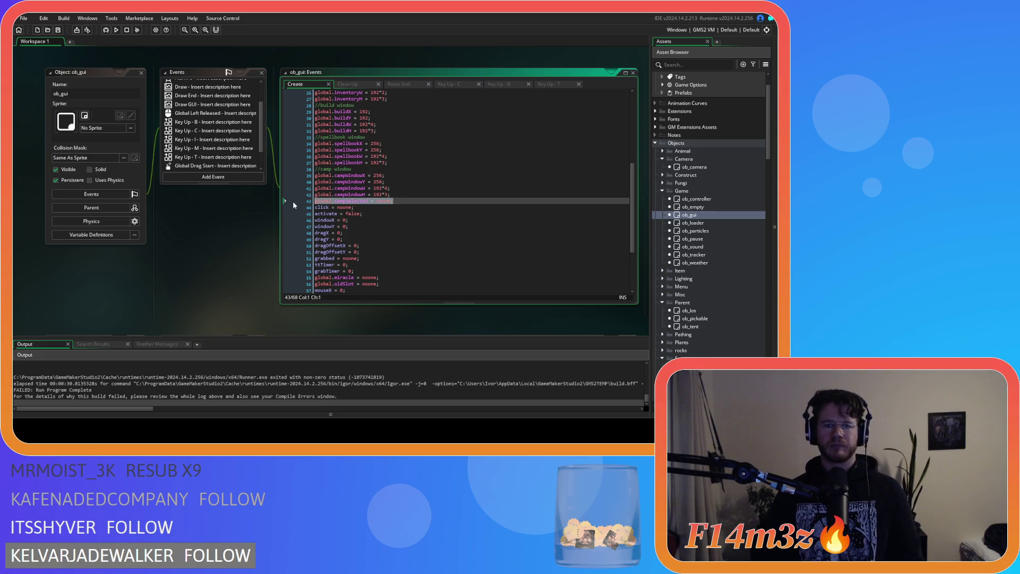
{"action": "key", "text": "BackSpace"}
{"action": "key", "text": "BackSpace"}
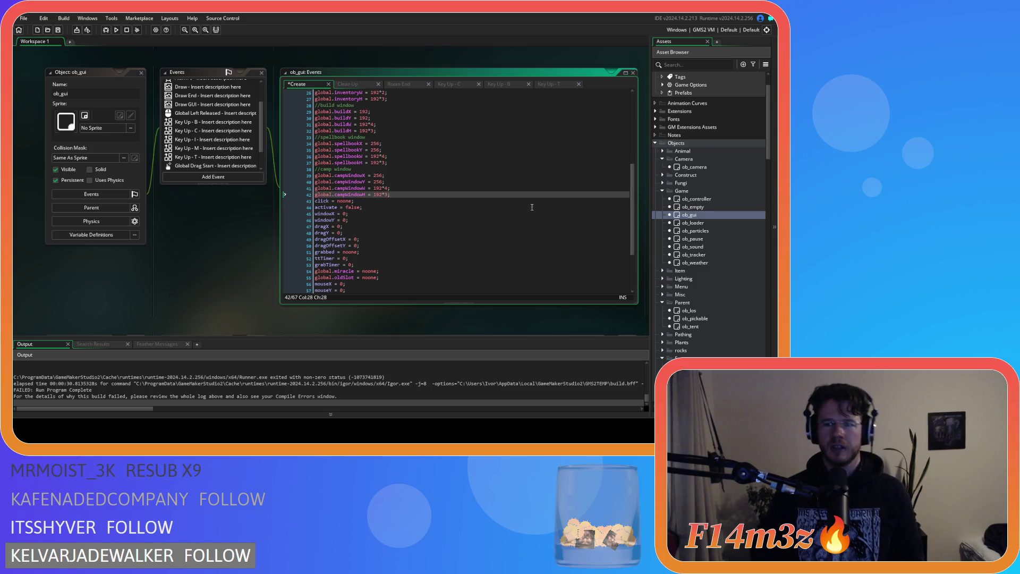
{"action": "double_click", "coordinate": [715, 166]}
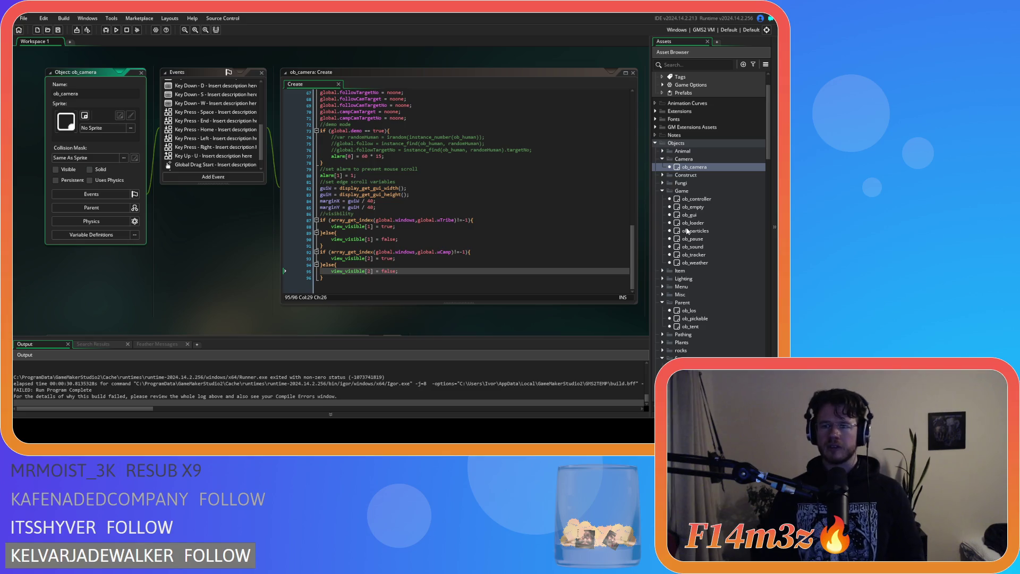
{"action": "double_click", "coordinate": [705, 201]}
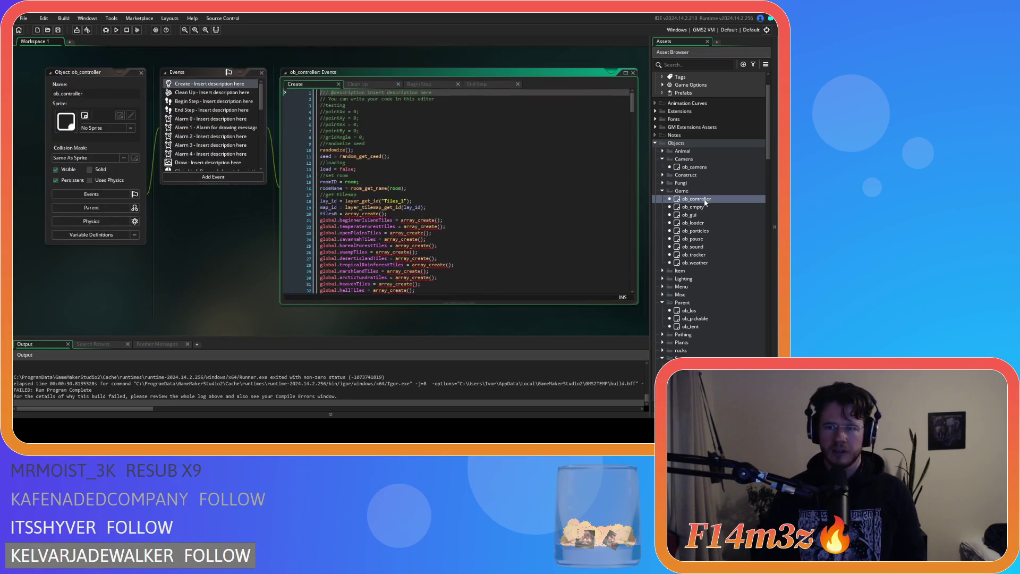
Scroll through ob_controller's Create code to the global.holding initialization near line 312.
{"action": "scroll", "coordinate": [620, 214], "scroll_direction": "down", "scroll_amount": 15}
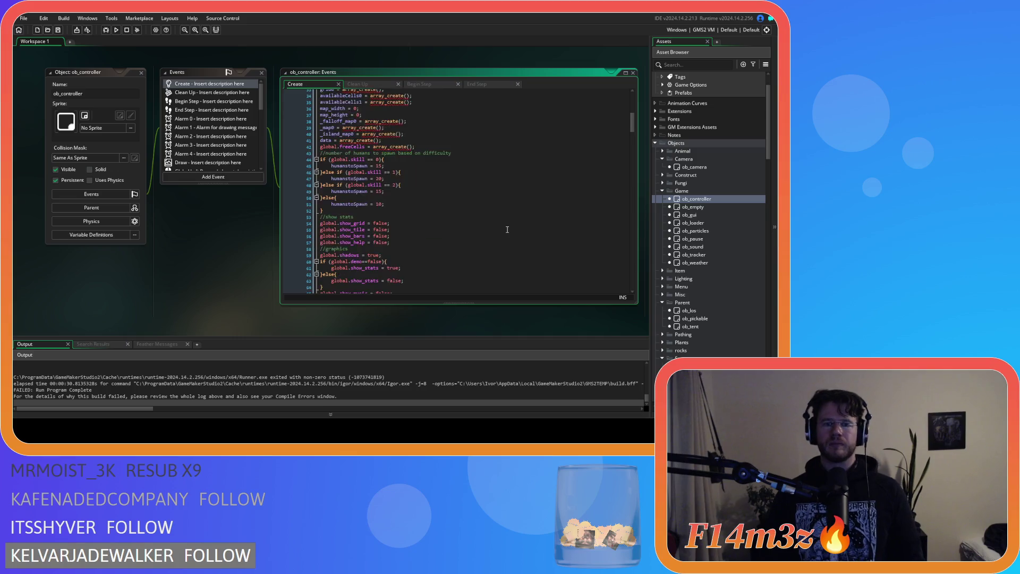
{"action": "left_click_drag", "start_coordinate": [631, 137], "coordinate": [642, 259]}
{"action": "scroll", "coordinate": [464, 221], "scroll_direction": "up", "scroll_amount": 8}
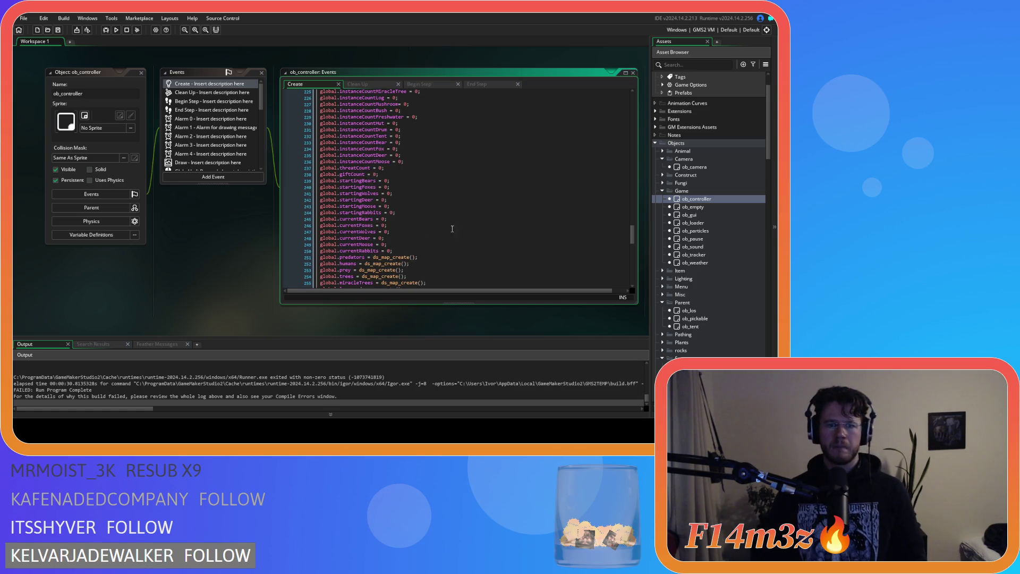
{"action": "scroll", "coordinate": [455, 227], "scroll_direction": "up", "scroll_amount": 6}
{"action": "scroll", "coordinate": [446, 232], "scroll_direction": "up", "scroll_amount": 15}
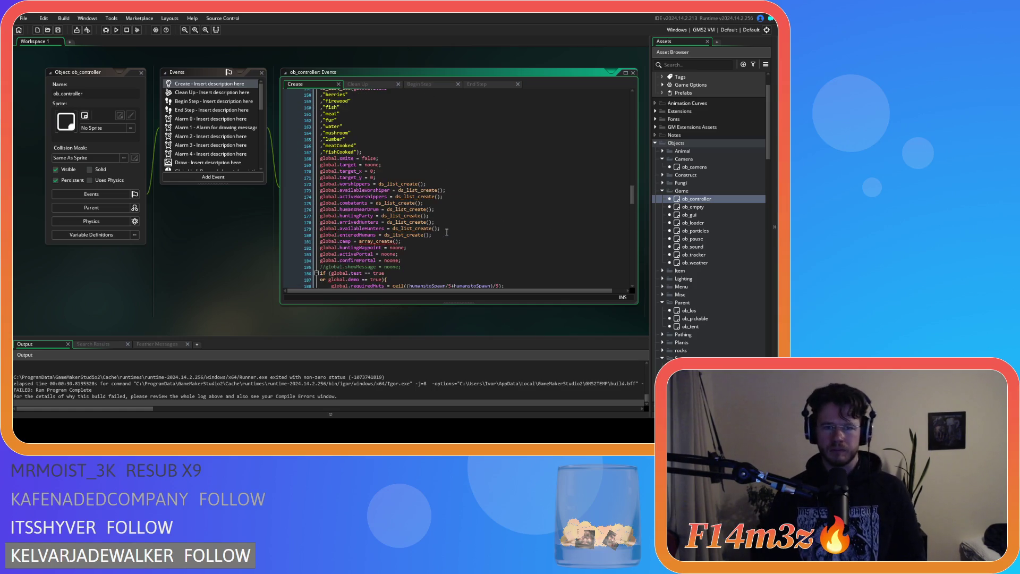
{"action": "scroll", "coordinate": [446, 232], "scroll_direction": "up", "scroll_amount": 7}
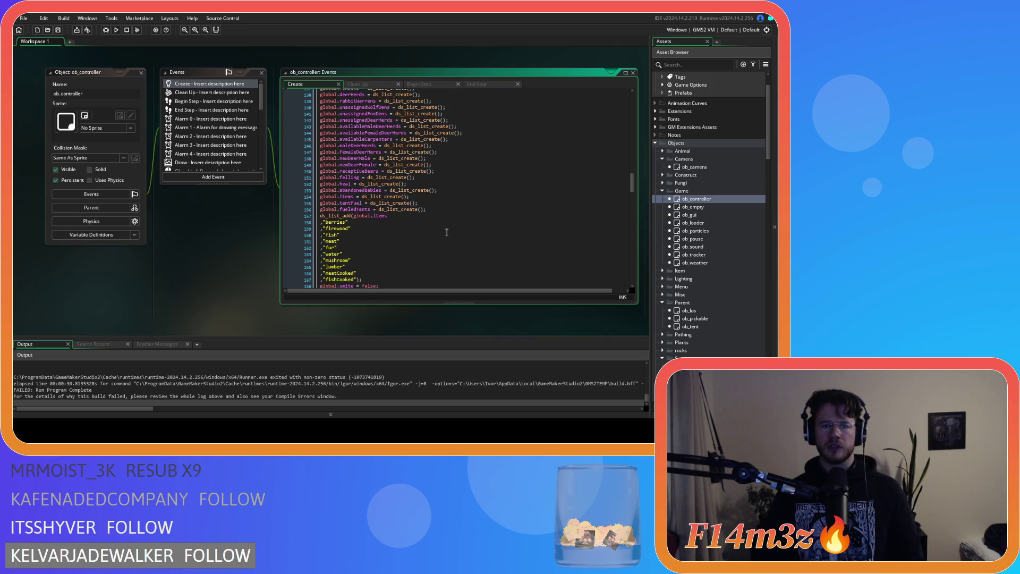
{"action": "scroll", "coordinate": [447, 233], "scroll_direction": "down", "scroll_amount": 1}
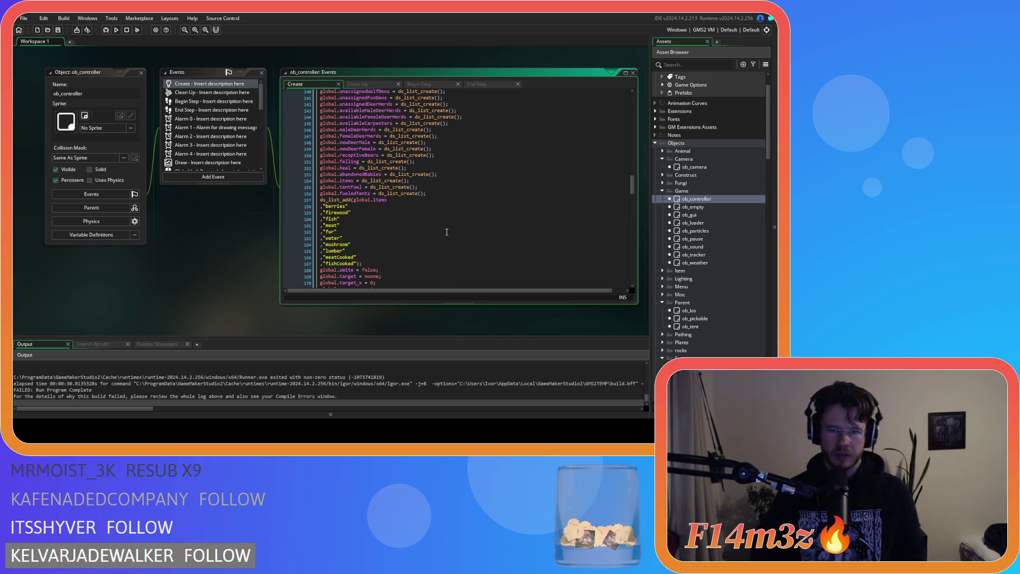
{"action": "scroll", "coordinate": [447, 232], "scroll_direction": "down", "scroll_amount": 5}
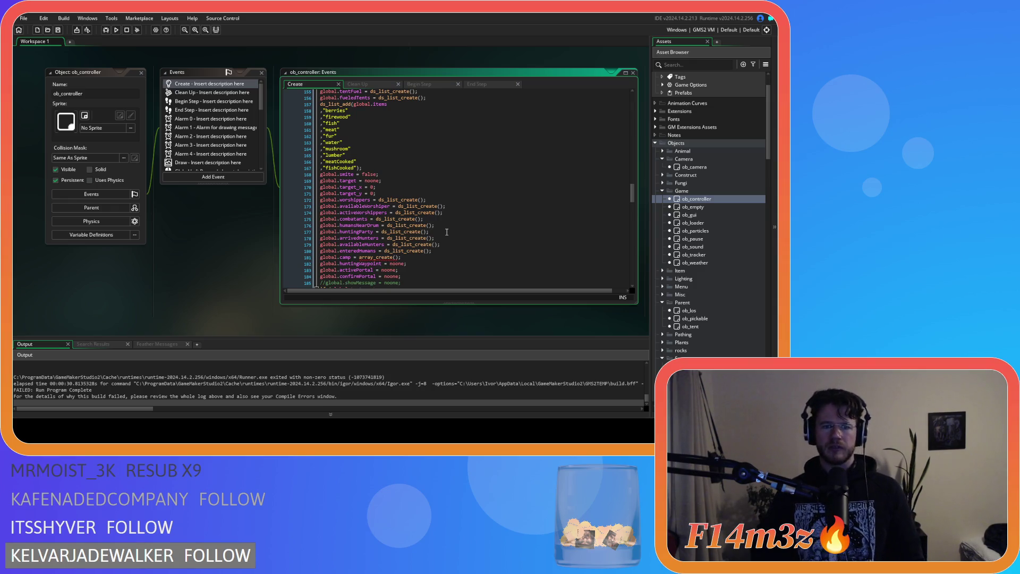
{"action": "scroll", "coordinate": [447, 232], "scroll_direction": "up", "scroll_amount": 13}
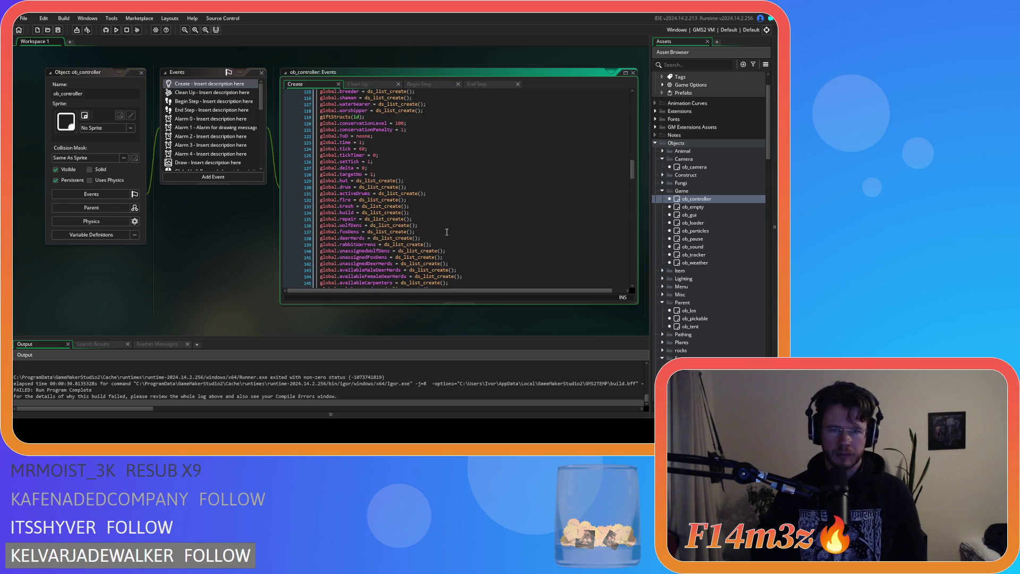
{"action": "scroll", "coordinate": [446, 233], "scroll_direction": "up", "scroll_amount": 5}
{"action": "scroll", "coordinate": [446, 233], "scroll_direction": "up", "scroll_amount": 3}
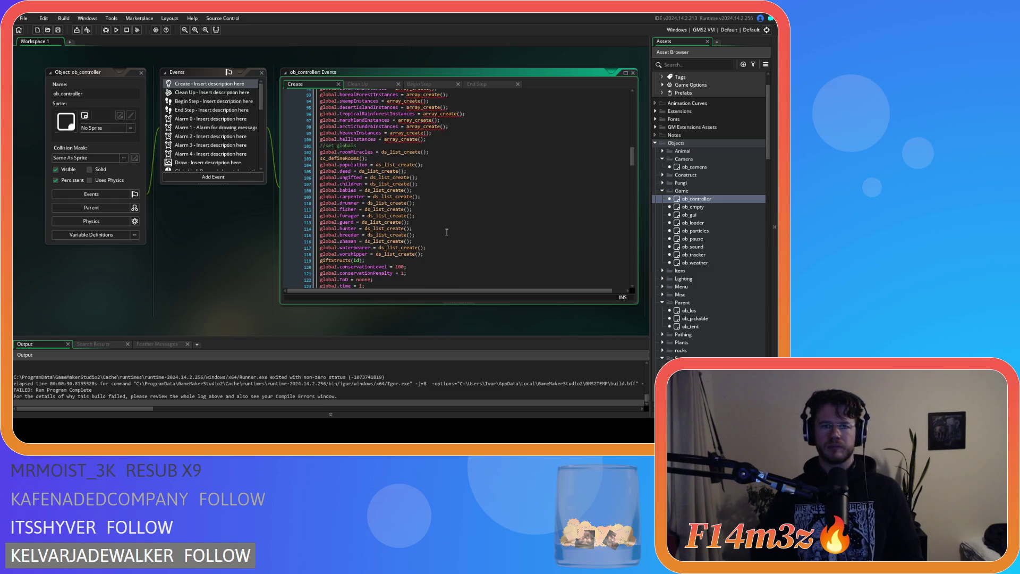
{"action": "scroll", "coordinate": [447, 232], "scroll_direction": "down", "scroll_amount": 20}
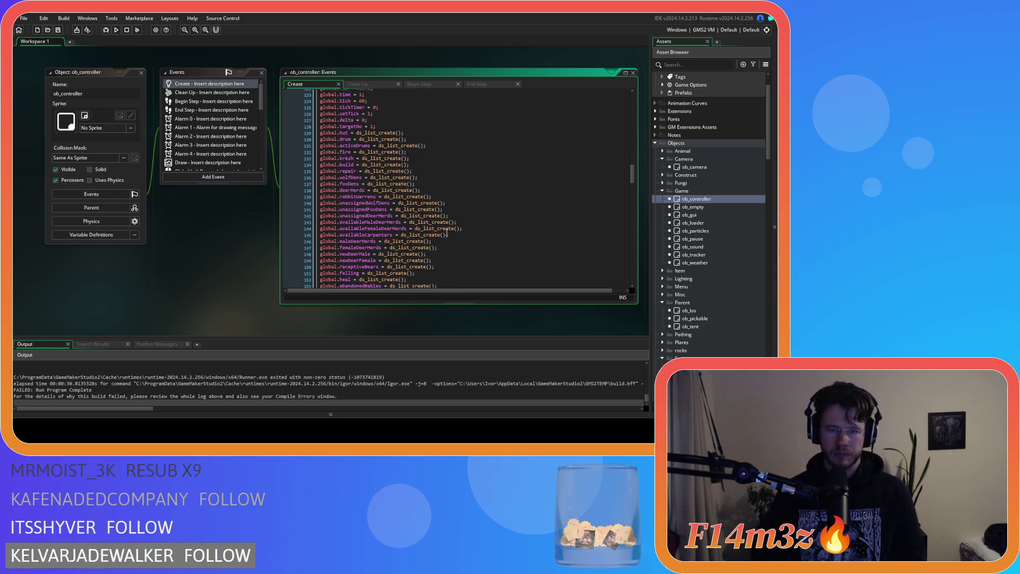
{"action": "scroll", "coordinate": [447, 232], "scroll_direction": "down", "scroll_amount": 20}
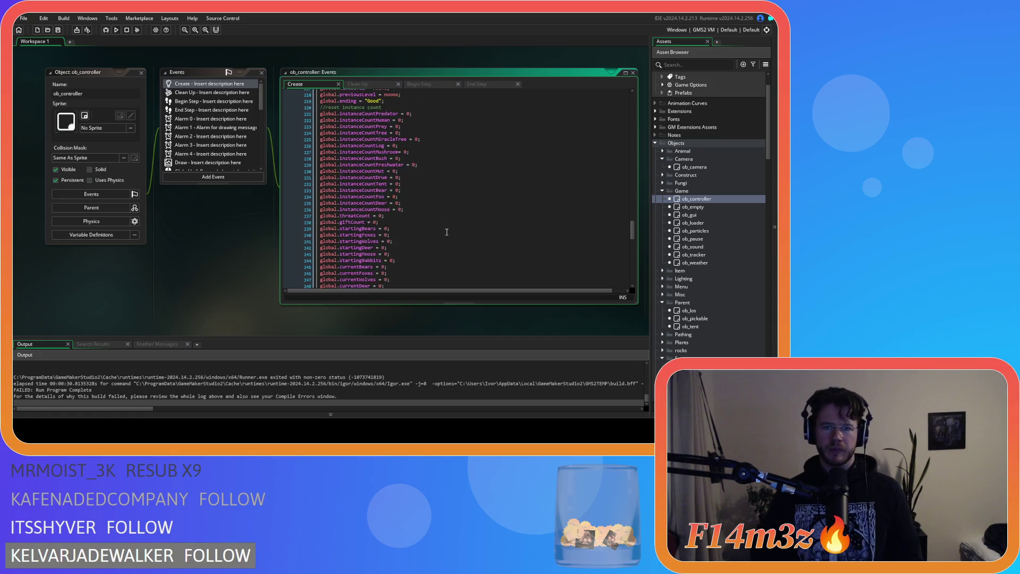
{"action": "scroll", "coordinate": [446, 232], "scroll_direction": "down", "scroll_amount": 14}
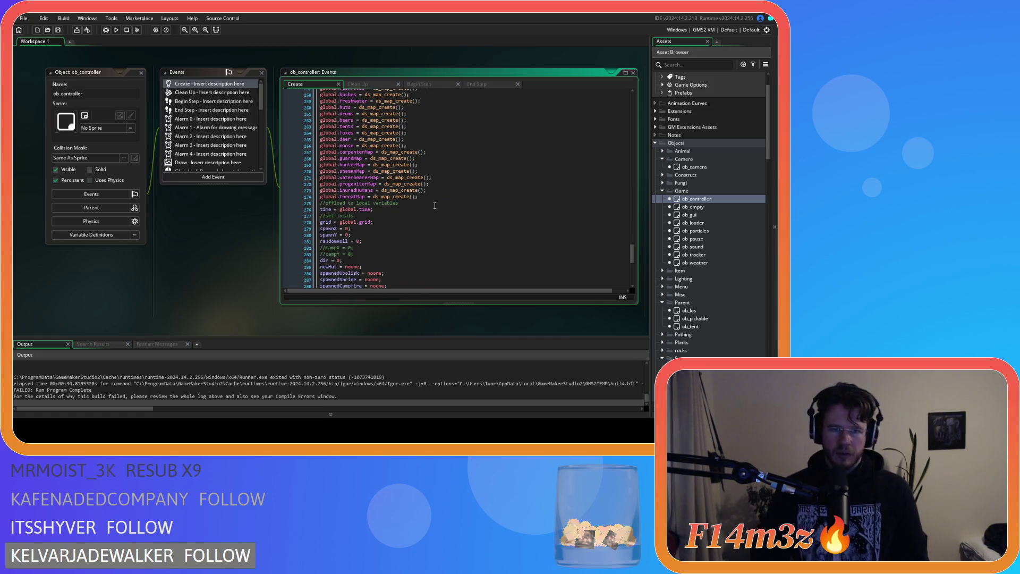
{"action": "scroll", "coordinate": [435, 206], "scroll_direction": "down", "scroll_amount": 7}
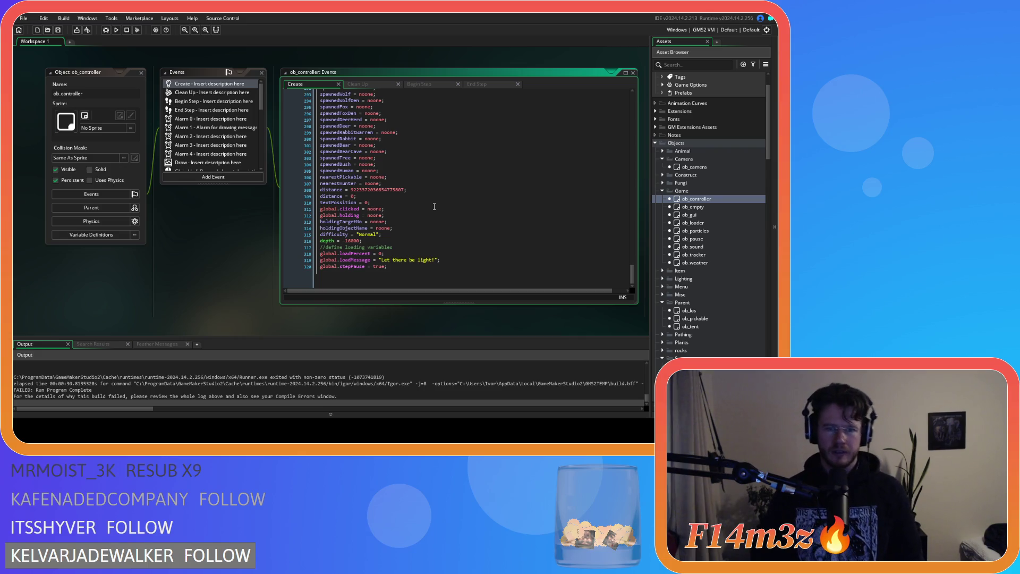
{"action": "left_click", "coordinate": [414, 217]}
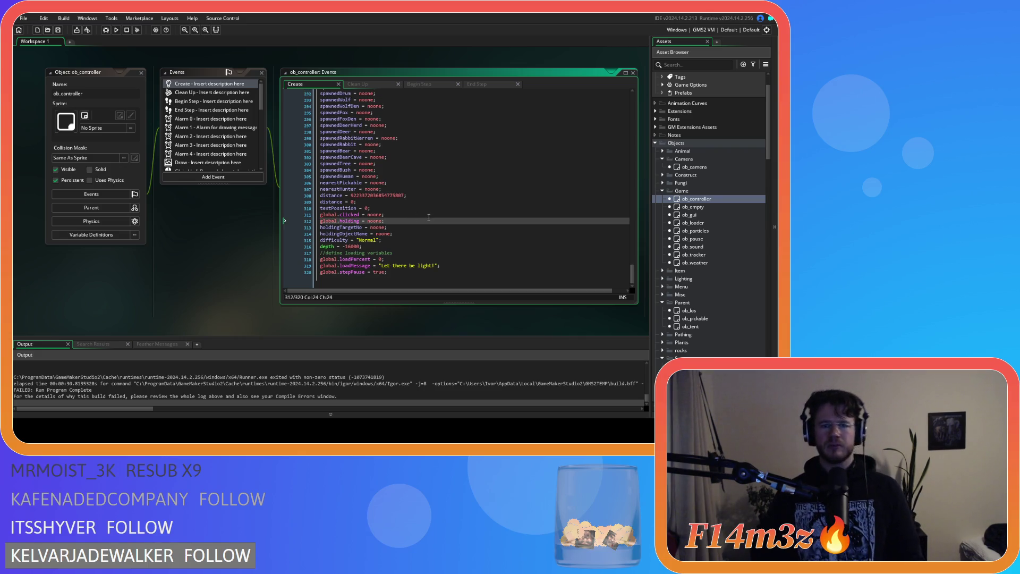
{"action": "key", "text": "Return"}
{"action": "key", "text": "ctrl+v"}
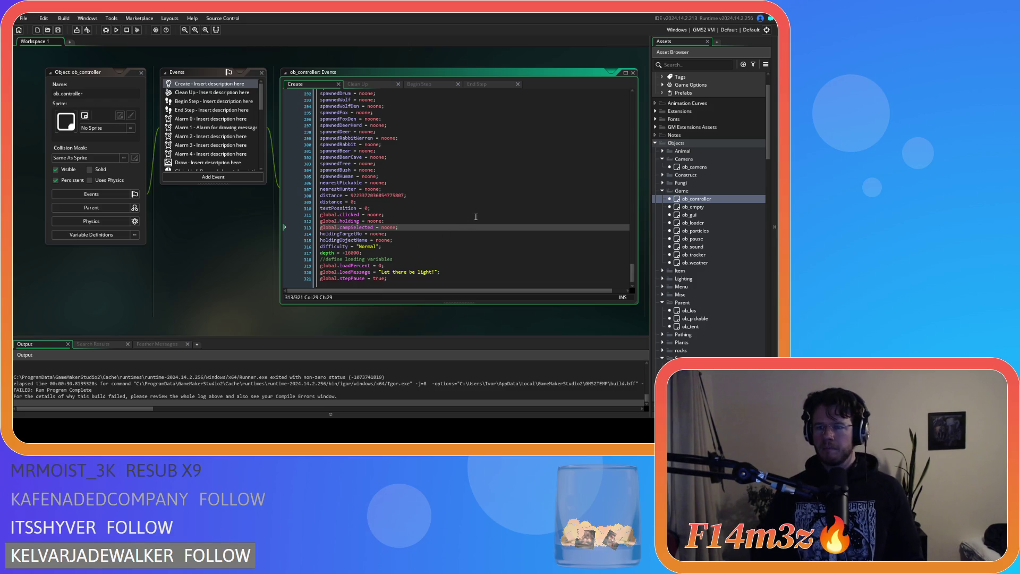
{"action": "left_click", "coordinate": [414, 220]}
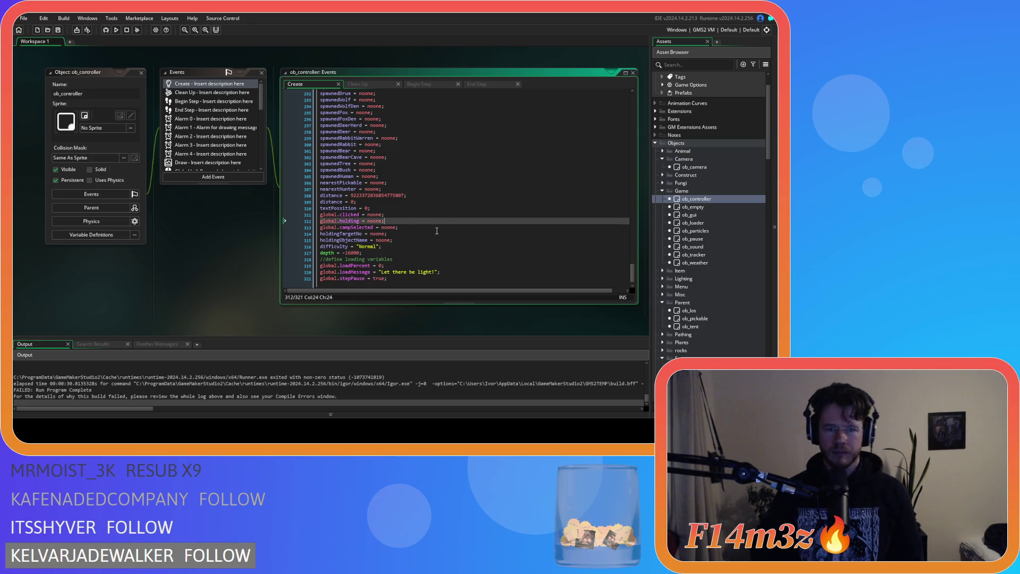
{"action": "left_click", "coordinate": [412, 195]}
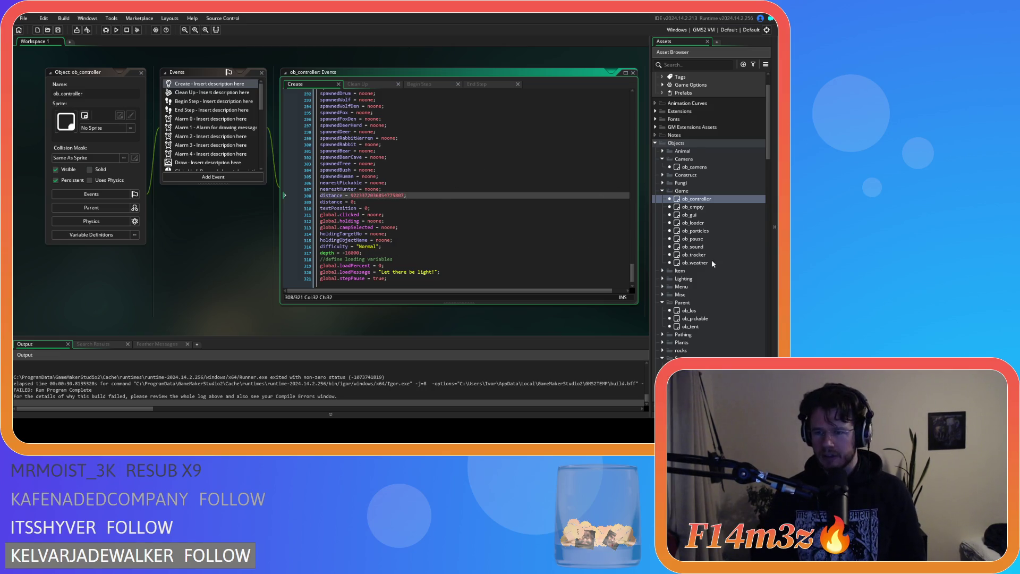
{"action": "scroll", "coordinate": [725, 261], "scroll_direction": "down", "scroll_amount": 10}
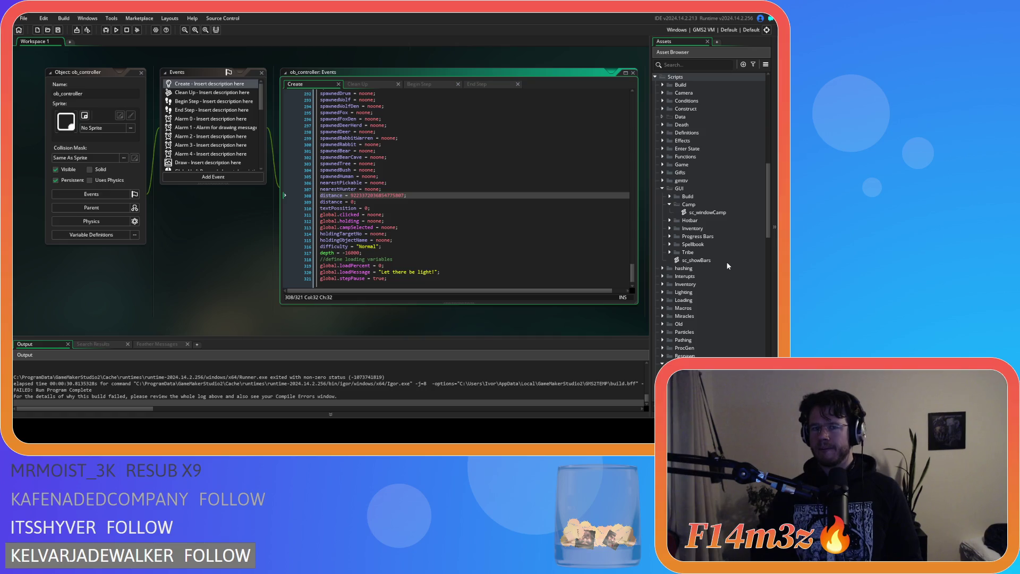
{"action": "left_click", "coordinate": [447, 224]}
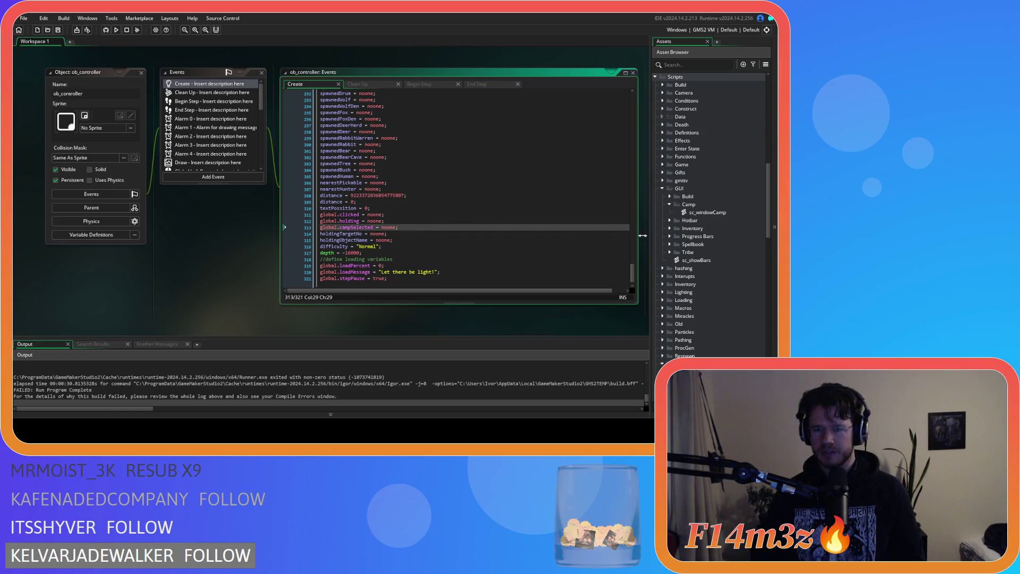
{"action": "scroll", "coordinate": [742, 238], "scroll_direction": "down", "scroll_amount": 3}
{"action": "scroll", "coordinate": [742, 240], "scroll_direction": "down", "scroll_amount": 3}
In sc_saveController, duplicate the holdingTargetNo line as campSelected : global.campSelected and save.
{"action": "double_click", "coordinate": [716, 172]}
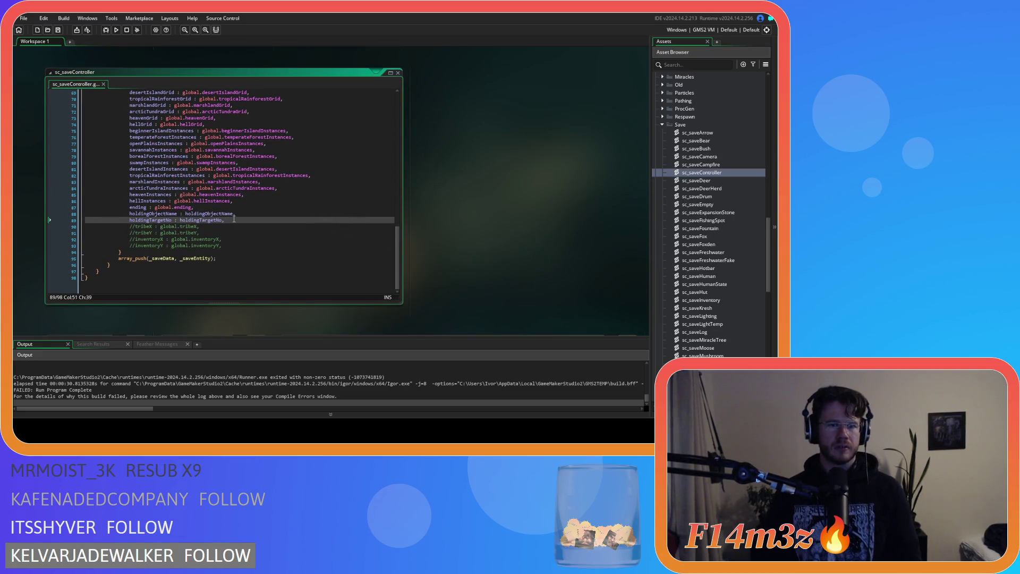
{"action": "key", "text": "ctrl+d"}
{"action": "double_click", "coordinate": [196, 227]}
{"action": "type", "text": "g"}
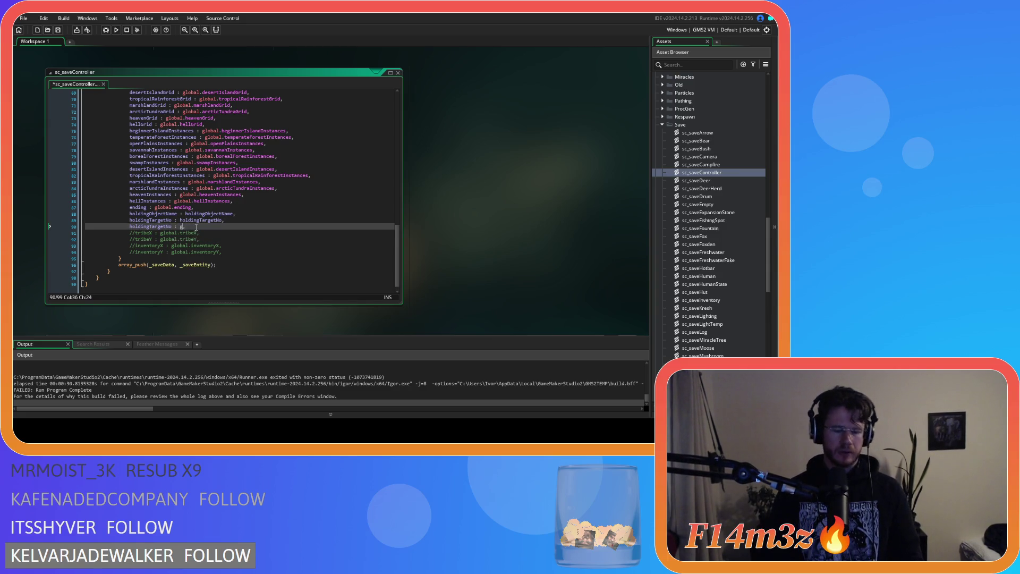
{"action": "type", "text": "lobal.campSe"}
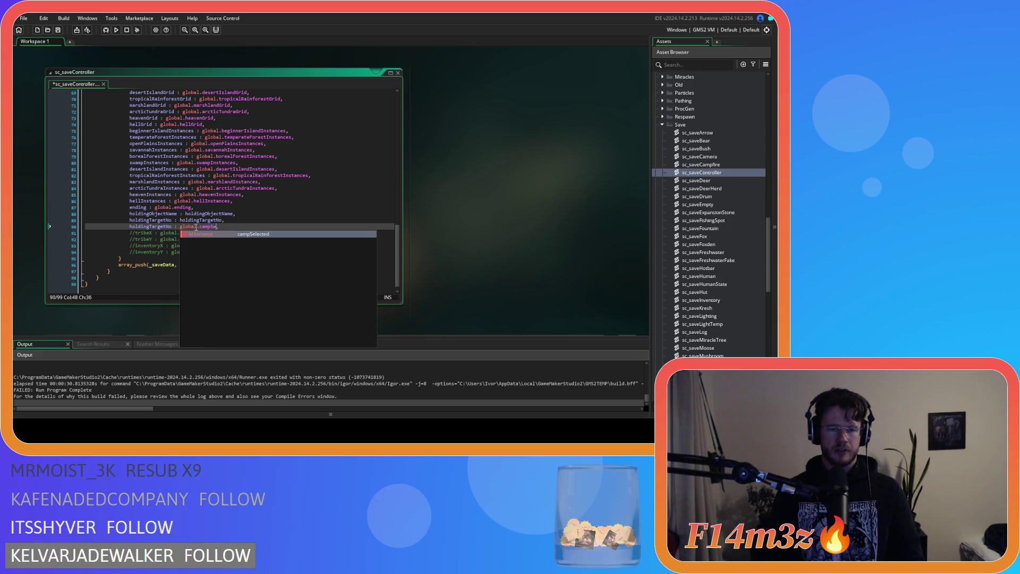
{"action": "type", "text": "S"}
{"action": "key", "text": "Return"}
{"action": "double_click", "coordinate": [207, 226]}
{"action": "key", "text": "ctrl+c"}
{"action": "double_click", "coordinate": [168, 227]}
{"action": "key", "text": "ctrl+v"}
{"action": "key", "text": "ctrl+s"}
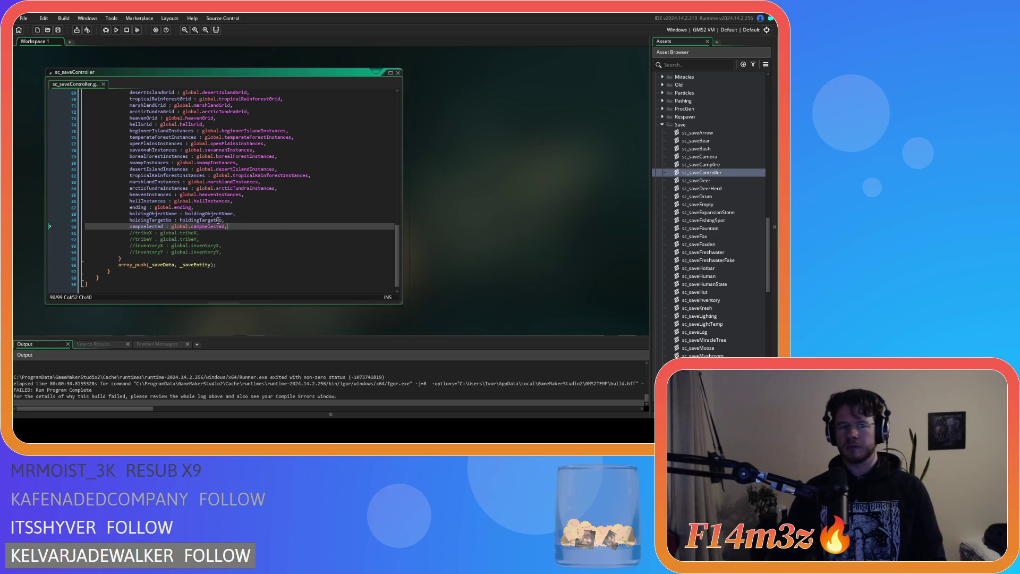
Change the campSelected value to array_get_index(global.camp, global.campSelected) and save the script.
{"action": "left_click", "coordinate": [172, 226]}
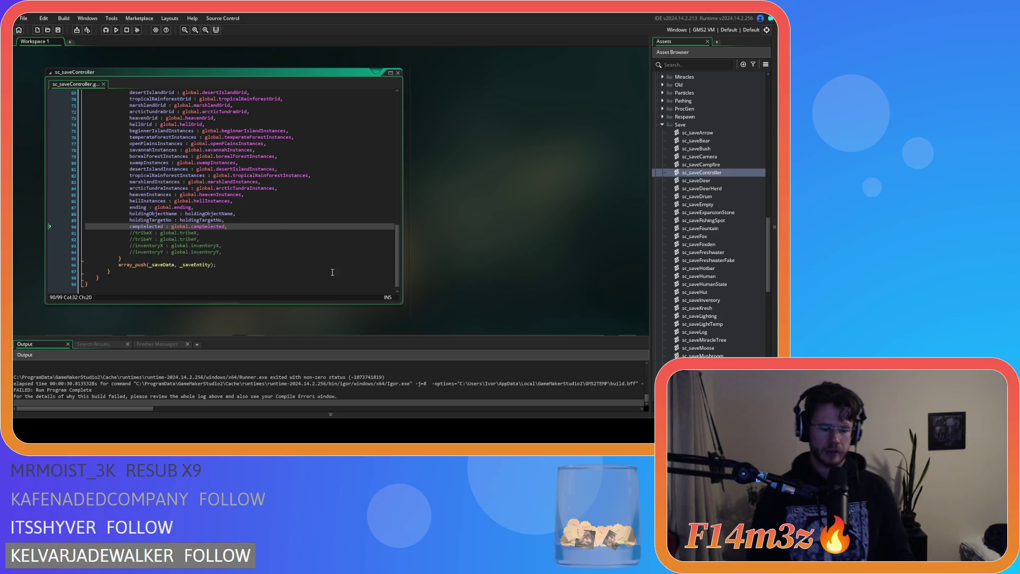
{"action": "type", "text": "arry"}
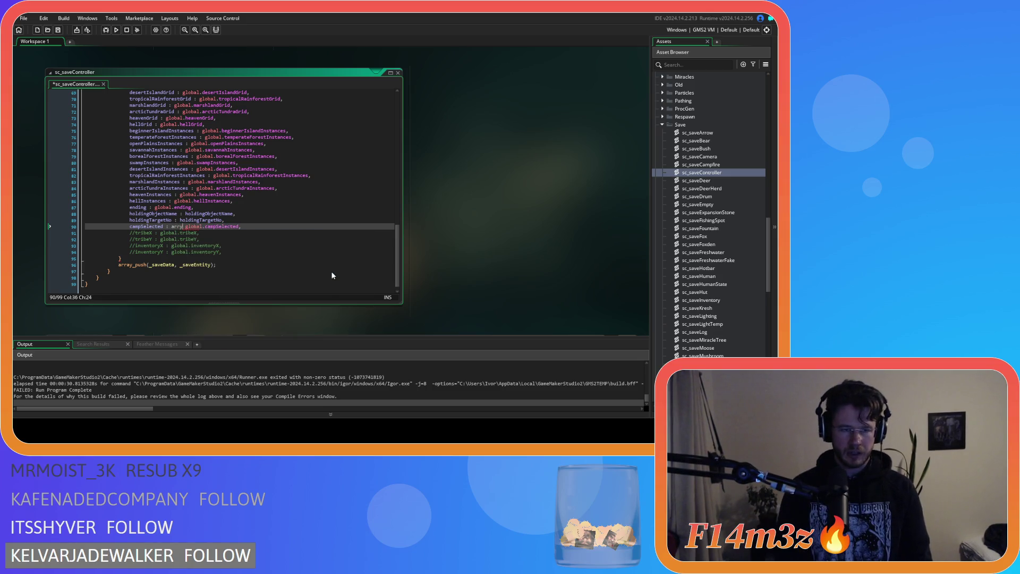
{"action": "key", "text": "BackSpace"}
{"action": "key", "text": "BackSpace"}
{"action": "type", "text": "ay"}
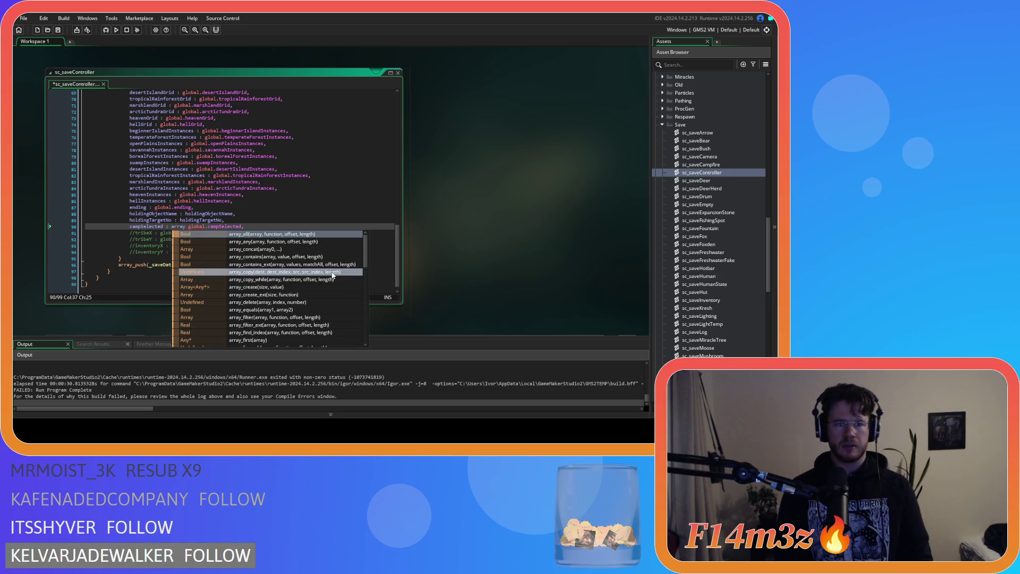
{"action": "type", "text": "_get"}
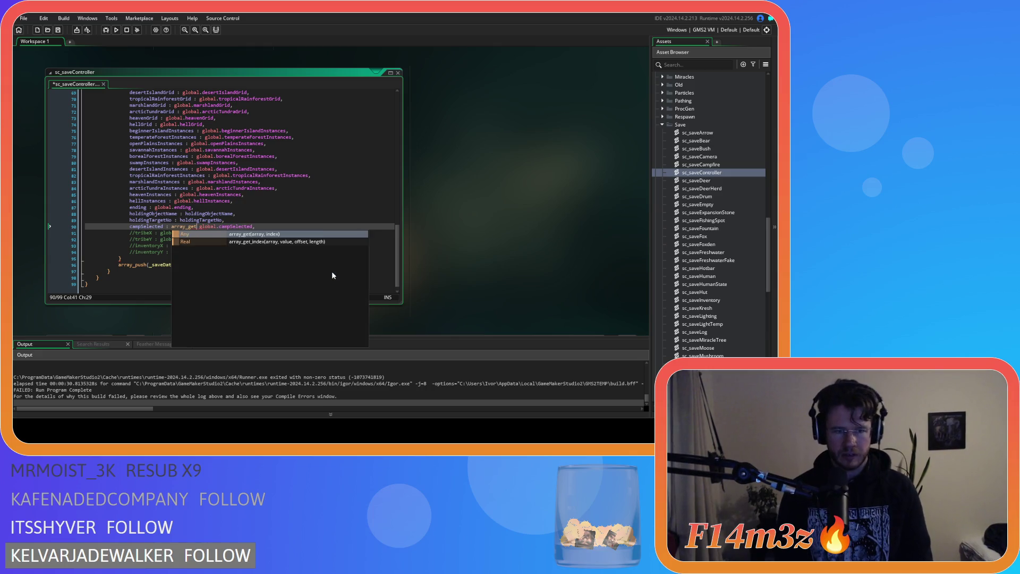
{"action": "key", "text": "Down"}
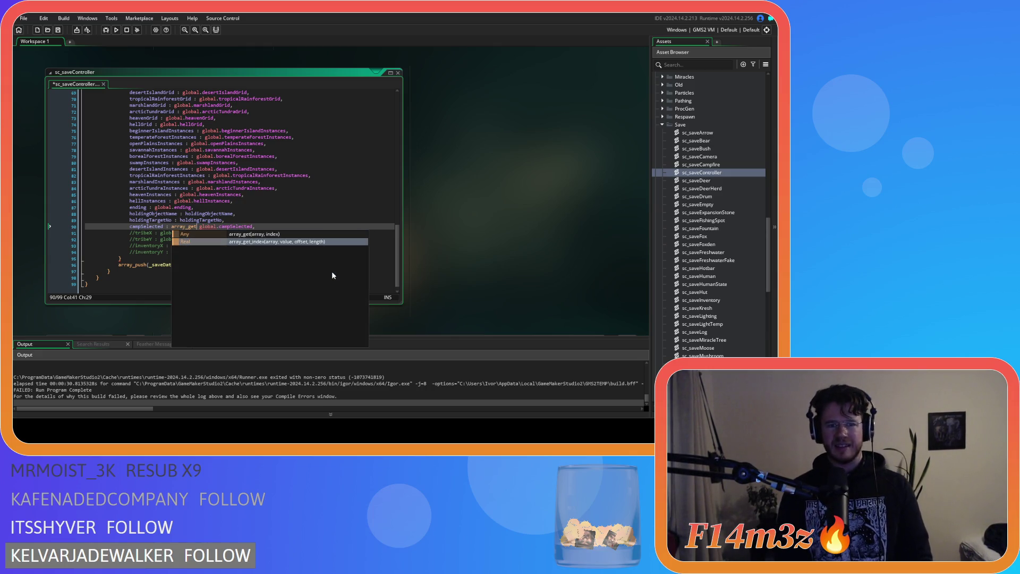
{"action": "key", "text": "Return"}
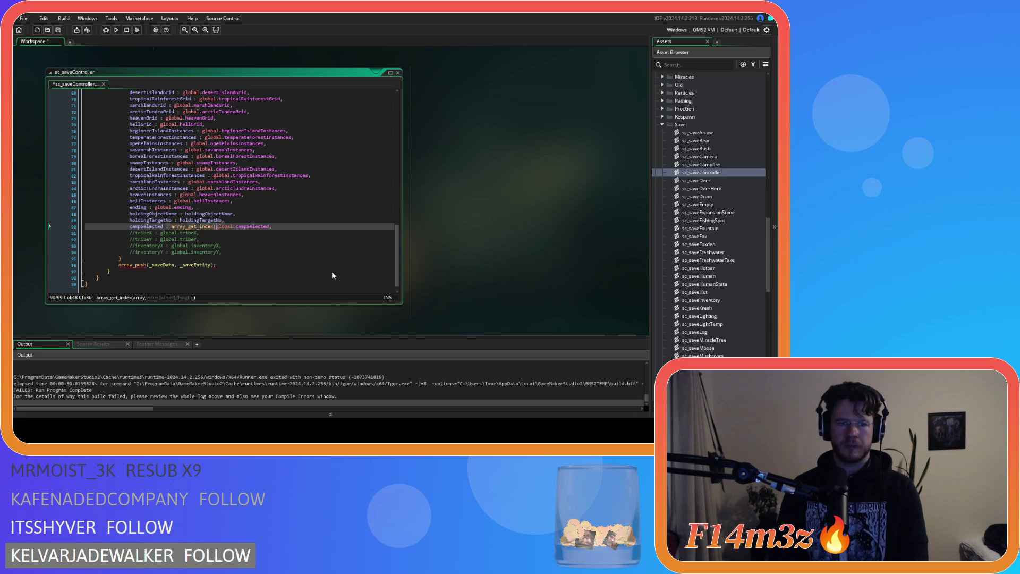
{"action": "left_click", "coordinate": [270, 227]}
{"action": "type", "text": "),"}
{"action": "left_click", "coordinate": [219, 227]}
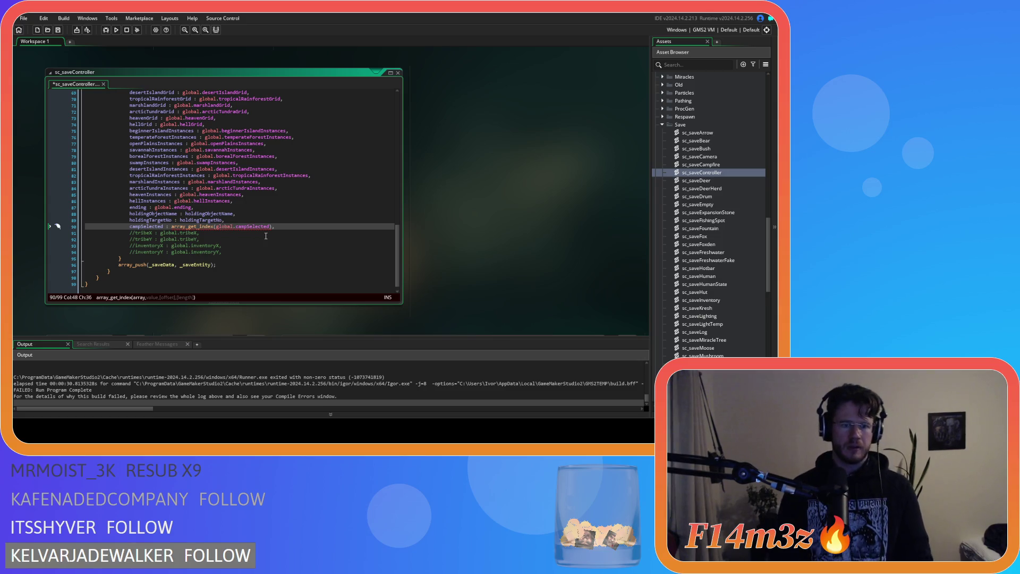
{"action": "type", "text": "global."}
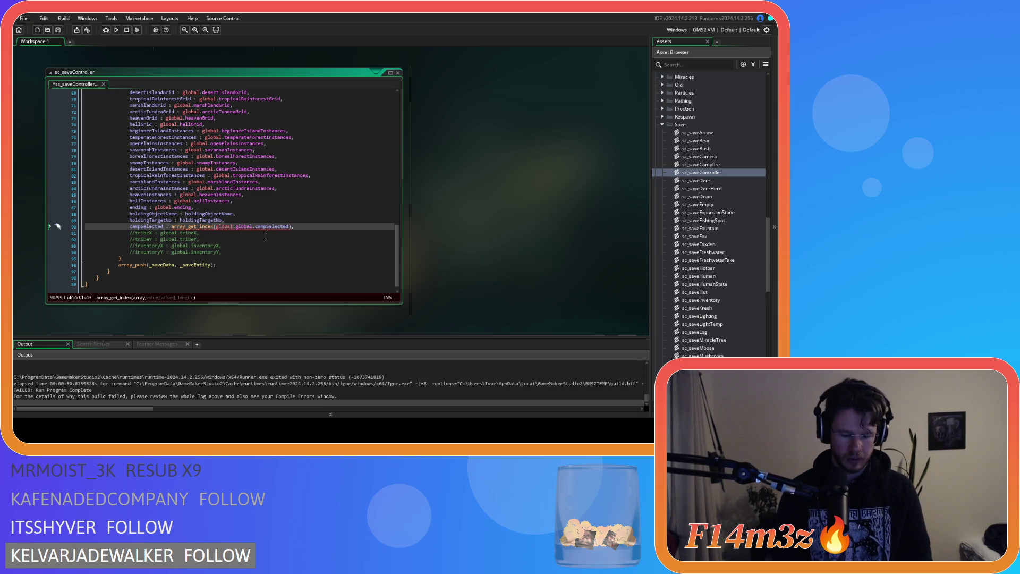
{"action": "type", "text": "campS"}
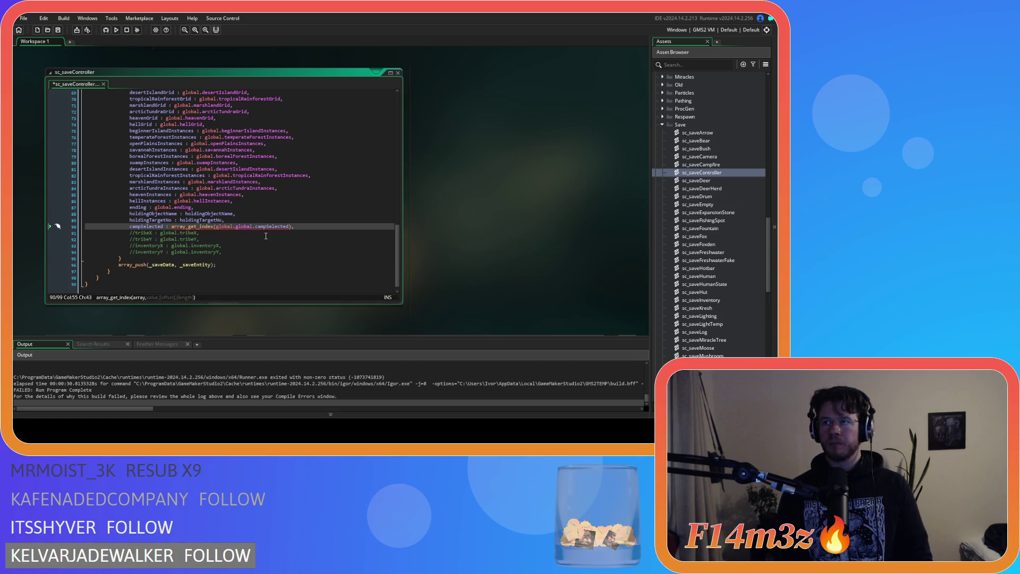
{"action": "key", "text": "BackSpace"}
{"action": "key", "text": "BackSpace"}
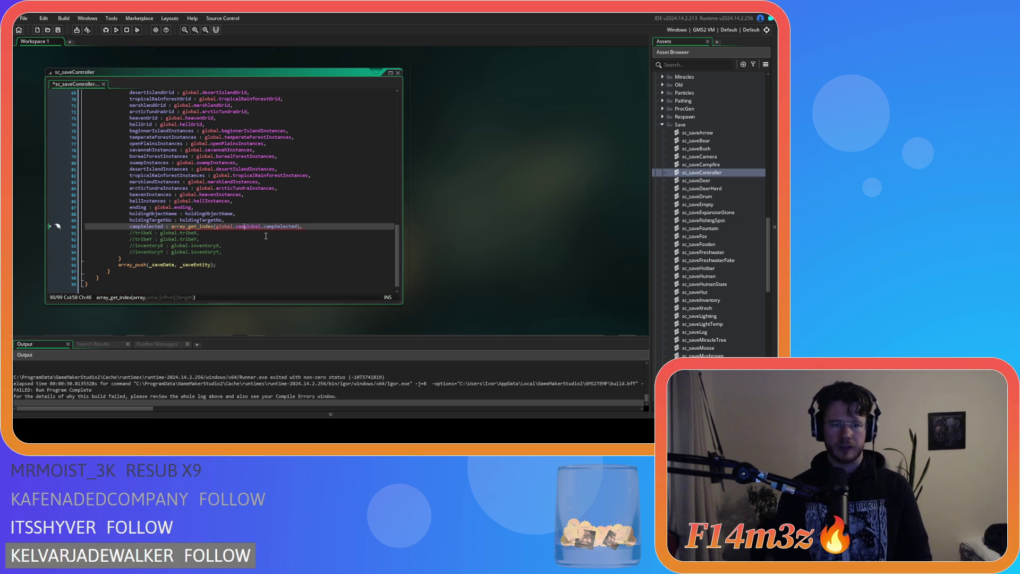
{"action": "type", "text": "p,"}
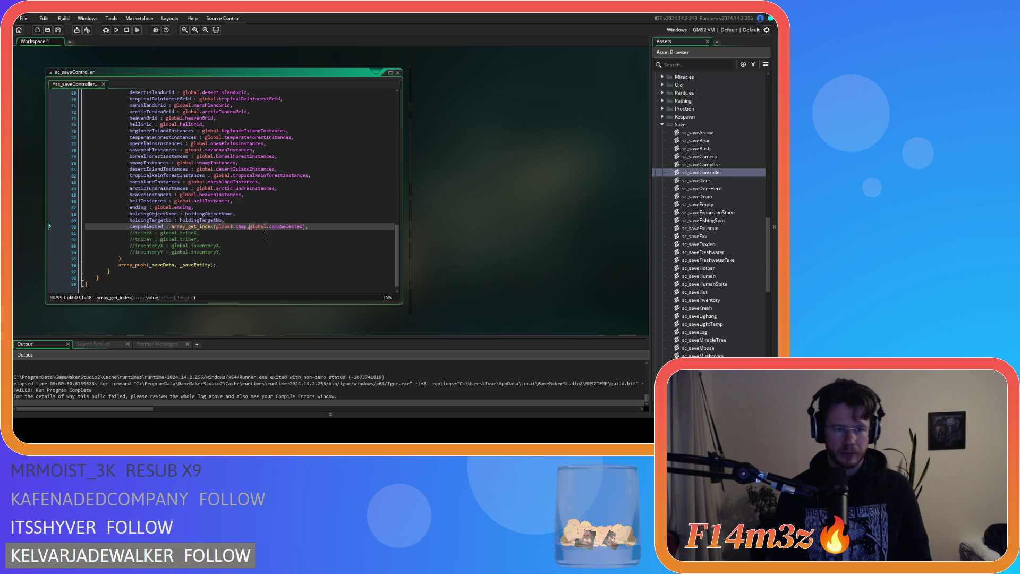
{"action": "left_click", "coordinate": [324, 227]}
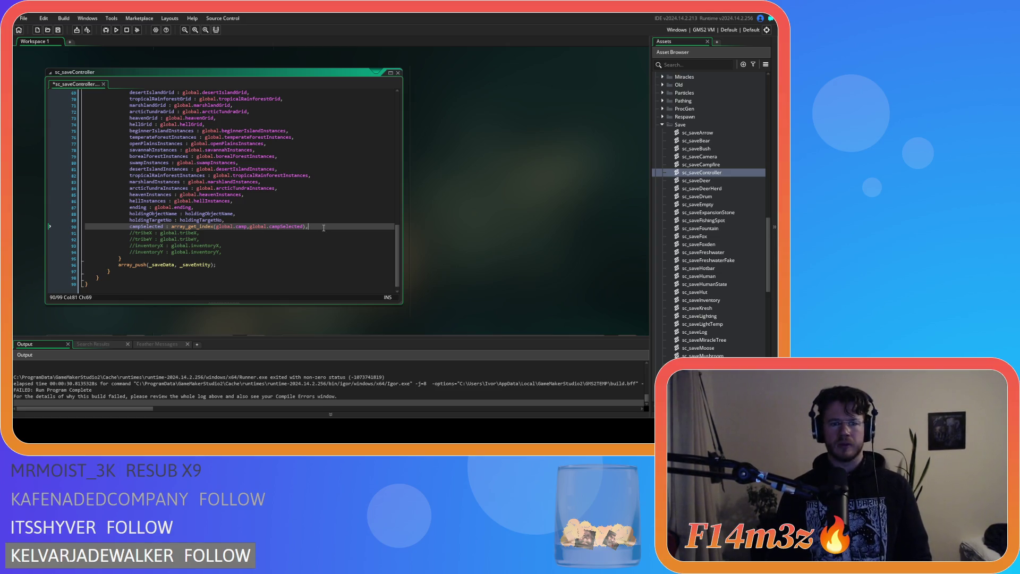
{"action": "key", "text": "ctrl+s"}
{"action": "left_click", "coordinate": [136, 227]}
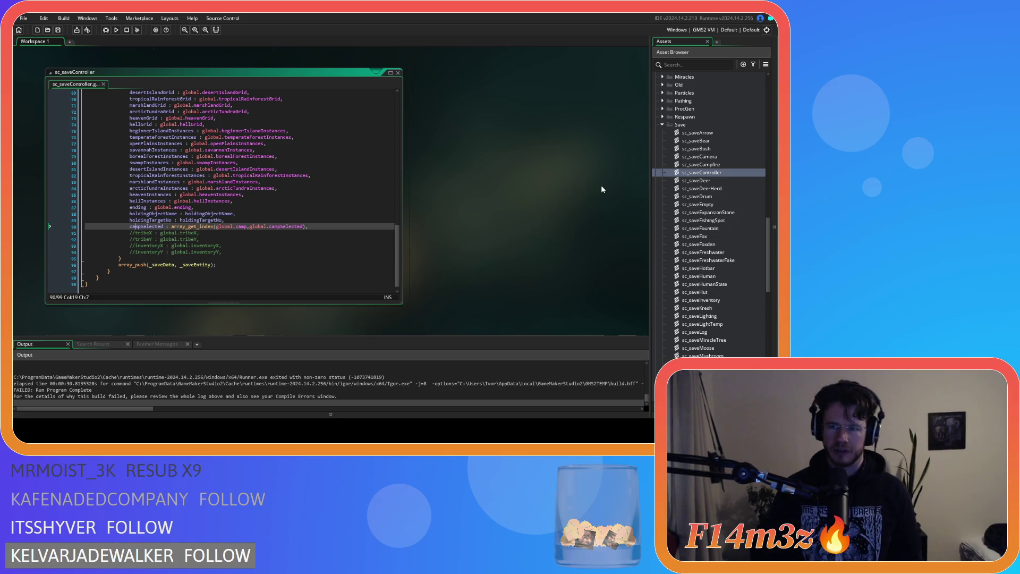
Briefly view sc_saveDrum, then open sc_loadBuild from the Loading scripts folder.
{"action": "double_click", "coordinate": [719, 195]}
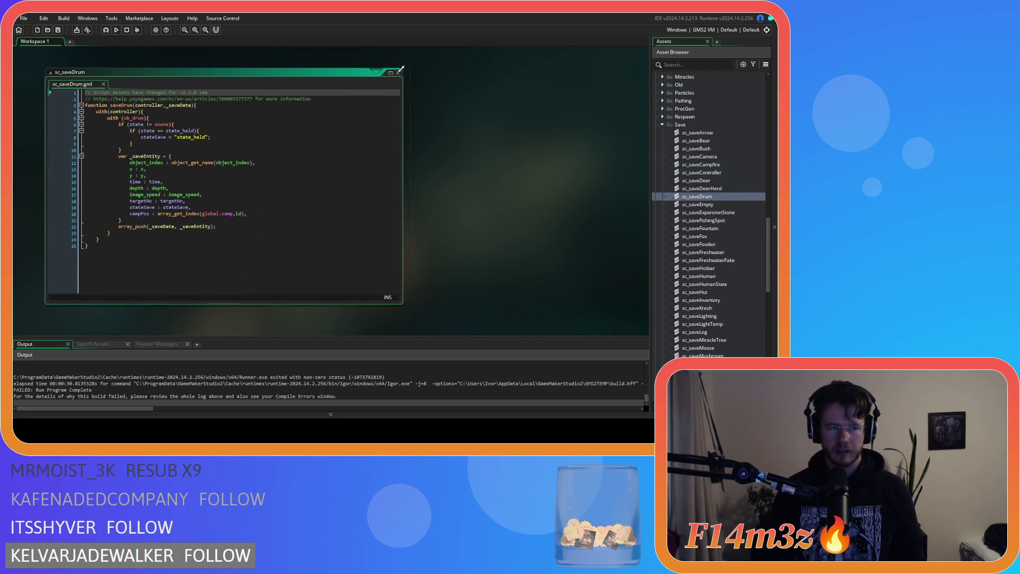
{"action": "left_click", "coordinate": [398, 73]}
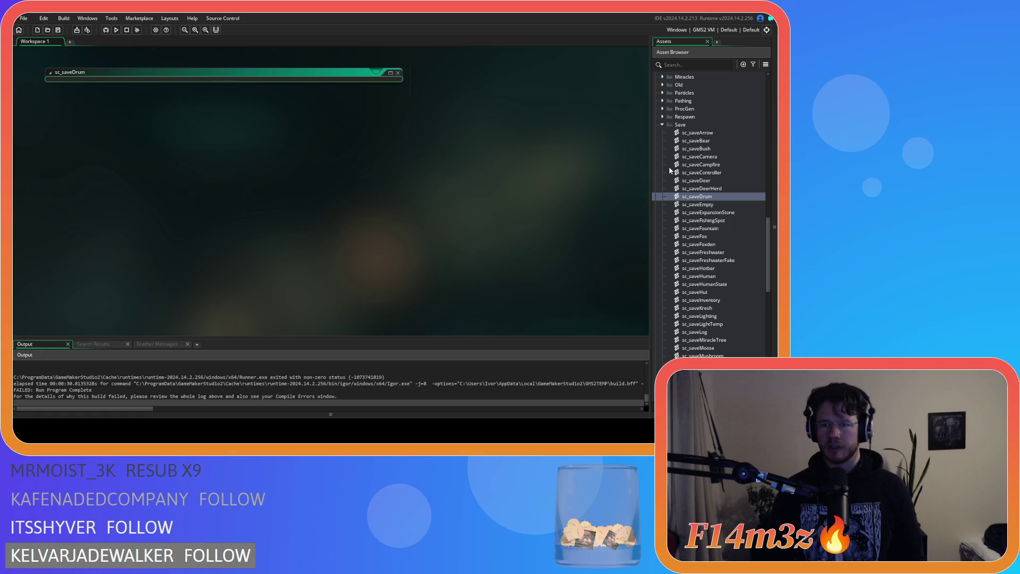
{"action": "left_click", "coordinate": [662, 125]}
{"action": "scroll", "coordinate": [689, 175], "scroll_direction": "down", "scroll_amount": 4}
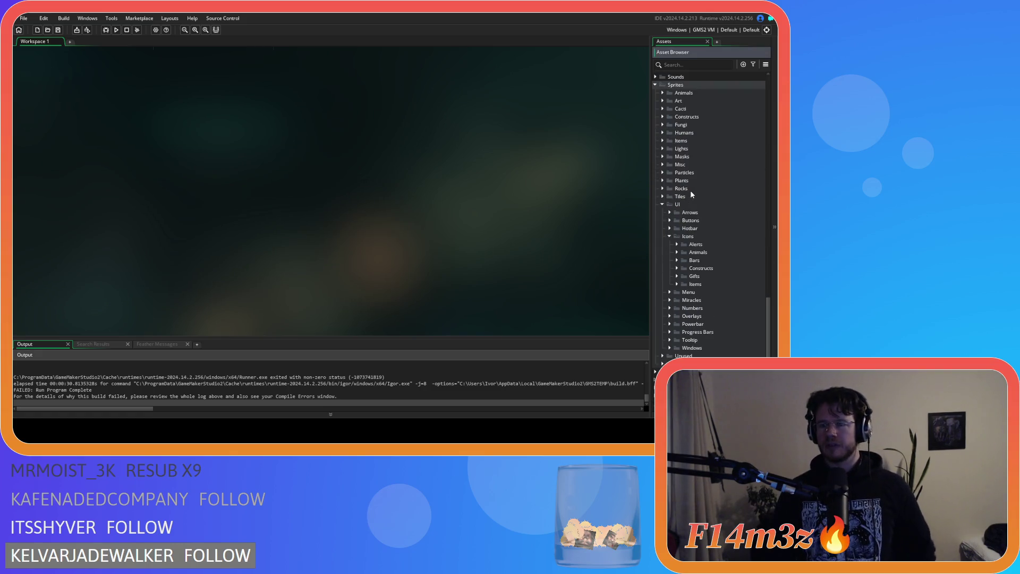
{"action": "scroll", "coordinate": [663, 201], "scroll_direction": "up", "scroll_amount": 8}
{"action": "scroll", "coordinate": [664, 200], "scroll_direction": "up", "scroll_amount": 2}
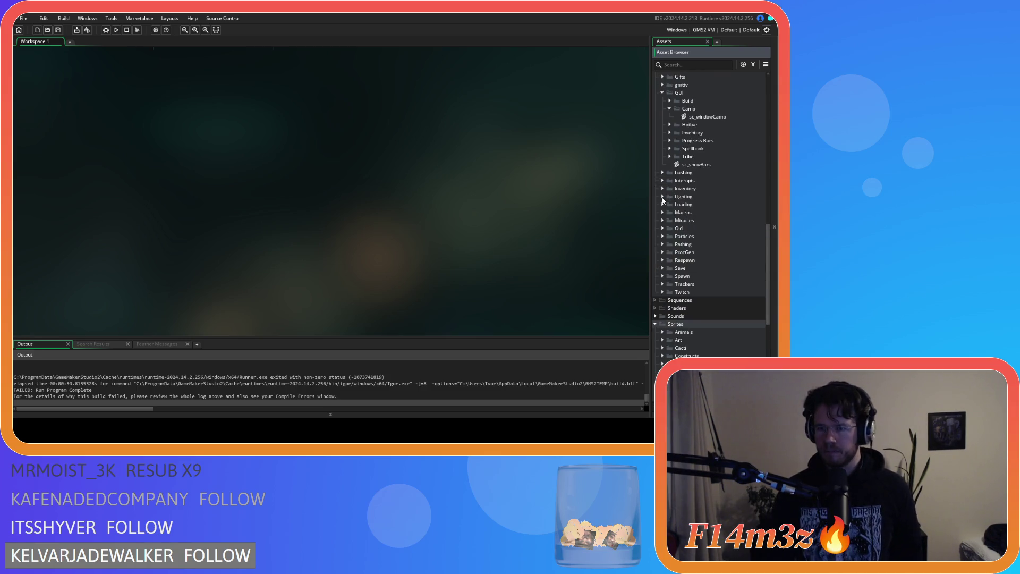
{"action": "scroll", "coordinate": [662, 201], "scroll_direction": "up", "scroll_amount": 1}
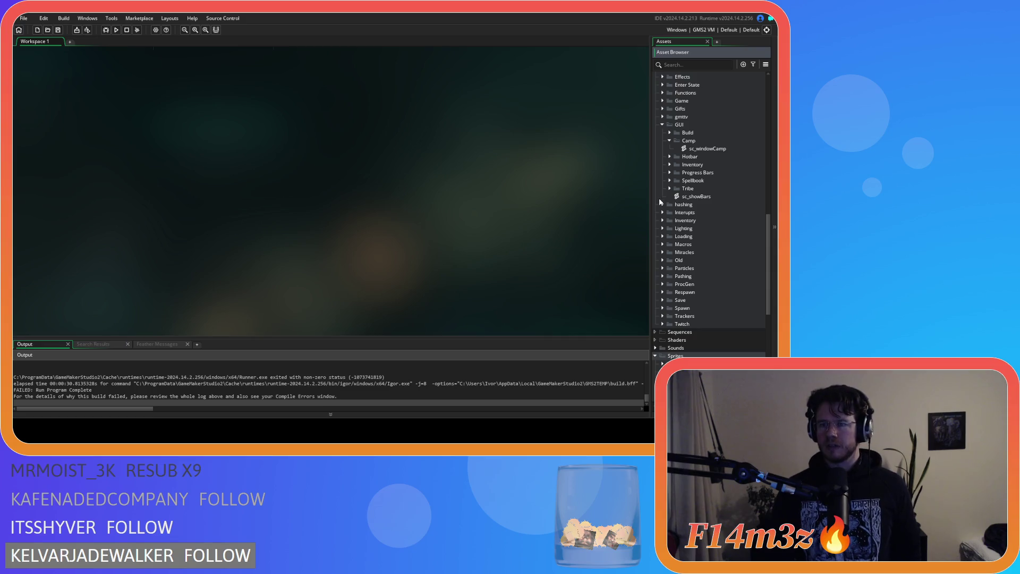
{"action": "left_click", "coordinate": [663, 236]}
{"action": "scroll", "coordinate": [664, 237], "scroll_direction": "down", "scroll_amount": 3}
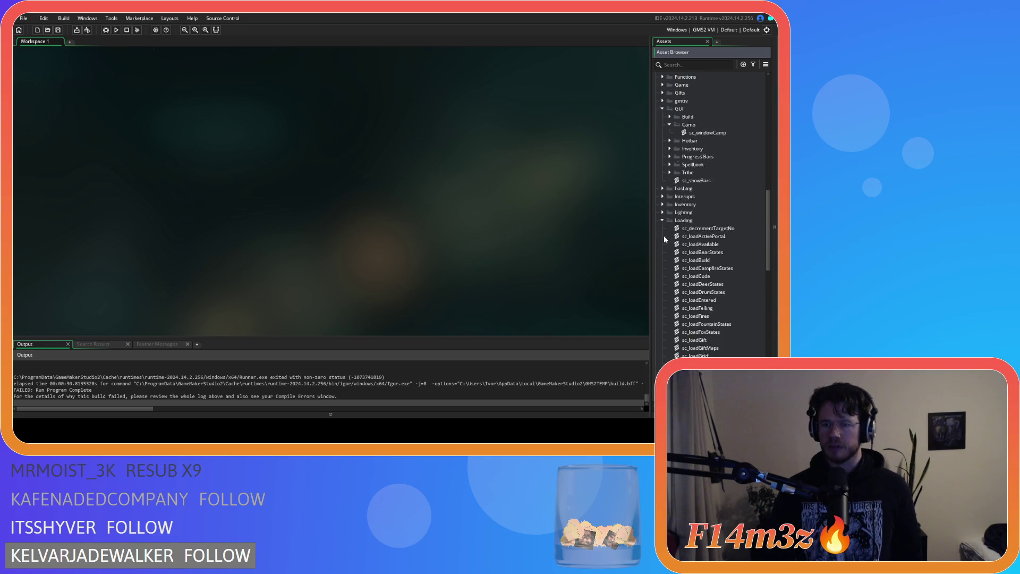
{"action": "double_click", "coordinate": [708, 213]}
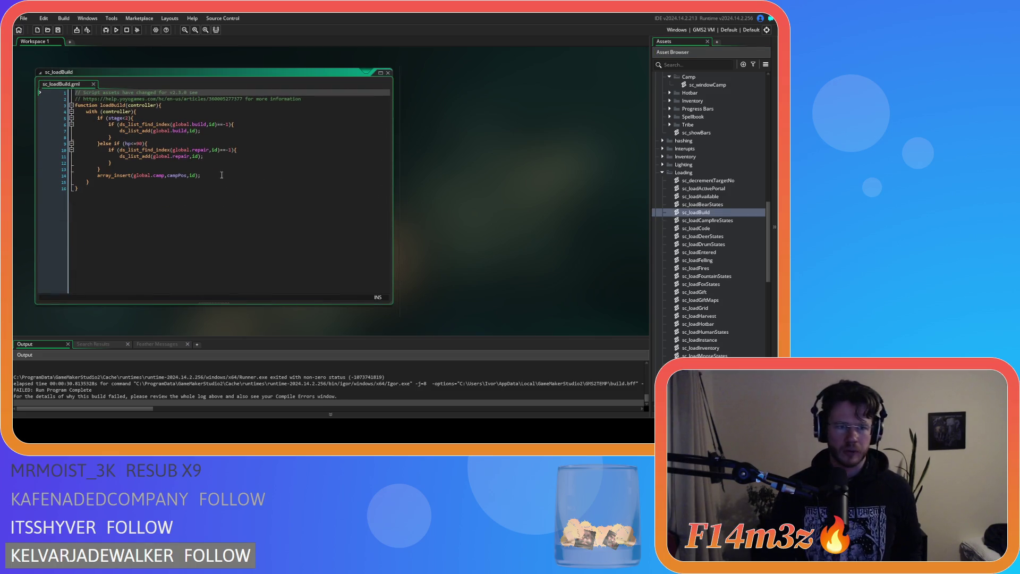
Duplicate sc_loadBuild's array_insert line and replace it with if (campPos==global.campSelected).
{"action": "left_click", "coordinate": [192, 178]}
{"action": "key", "text": "ctrl+d"}
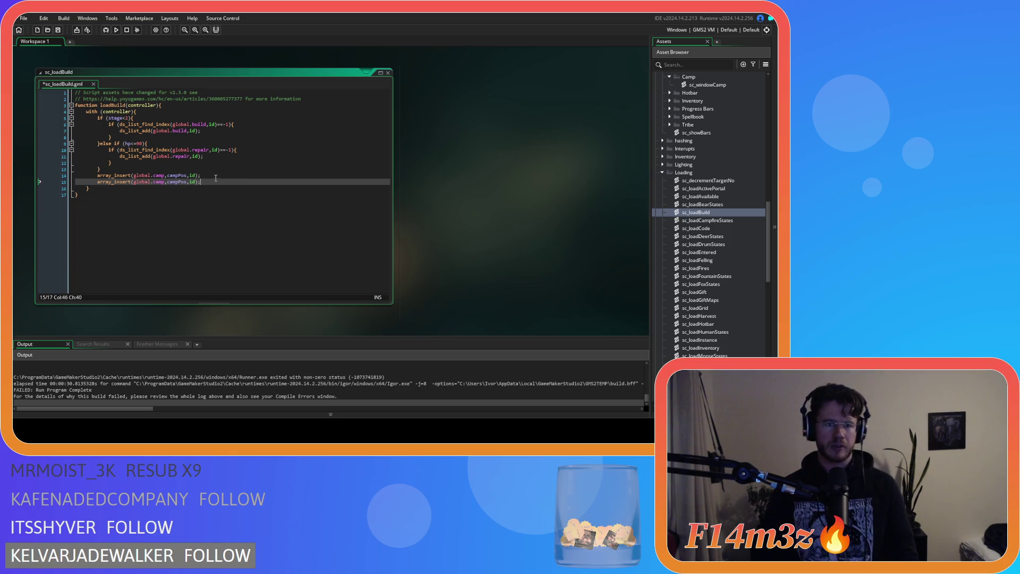
{"action": "left_click_drag", "start_coordinate": [202, 181], "coordinate": [97, 184]}
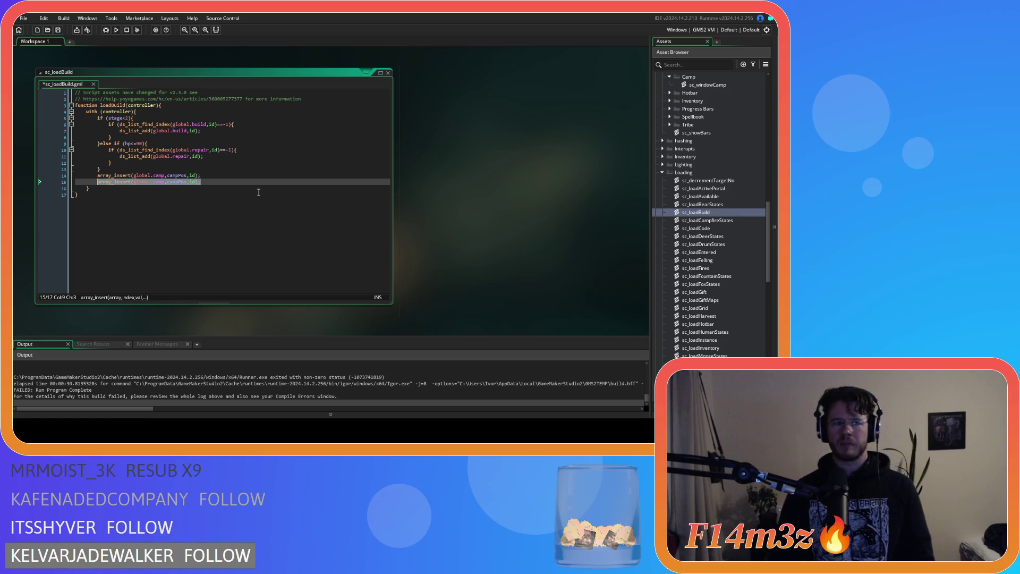
{"action": "type", "text": "if ("}
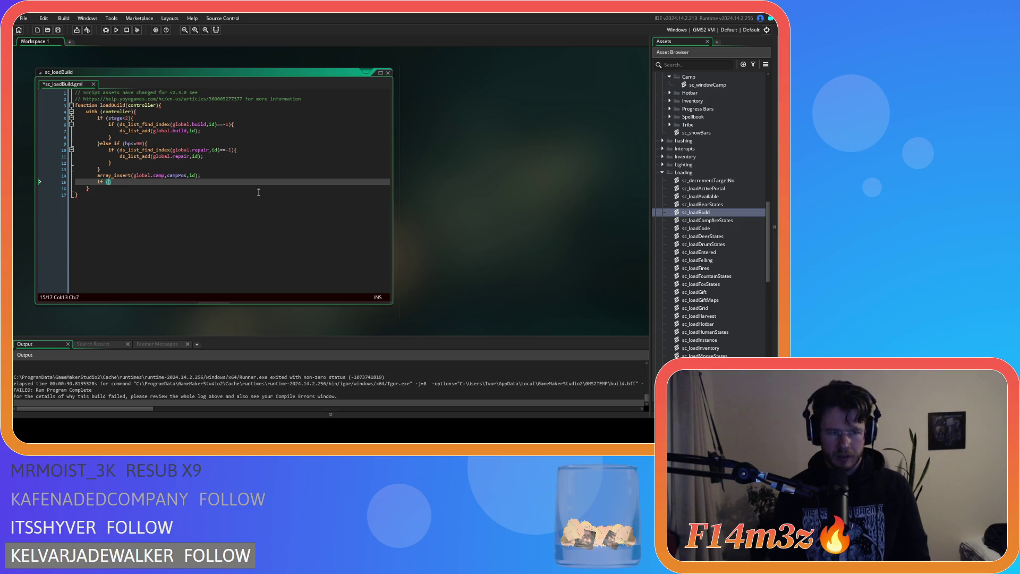
{"action": "type", "text": "camp"}
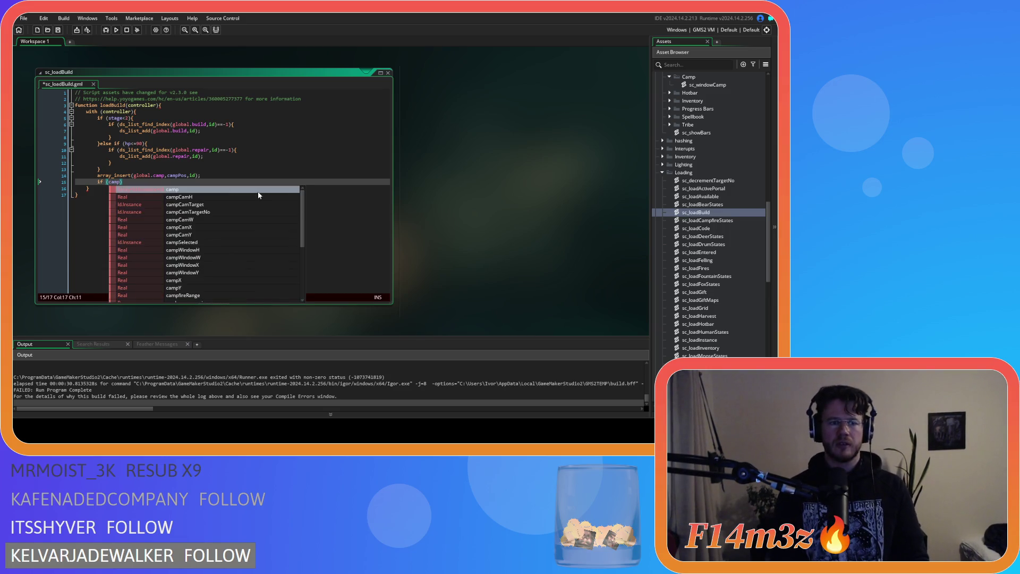
{"action": "type", "text": "Pos=="}
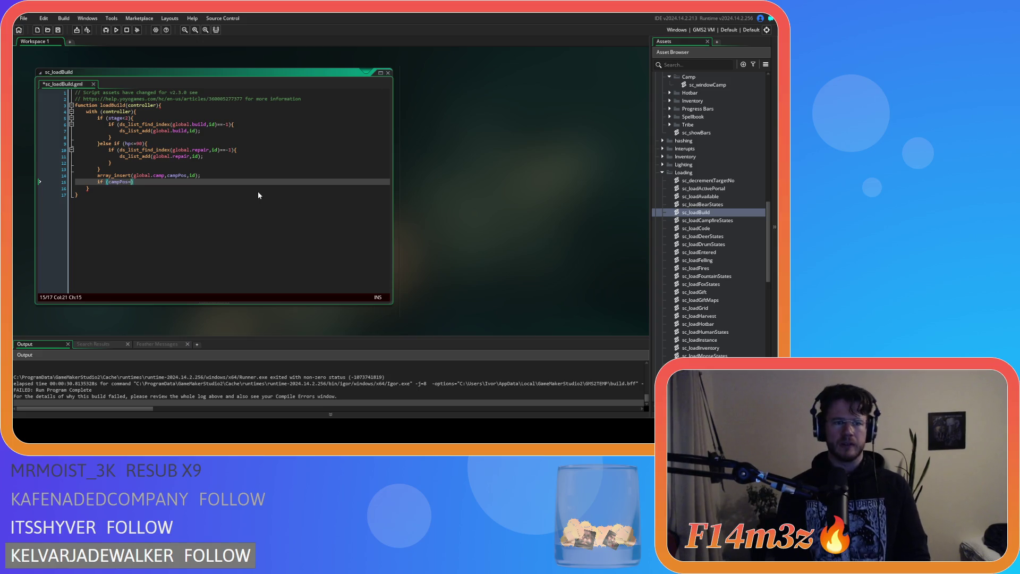
{"action": "type", "text": "global."}
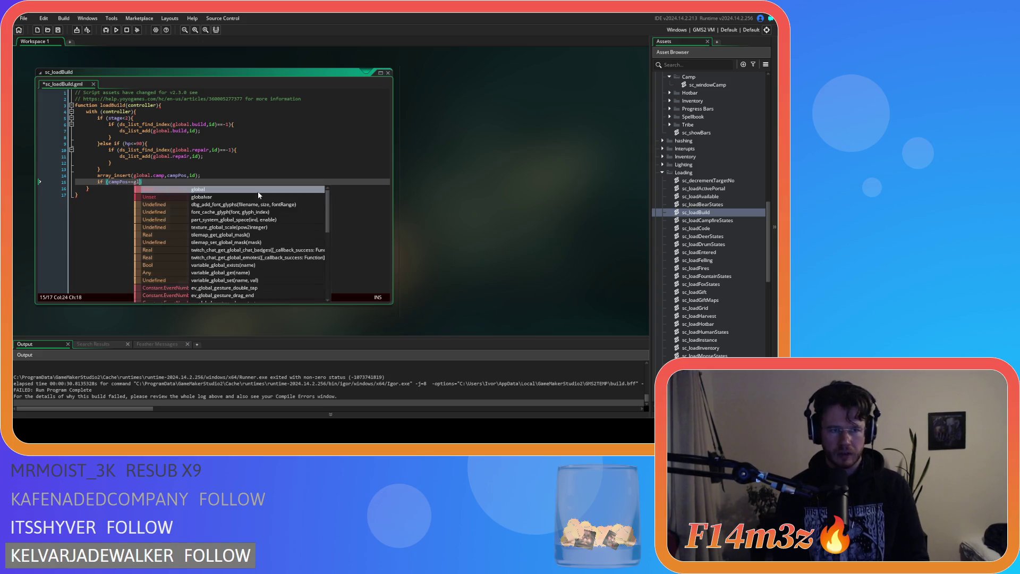
{"action": "type", "text": "camp"}
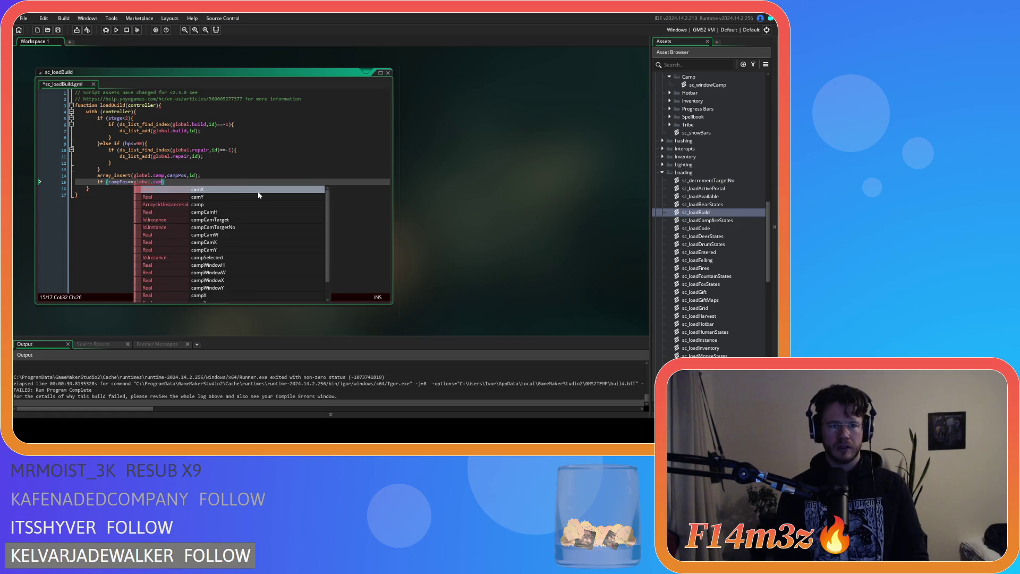
{"action": "type", "text": "S"}
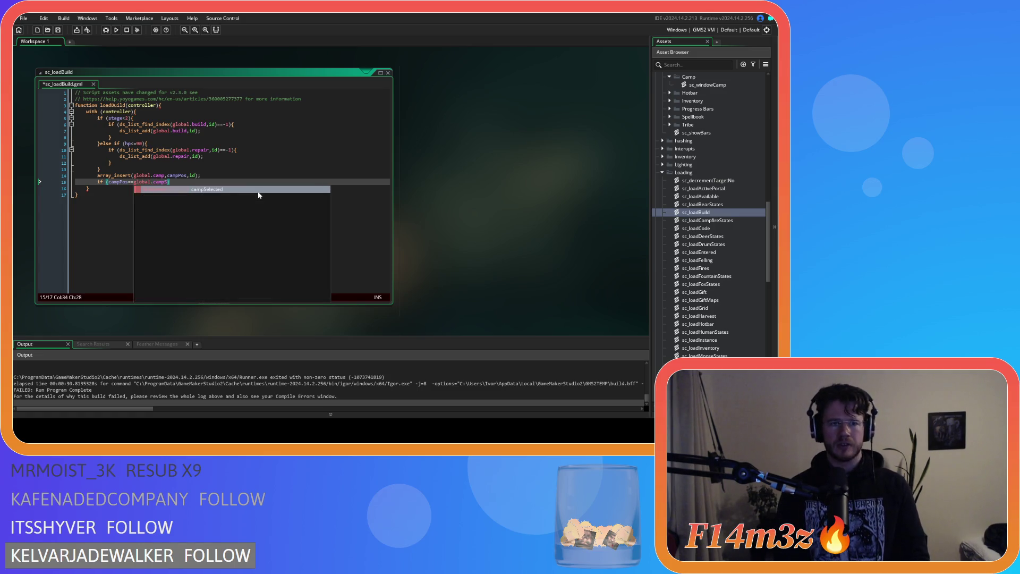
{"action": "key", "text": "Return"}
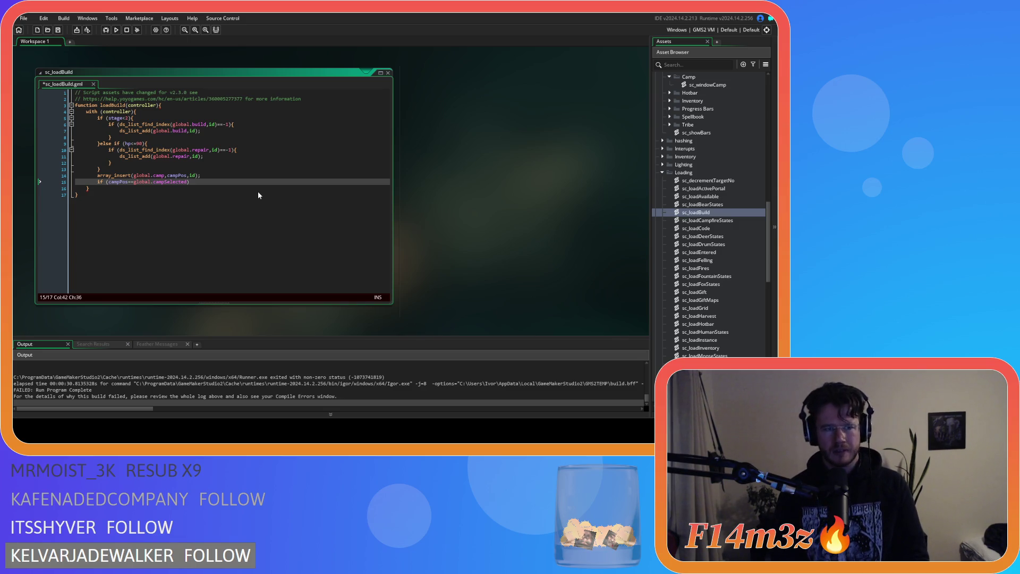
{"action": "scroll", "coordinate": [465, 218], "scroll_direction": "down", "scroll_amount": 6}
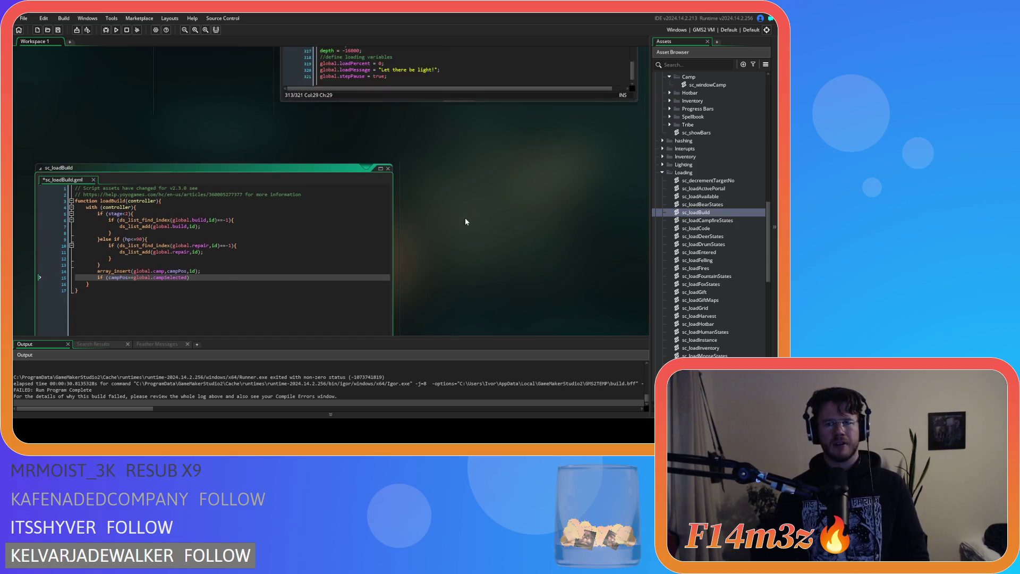
Remove the global.campSelected = noone line from ob_controller's Create event, then open ob_gui.
{"action": "scroll", "coordinate": [269, 232], "scroll_direction": "up", "scroll_amount": 5}
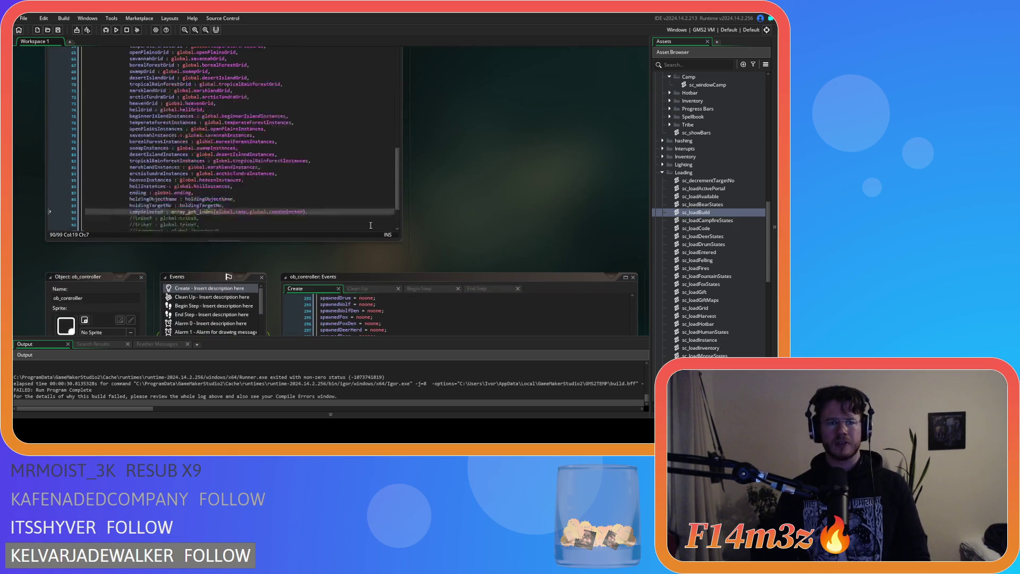
{"action": "scroll", "coordinate": [432, 246], "scroll_direction": "down", "scroll_amount": 5}
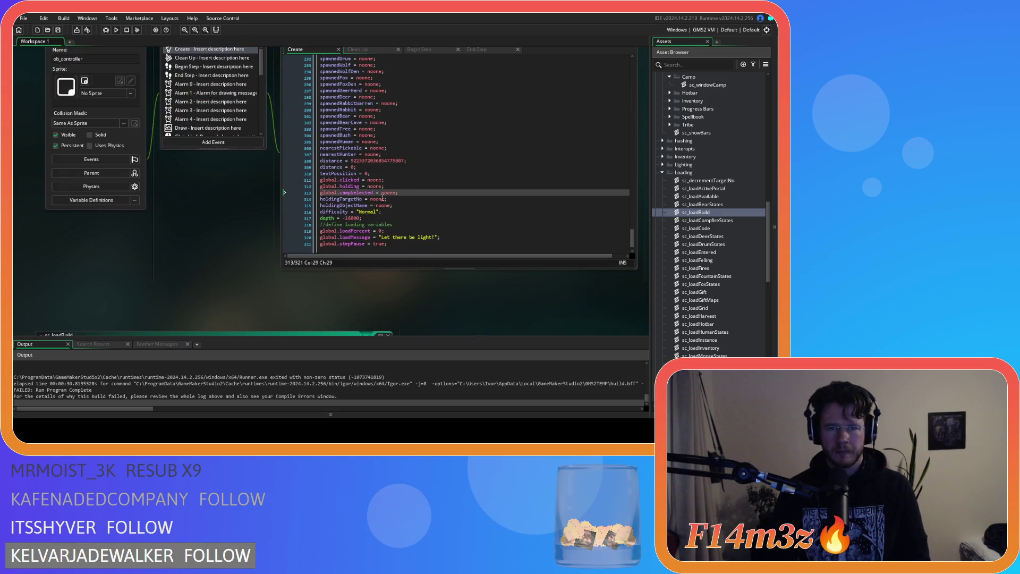
{"action": "left_click", "coordinate": [297, 192]}
{"action": "key", "text": "BackSpace"}
{"action": "key", "text": "BackSpace"}
{"action": "scroll", "coordinate": [712, 175], "scroll_direction": "down", "scroll_amount": 2}
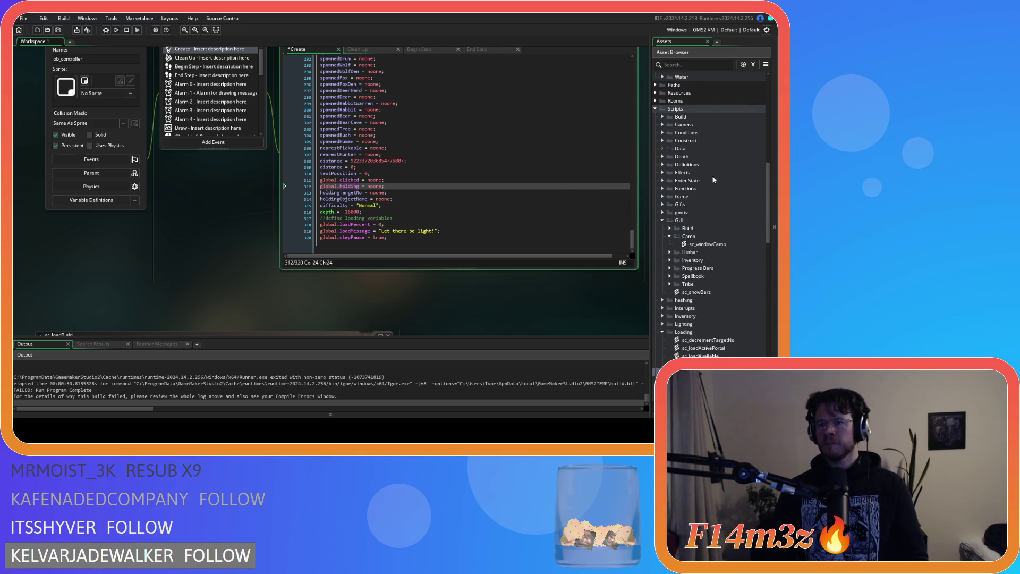
{"action": "scroll", "coordinate": [713, 180], "scroll_direction": "up", "scroll_amount": 15}
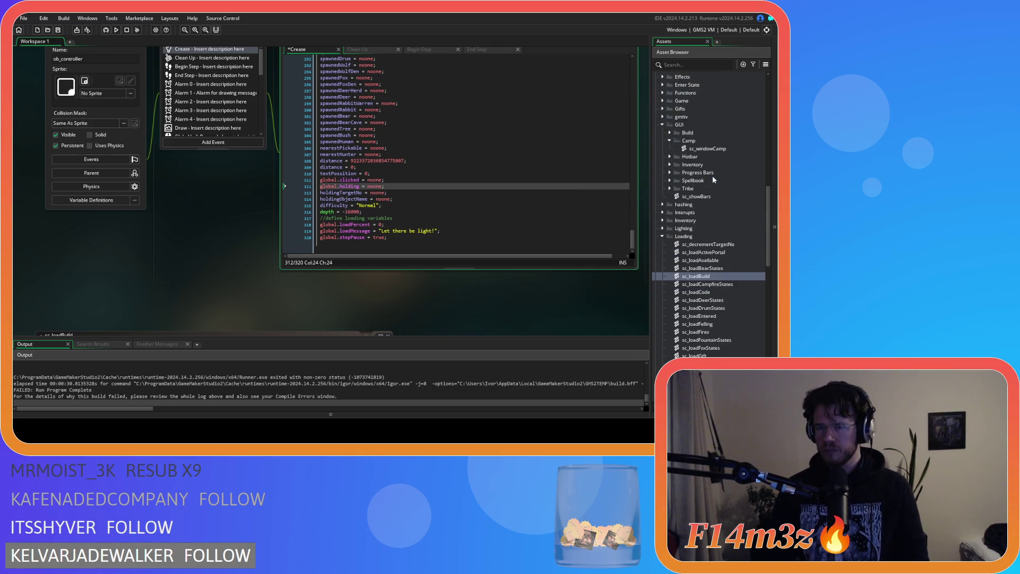
{"action": "double_click", "coordinate": [701, 149]}
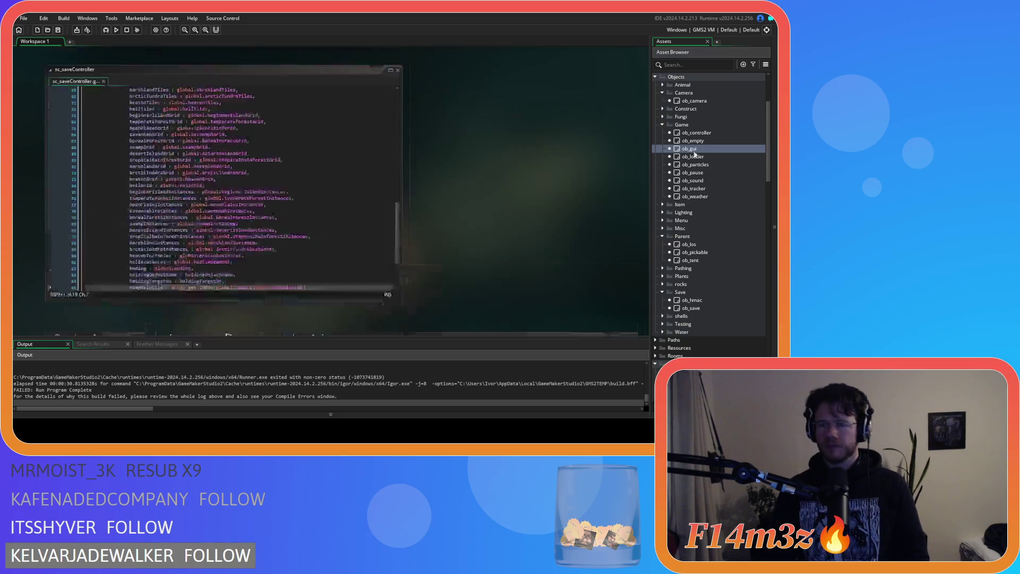
Add global.campSelected = noone; after the camp window settings in ob_gui's Create event.
{"action": "left_click", "coordinate": [394, 195]}
{"action": "key", "text": "Return"}
{"action": "type", "text": "global.campSelected = noone;"}
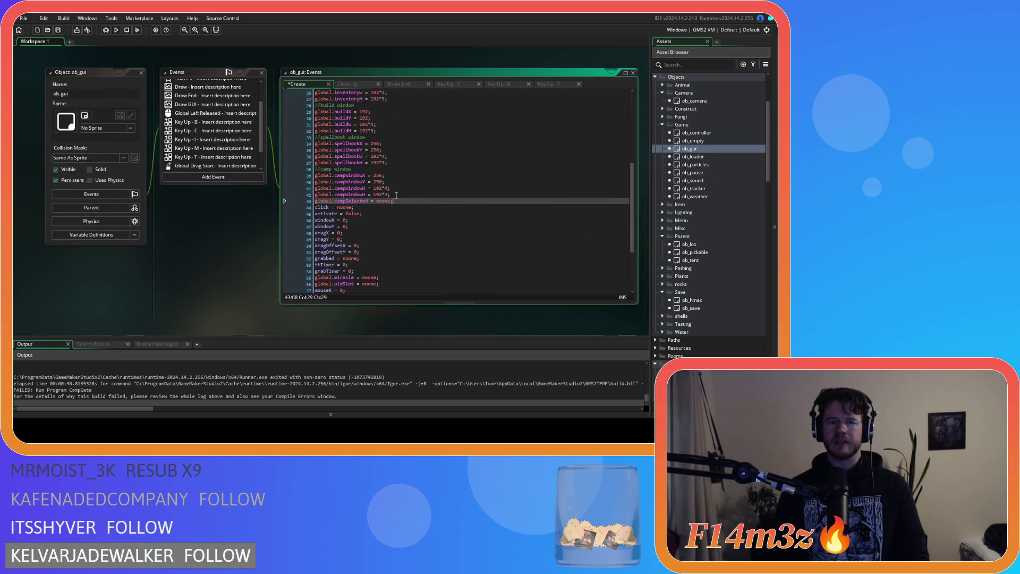
Reopen ob_controller's Create event code.
{"action": "double_click", "coordinate": [696, 133]}
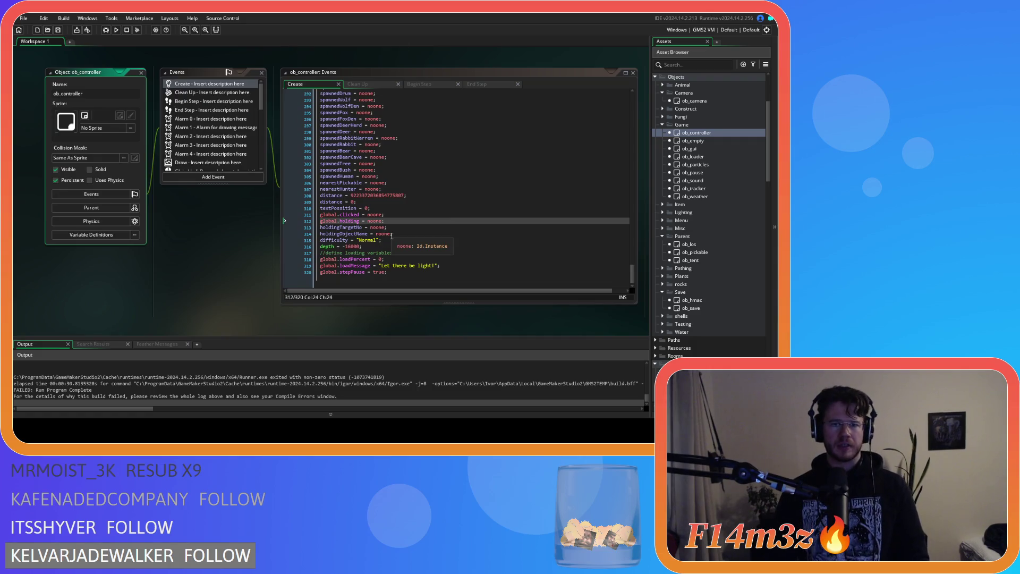
{"action": "scroll", "coordinate": [390, 208], "scroll_direction": "up", "scroll_amount": 6}
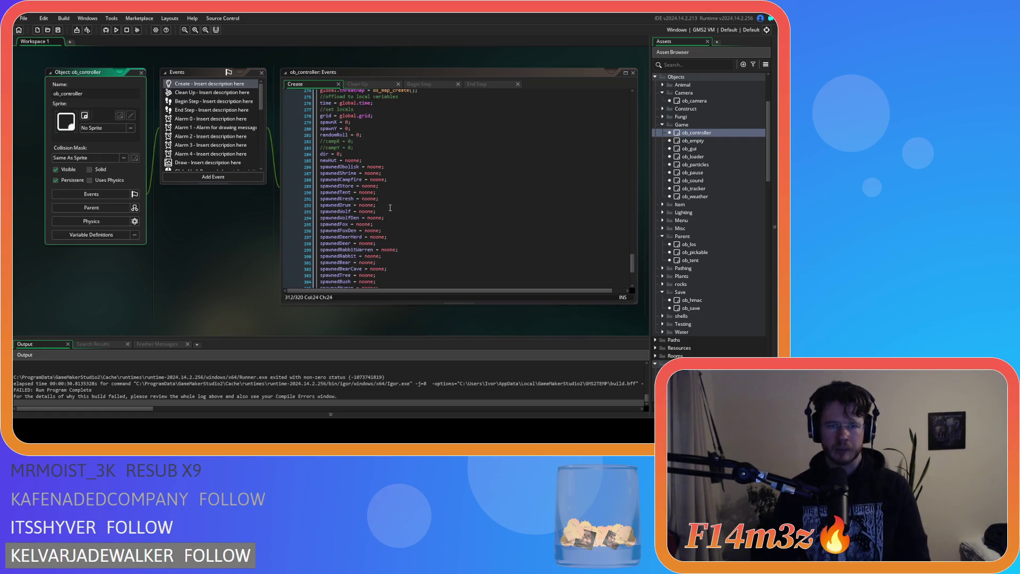
{"action": "scroll", "coordinate": [390, 208], "scroll_direction": "up", "scroll_amount": 5}
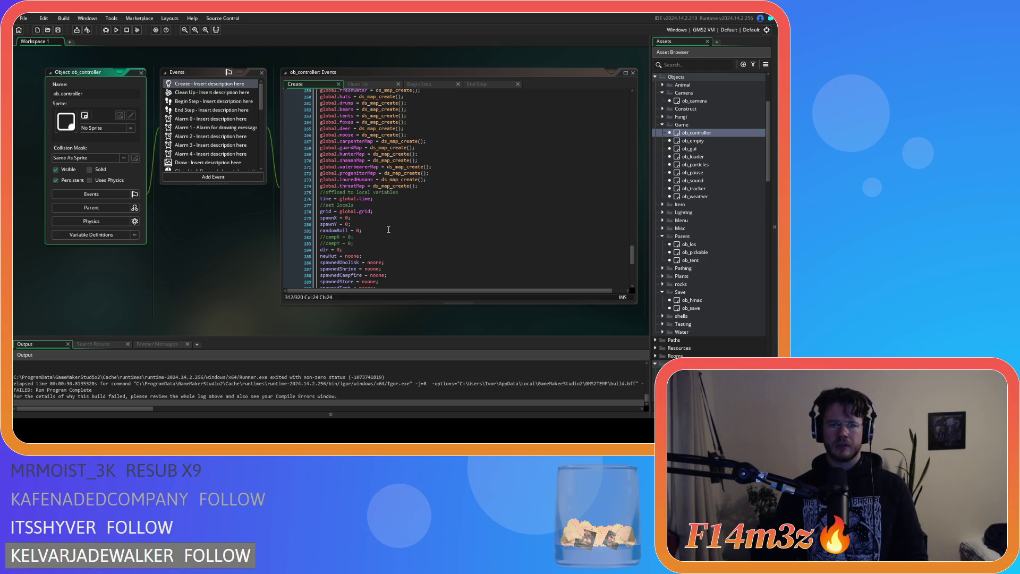
{"action": "scroll", "coordinate": [389, 230], "scroll_direction": "down", "scroll_amount": 11}
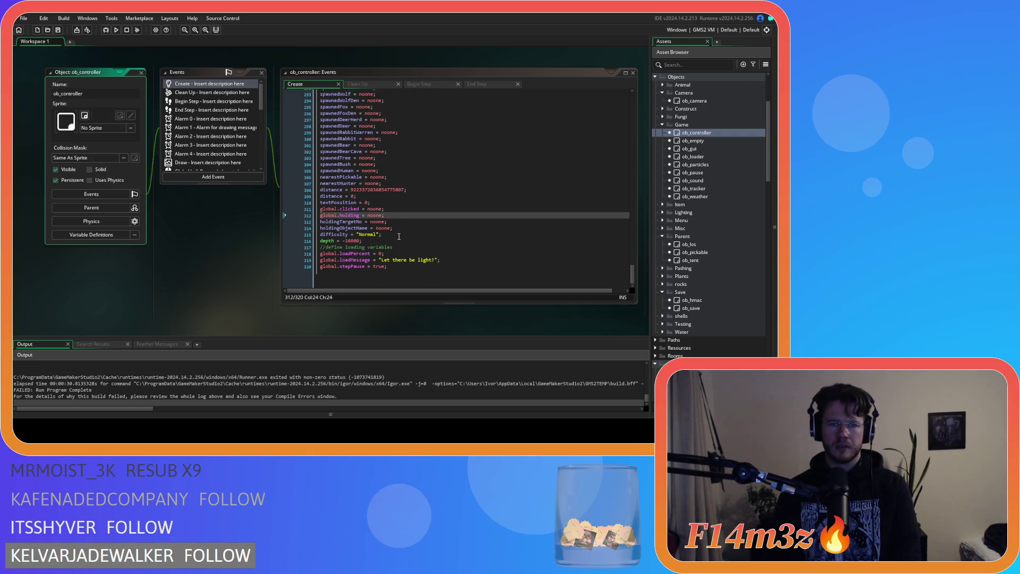
Declare campSelectedPos = 0 after the difficulty line in ob_controller's Create event and save.
{"action": "left_click", "coordinate": [399, 236]}
{"action": "key", "text": "Return"}
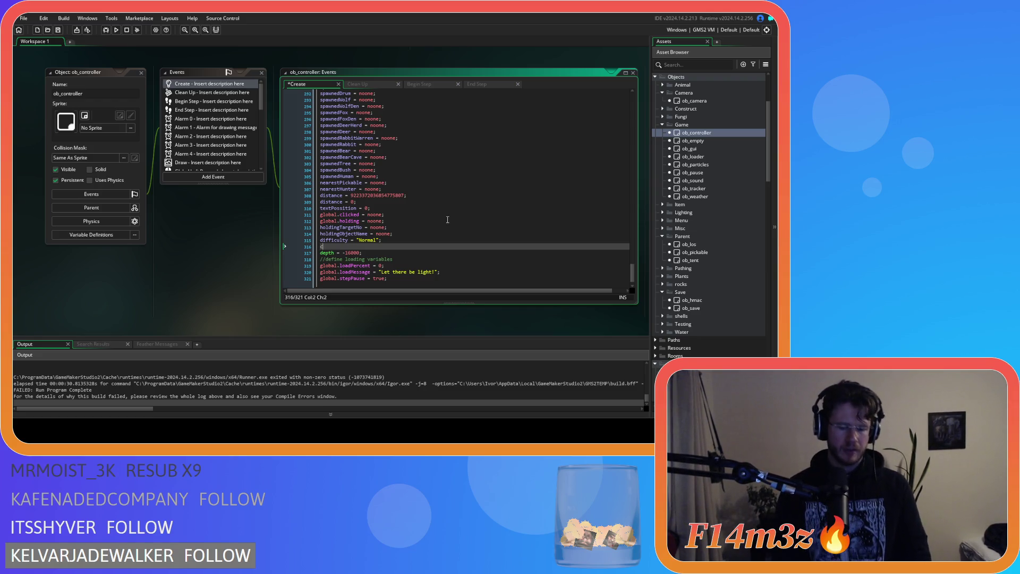
{"action": "type", "text": "amp"}
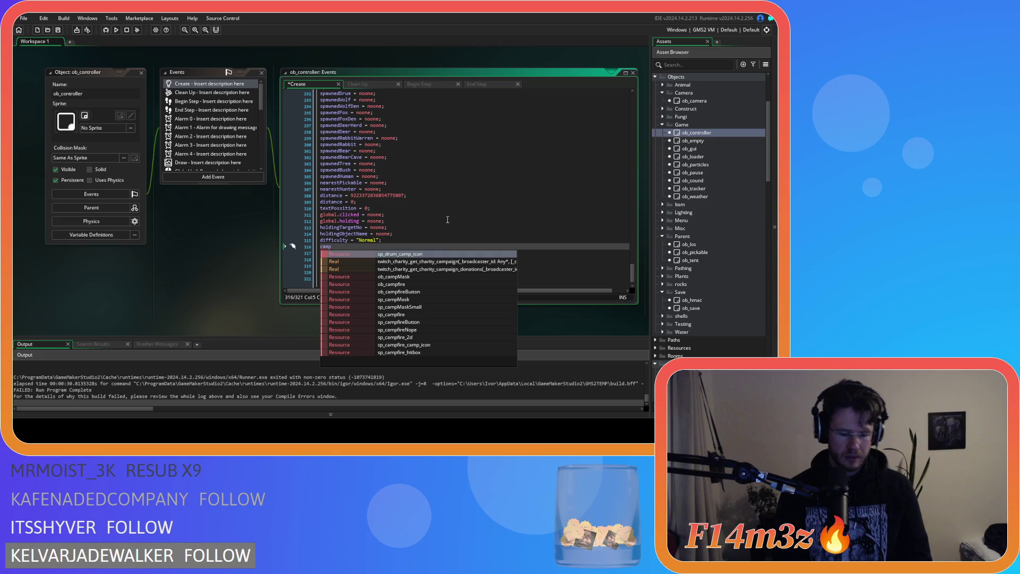
{"action": "type", "text": "SelectedPos = 0;"}
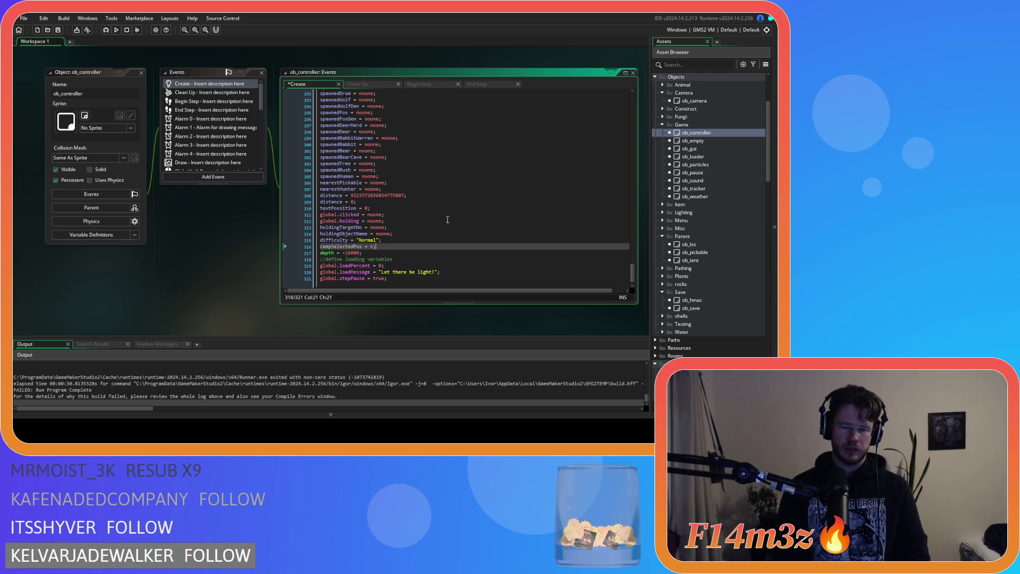
{"action": "key", "text": "ctrl+s"}
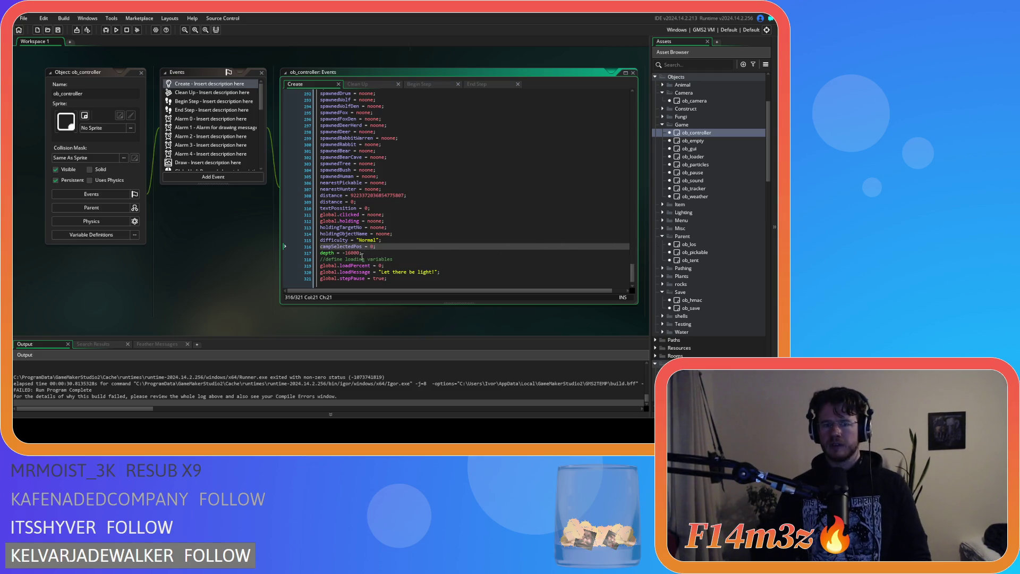
Copy the campSelectedPos name and expand the Save scripts folder.
{"action": "double_click", "coordinate": [349, 247]}
{"action": "scroll", "coordinate": [693, 240], "scroll_direction": "down", "scroll_amount": 5}
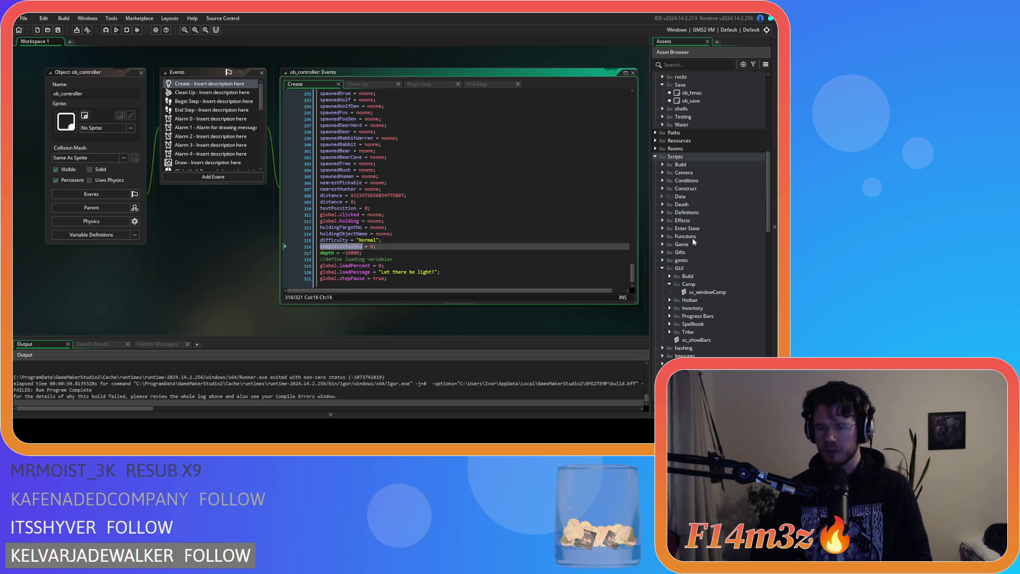
{"action": "scroll", "coordinate": [697, 159], "scroll_direction": "down", "scroll_amount": 10}
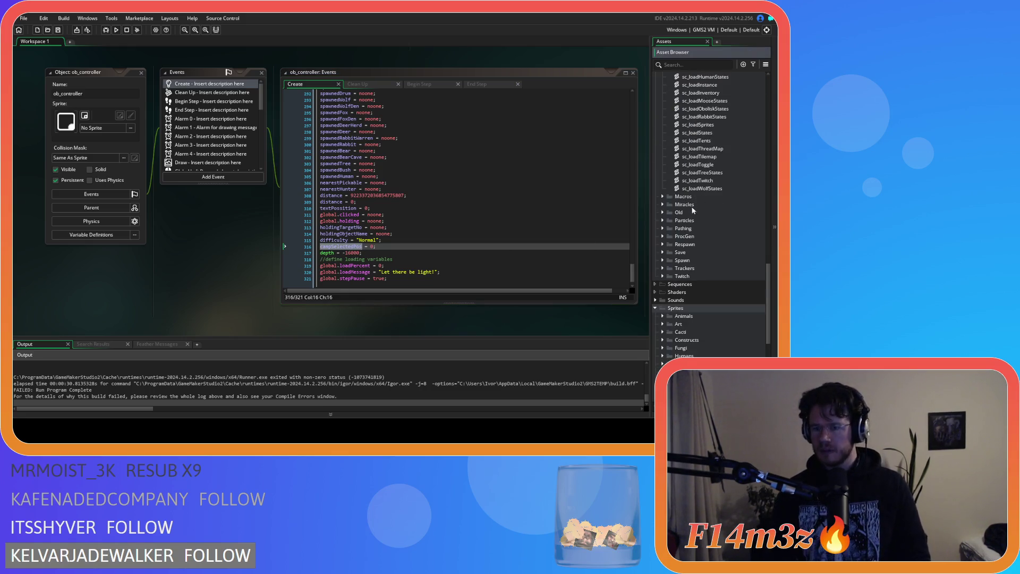
{"action": "scroll", "coordinate": [667, 285], "scroll_direction": "down", "scroll_amount": 2}
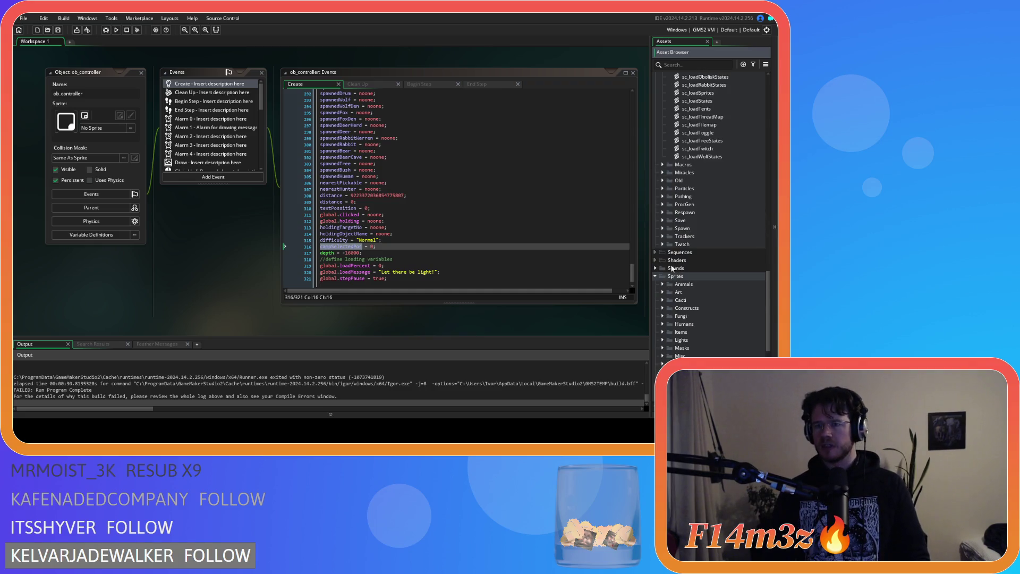
{"action": "left_click", "coordinate": [663, 220]}
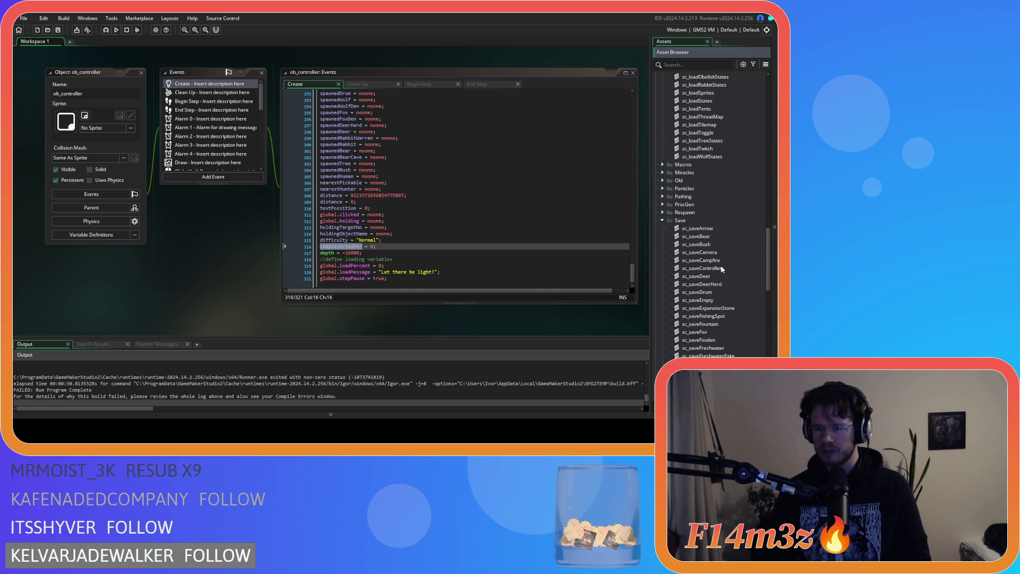
Rename the key on line 90 of sc_saveController to campSelectedPos.
{"action": "double_click", "coordinate": [722, 268]}
{"action": "left_click", "coordinate": [164, 220]}
{"action": "type", "text": "Pos"}
{"action": "left_click_drag", "start_coordinate": [178, 220], "coordinate": [329, 220]}
{"action": "left_click", "coordinate": [343, 220]}
Save and close the sc_saveController script.
{"action": "key", "text": "ctrl+s"}
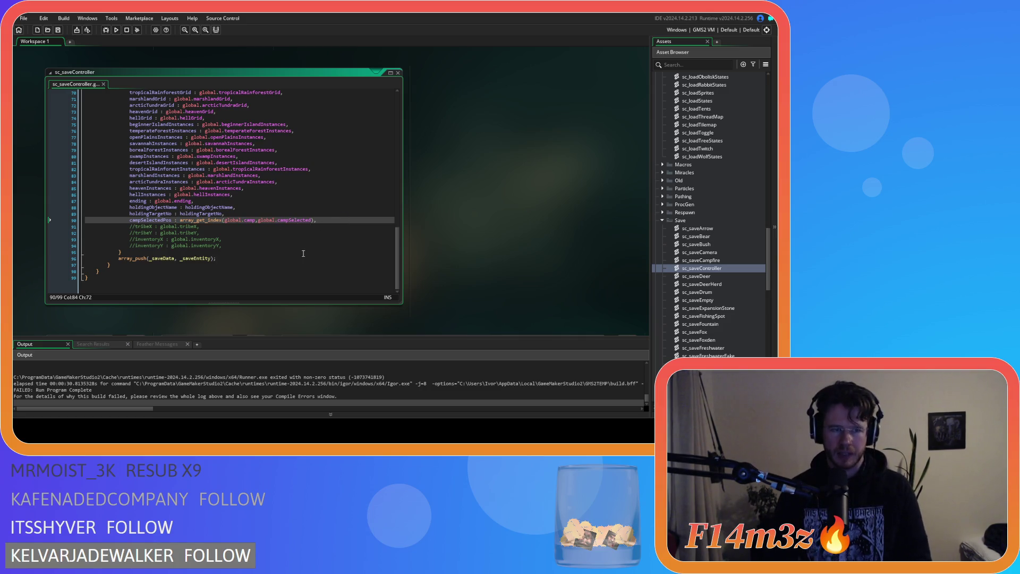
{"action": "left_click", "coordinate": [398, 72]}
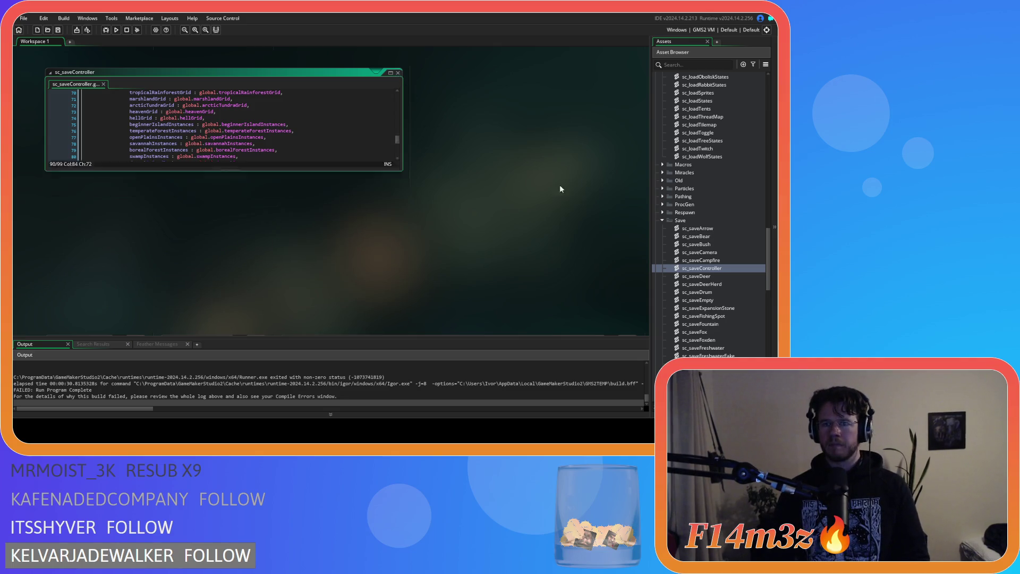
{"action": "scroll", "coordinate": [709, 241], "scroll_direction": "up", "scroll_amount": 10}
{"action": "scroll", "coordinate": [709, 241], "scroll_direction": "down", "scroll_amount": 3}
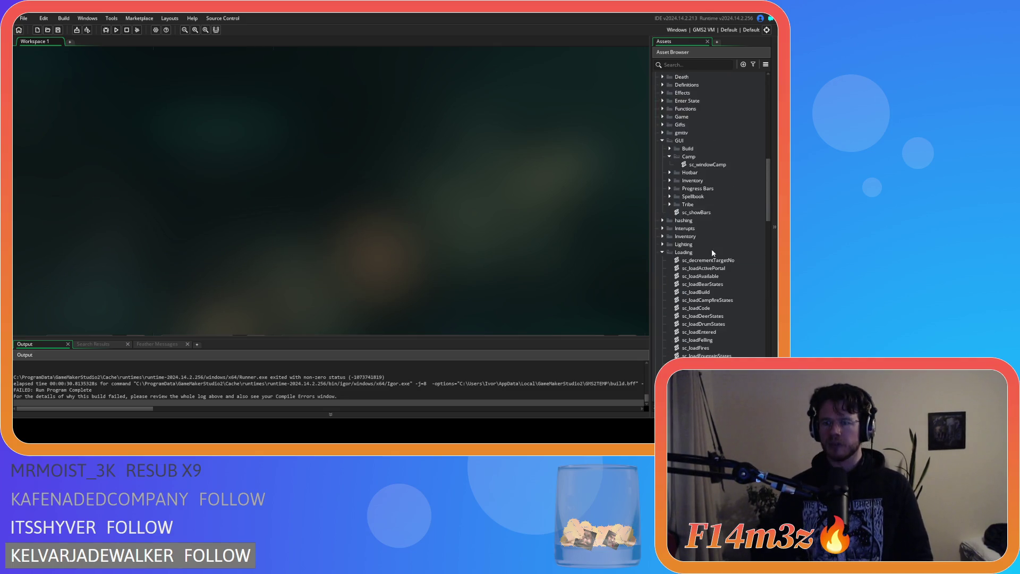
In sc_loadBuild, make the if condition compare campPos with campSelectedPos.
{"action": "double_click", "coordinate": [708, 196]}
{"action": "left_click", "coordinate": [175, 198]}
{"action": "left_click", "coordinate": [146, 186]}
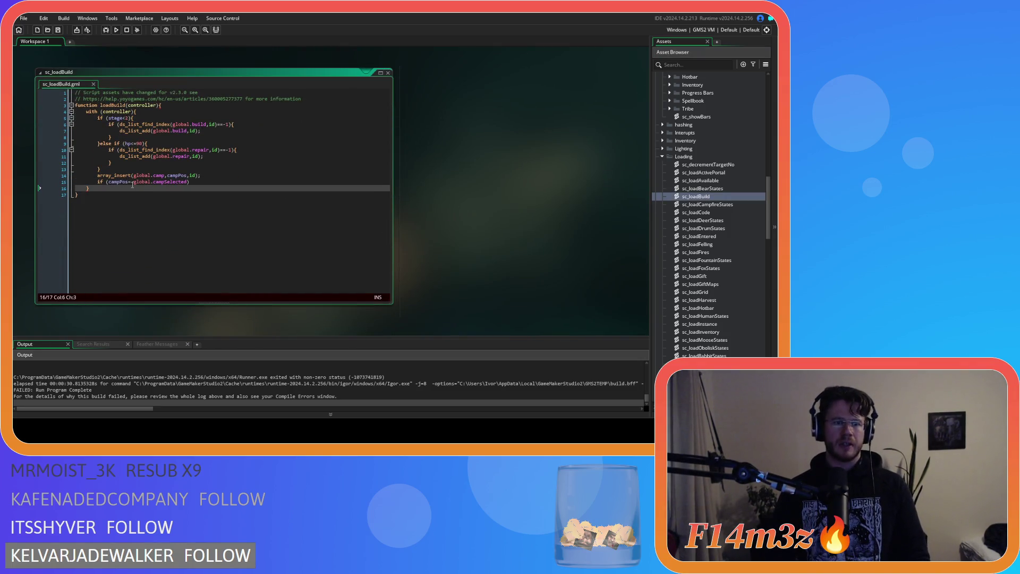
{"action": "double_click", "coordinate": [127, 183]}
{"action": "type", "text": "campSelectedPos"}
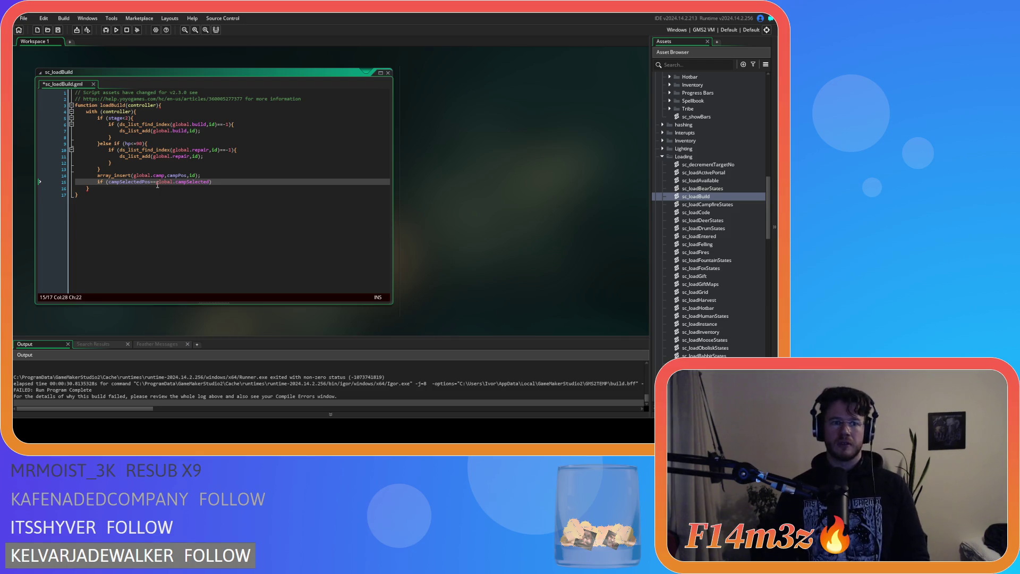
{"action": "key", "text": "ctrl+z"}
{"action": "double_click", "coordinate": [136, 182]}
{"action": "key", "text": "Delete"}
{"action": "key", "text": "Delete"}
{"action": "left_click", "coordinate": [168, 182]}
{"action": "type", "text": "Pos==campSelectedPos){"}
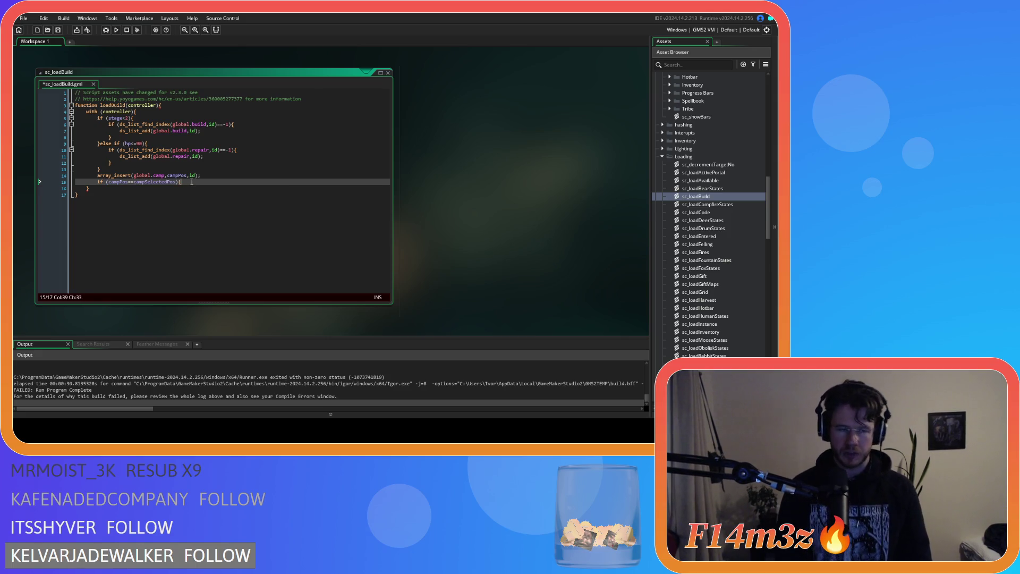
Put global.campSelected = id; inside the if body and select the whole block to copy.
{"action": "key", "text": "Return"}
{"action": "key", "text": "Return"}
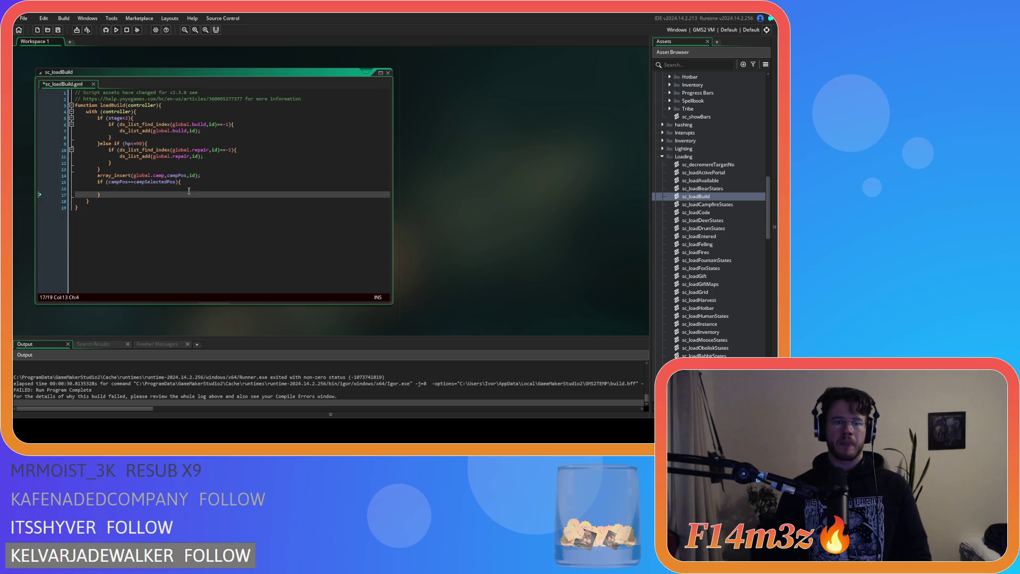
{"action": "key", "text": "Up"}
{"action": "type", "text": "global.campSe"}
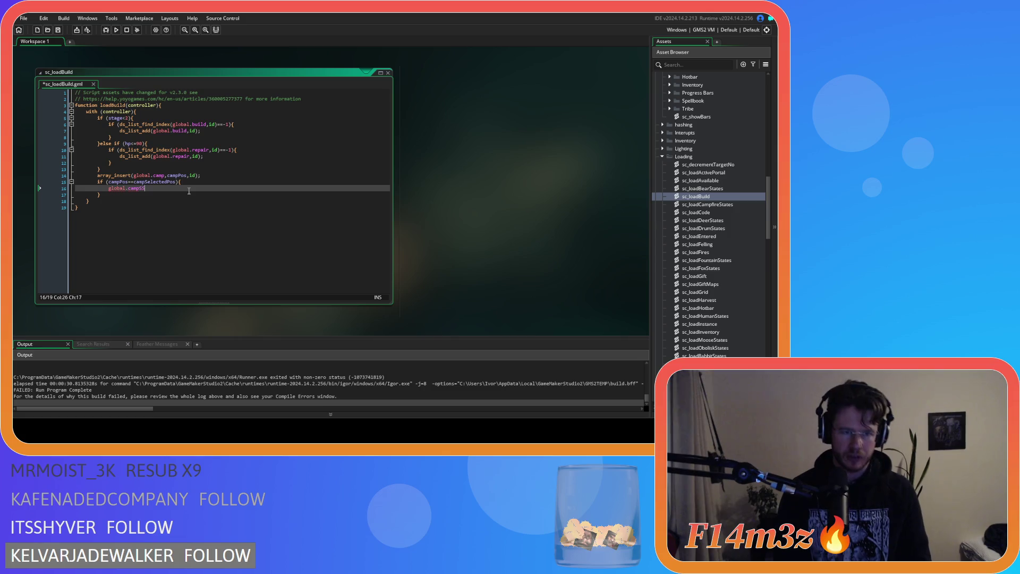
{"action": "type", "text": "lected"}
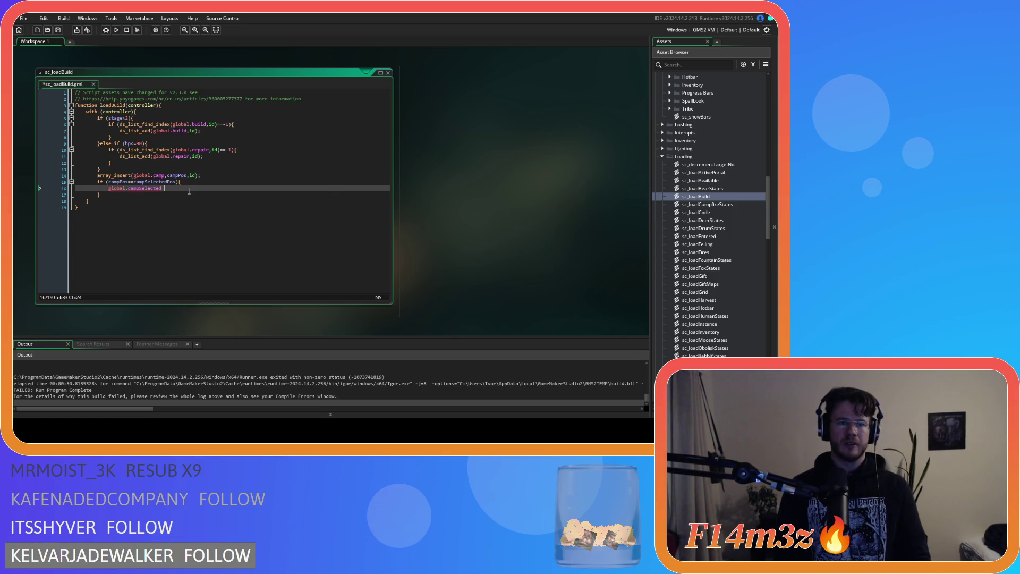
{"action": "type", "text": " = "}
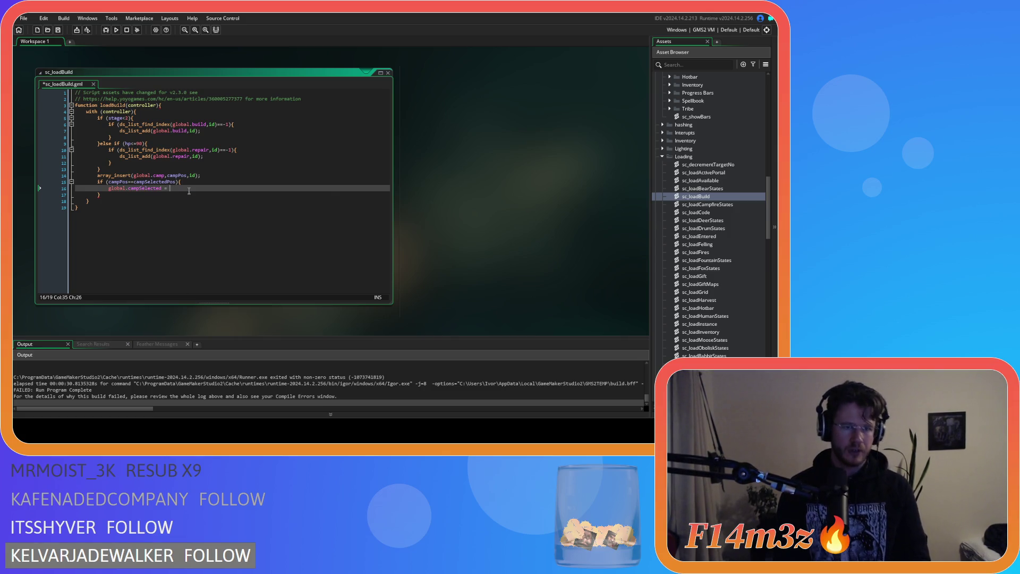
{"action": "type", "text": "id"}
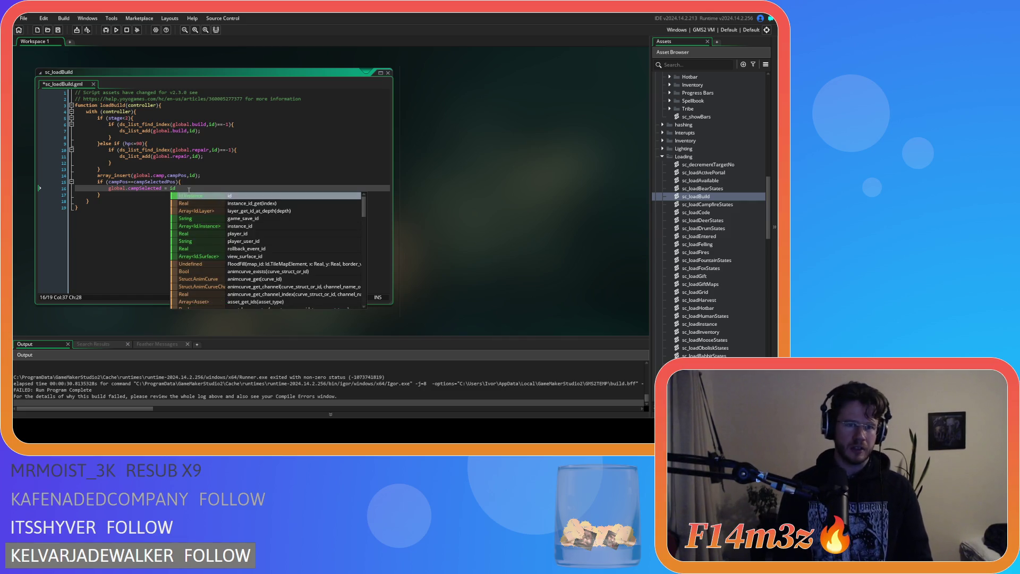
{"action": "type", "text": ";"}
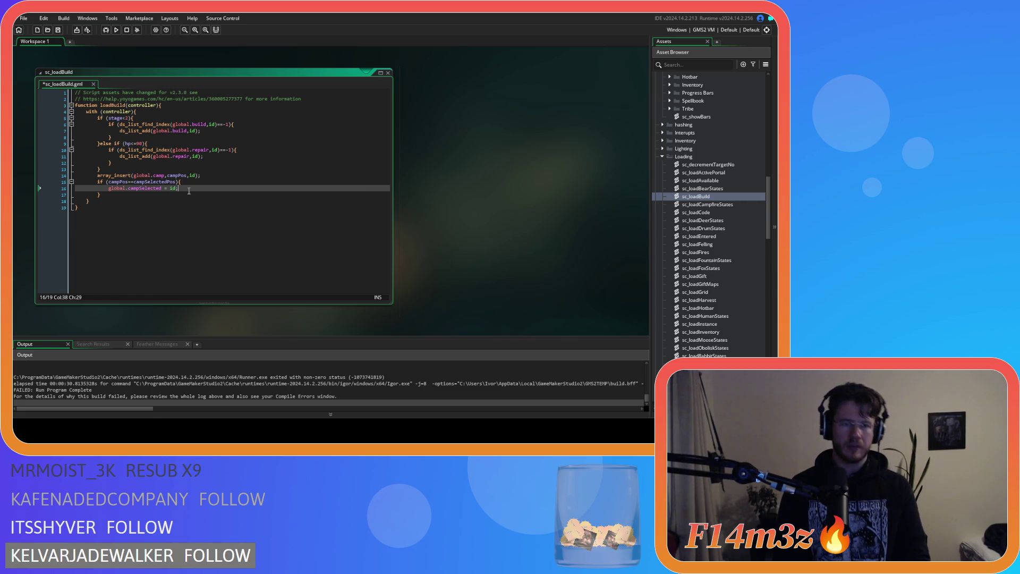
{"action": "left_click_drag", "start_coordinate": [128, 194], "coordinate": [97, 182]}
{"action": "key", "text": "ctrl+c"}
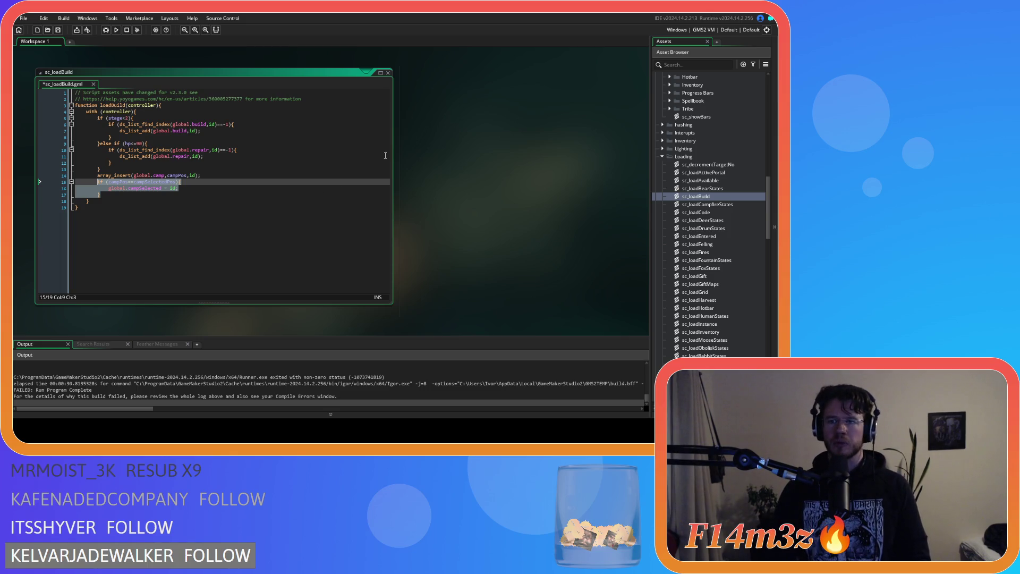
{"action": "double_click", "coordinate": [724, 228]}
Paste the campSelectedPos if block after array_insert in sc_loadDrumStates and sc_loadCampfireStates, and save.
{"action": "left_click", "coordinate": [208, 150]}
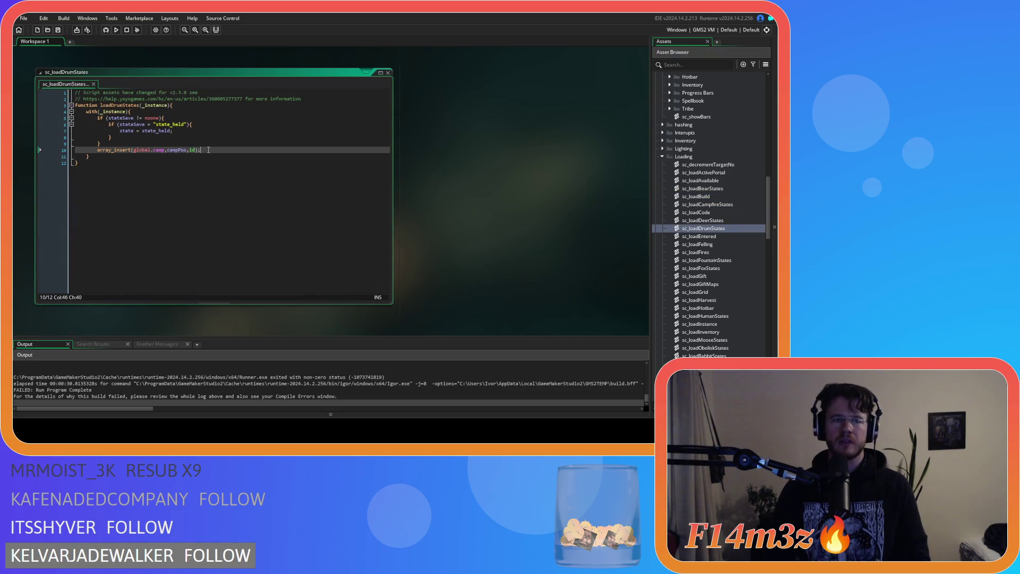
{"action": "key", "text": "ctrl+v"}
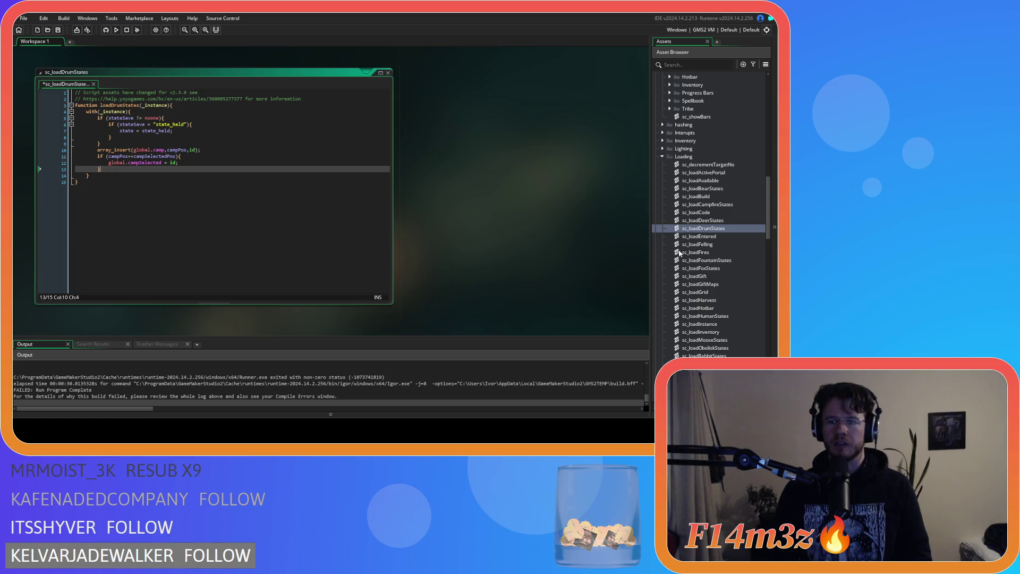
{"action": "double_click", "coordinate": [733, 205]}
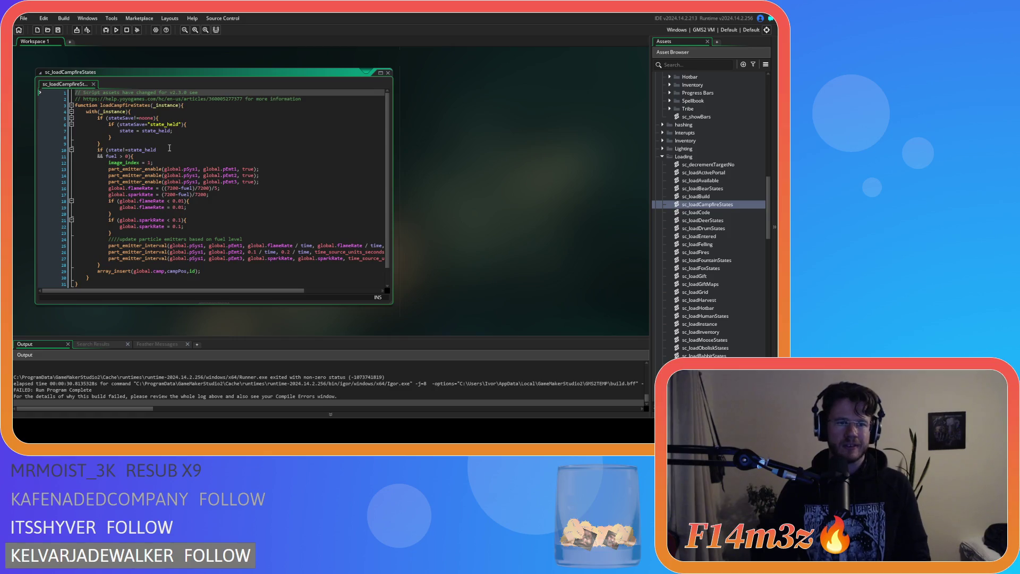
{"action": "scroll", "coordinate": [159, 146], "scroll_direction": "down", "scroll_amount": 1}
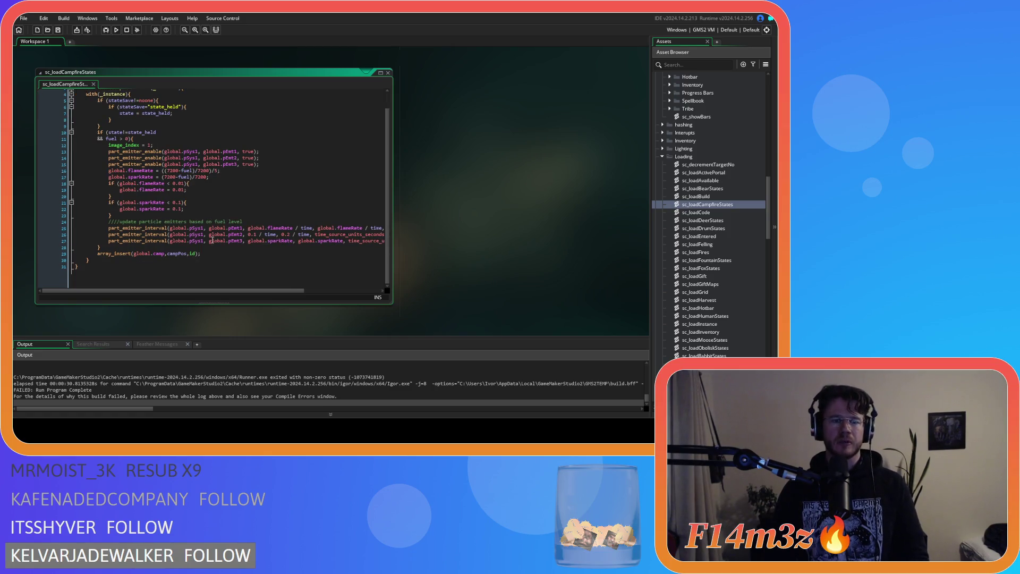
{"action": "left_click", "coordinate": [219, 257]}
{"action": "key", "text": "Return"}
{"action": "key", "text": "ctrl+v"}
{"action": "key", "text": "ctrl+s"}
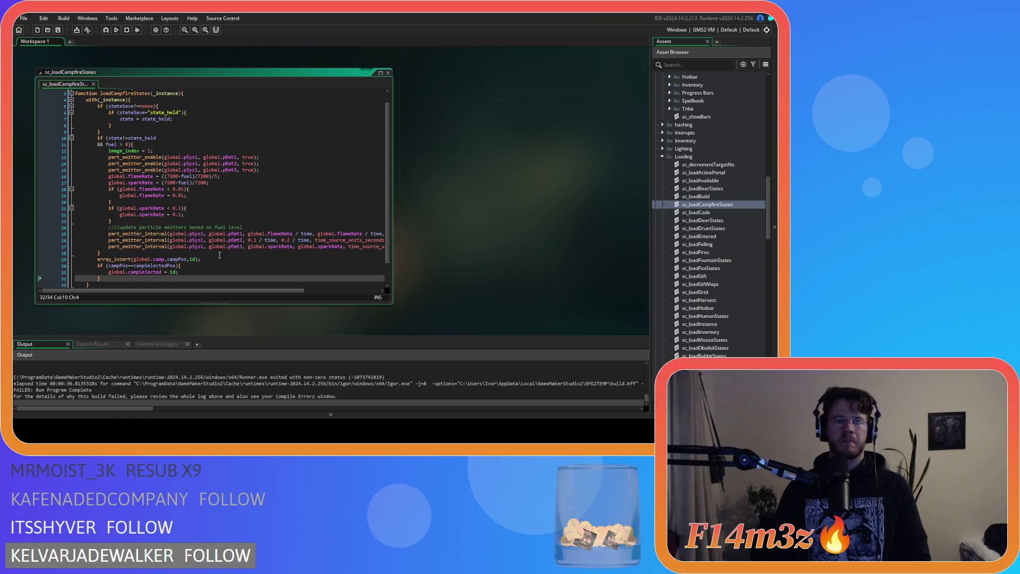
{"action": "scroll", "coordinate": [702, 209], "scroll_direction": "down", "scroll_amount": 5}
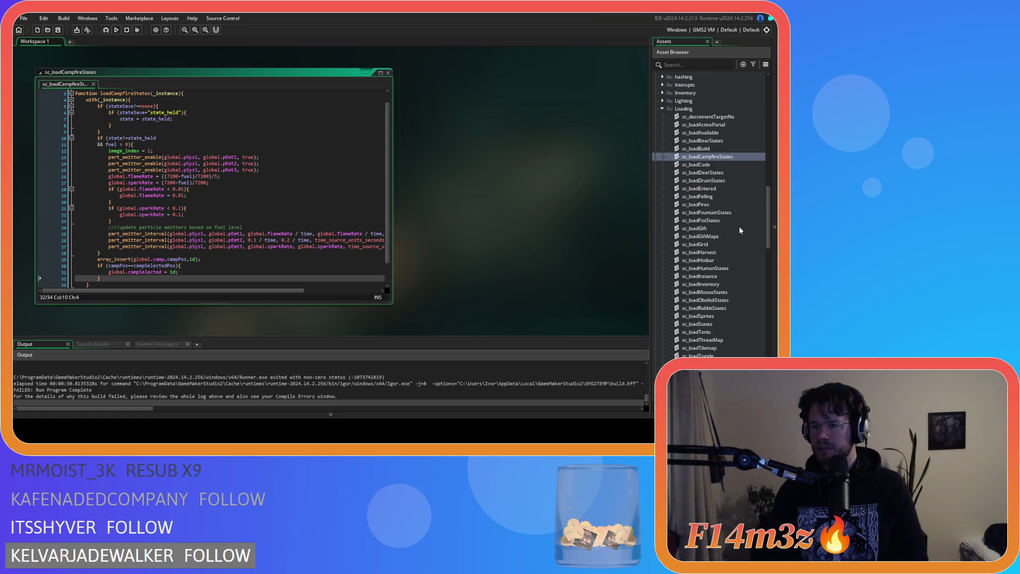
Prefix campSelectedPos with global. in sc_loadDrumStates and run the game with F5.
{"action": "double_click", "coordinate": [703, 116]}
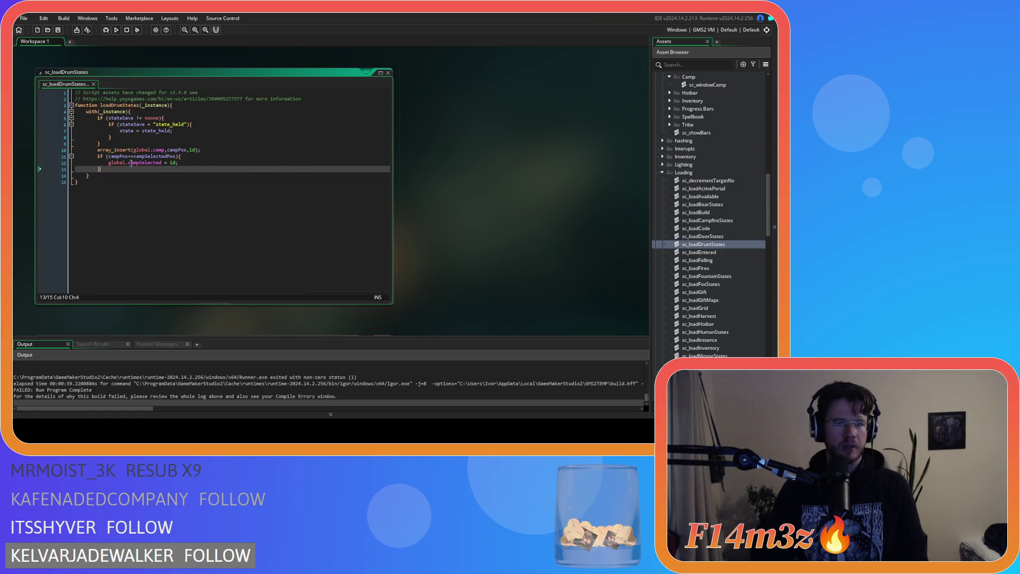
{"action": "left_click", "coordinate": [136, 158]}
{"action": "type", "text": "global."}
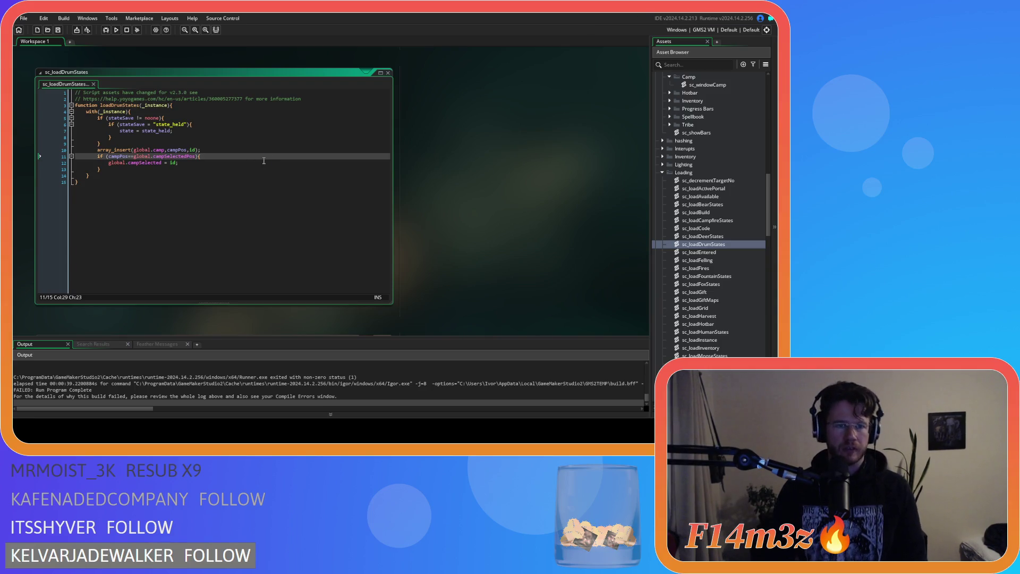
{"action": "key", "text": "F5"}
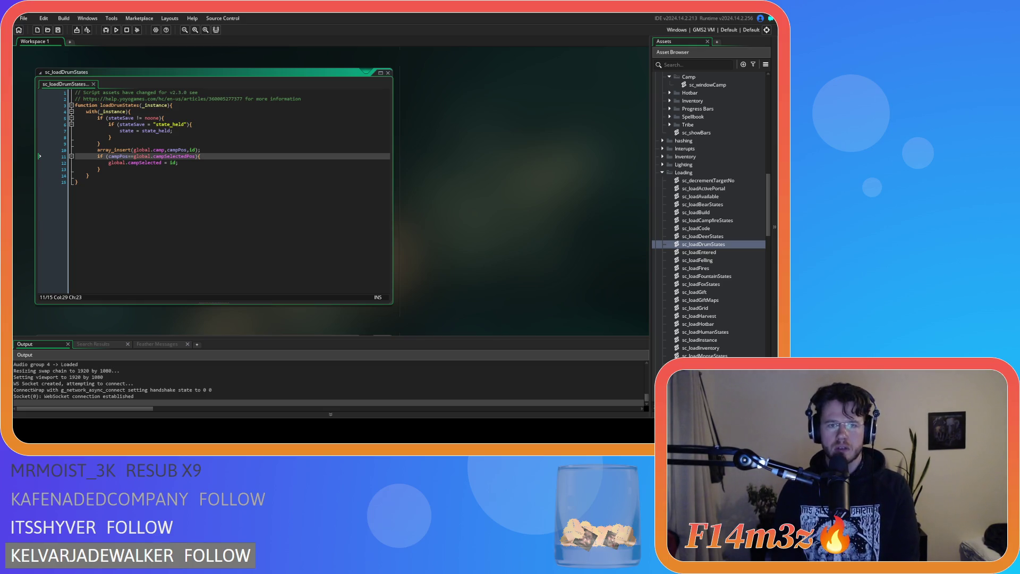
Prefix campSelectedPos with global. on line 6 of sc_loadObeliskStates and run the game again.
{"action": "scroll", "coordinate": [713, 311], "scroll_direction": "down", "scroll_amount": 2}
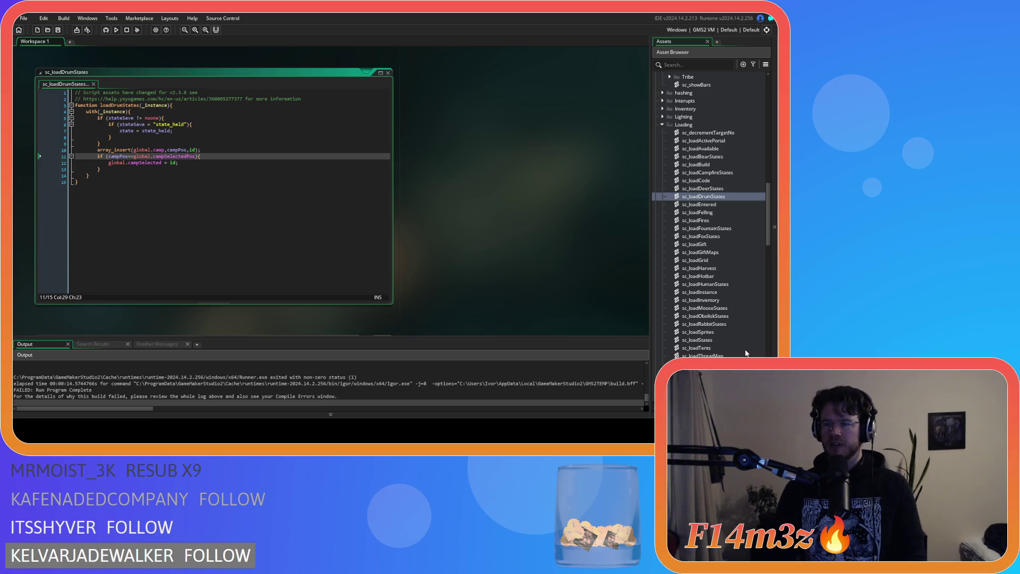
{"action": "scroll", "coordinate": [728, 299], "scroll_direction": "down", "scroll_amount": 1}
{"action": "left_click", "coordinate": [722, 302]}
{"action": "double_click", "coordinate": [722, 300]}
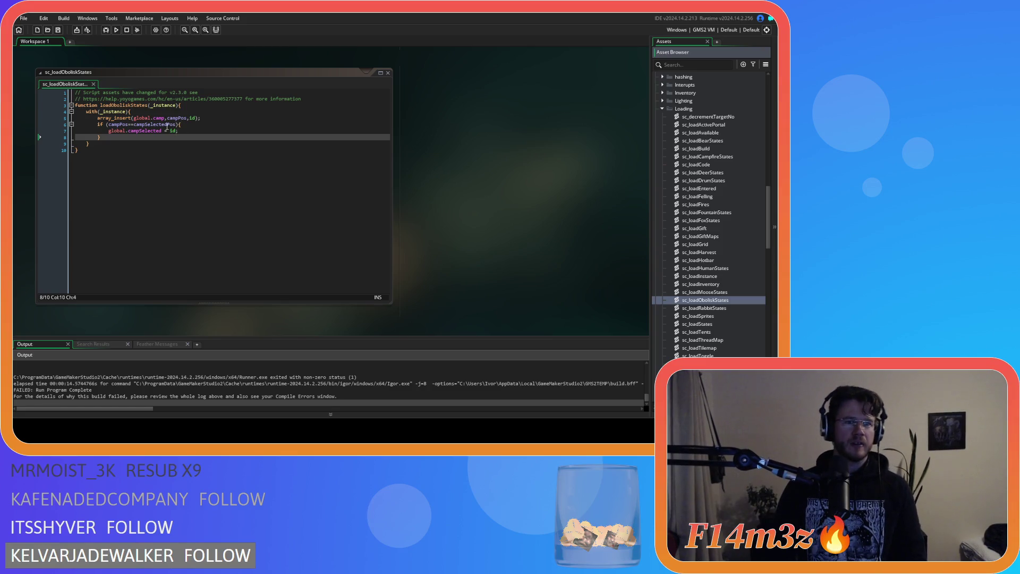
{"action": "left_click", "coordinate": [132, 125]}
{"action": "type", "text": "global."}
{"action": "left_click", "coordinate": [252, 144]}
{"action": "key", "text": "F5"}
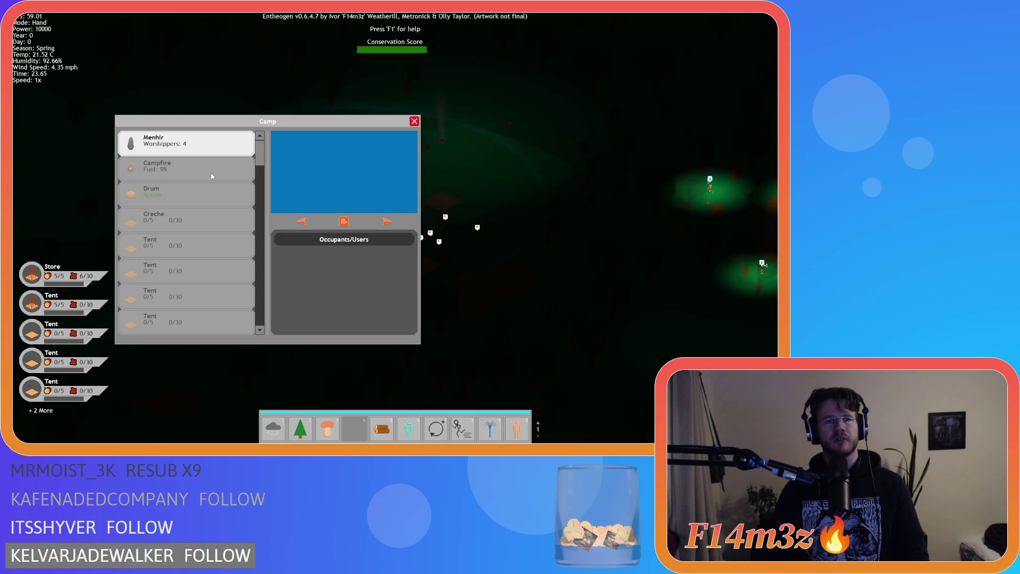
Close the Camp window and ask the game to quit with Escape.
{"action": "key", "text": "Escape"}
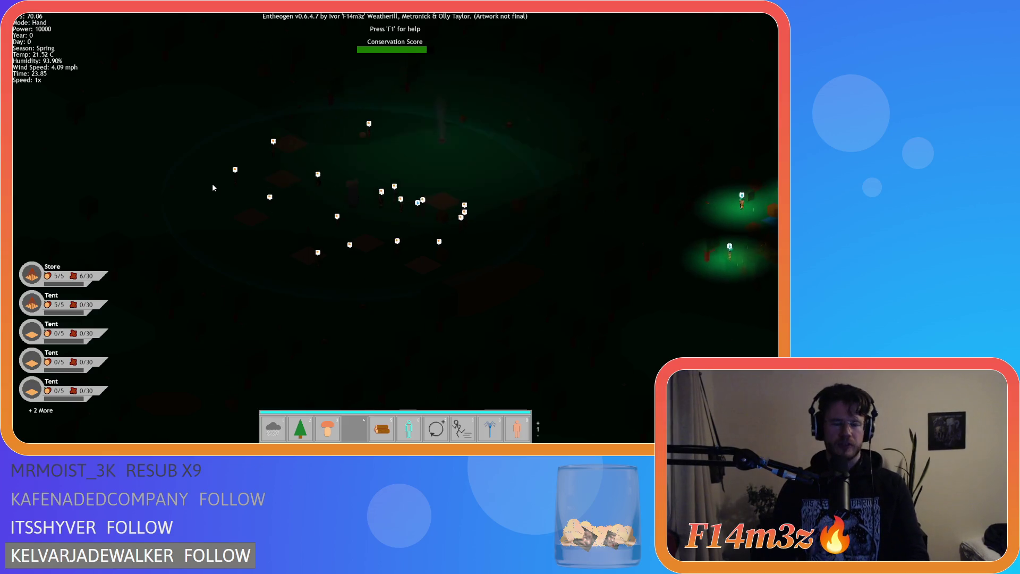
{"action": "key", "text": "Escape"}
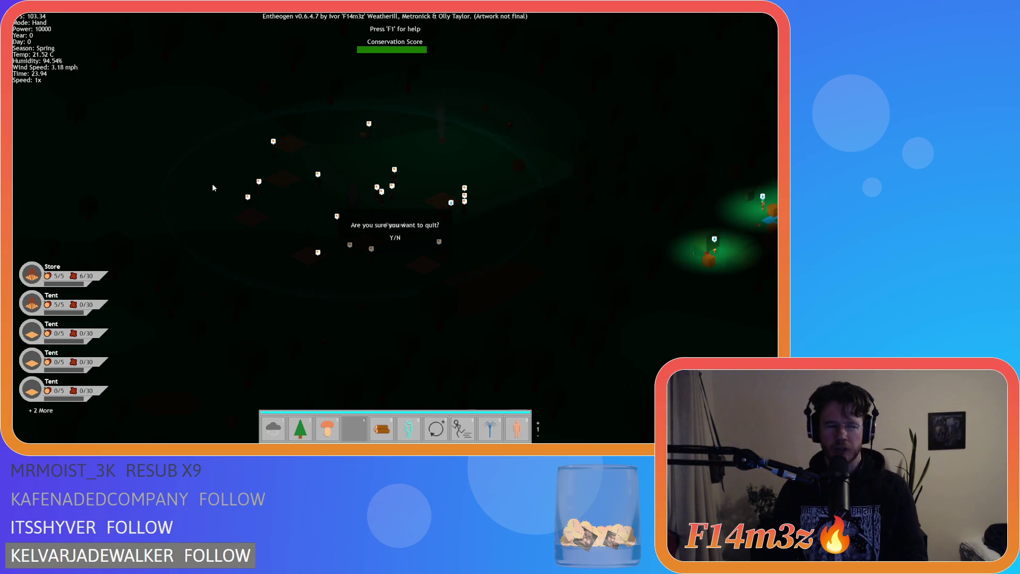
Confirm quitting the game and close all open script editors via Windows > Close All.
{"action": "key", "text": "y"}
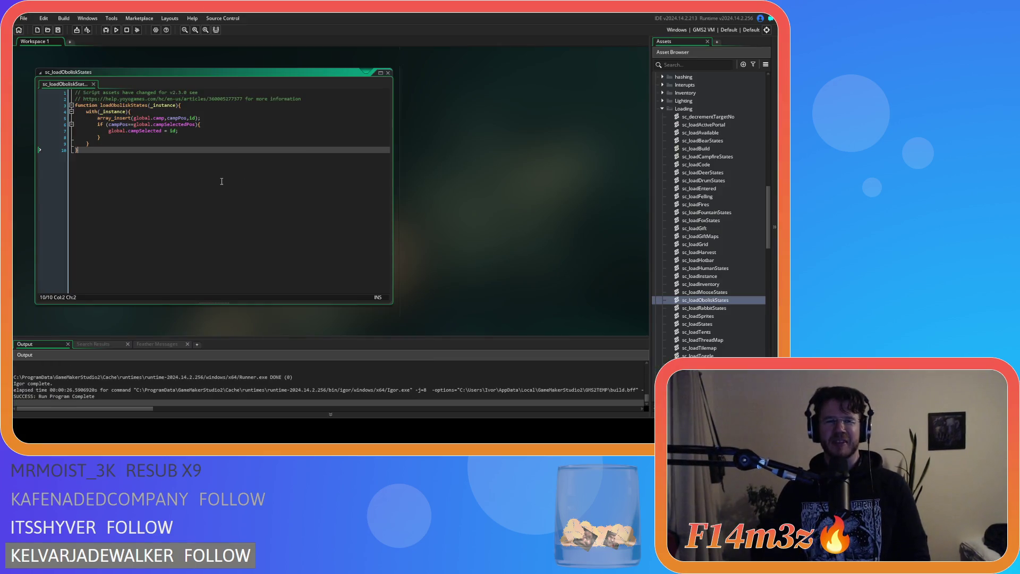
{"action": "left_click", "coordinate": [248, 174]}
{"action": "right_click", "coordinate": [487, 180]}
{"action": "mouse_move", "coordinate": [505, 192]}
{"action": "left_click", "coordinate": [558, 290]}
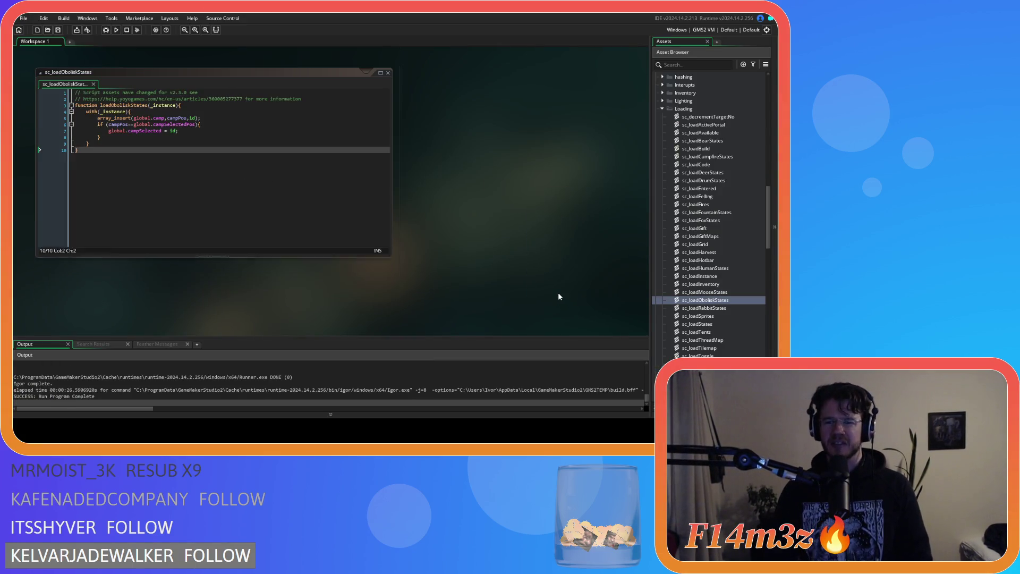
Collapse the Loading, Save, UI and GUI folders in the Asset Browser.
{"action": "left_click", "coordinate": [663, 109]}
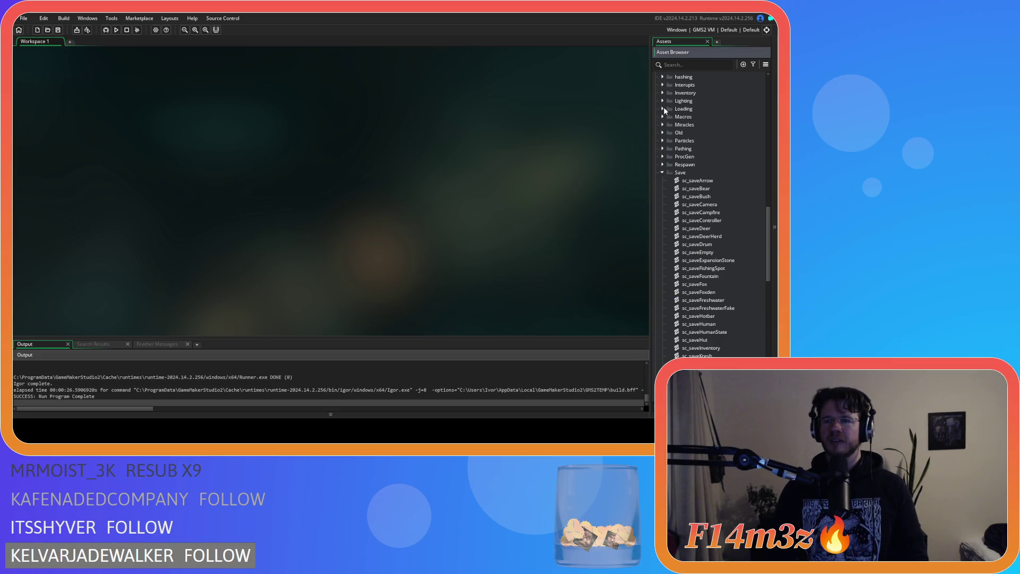
{"action": "left_click", "coordinate": [662, 172]}
{"action": "left_click", "coordinate": [662, 348]}
{"action": "scroll", "coordinate": [659, 234], "scroll_direction": "up", "scroll_amount": 5}
{"action": "left_click", "coordinate": [670, 212]}
{"action": "left_click", "coordinate": [669, 212]}
{"action": "left_click", "coordinate": [661, 196]}
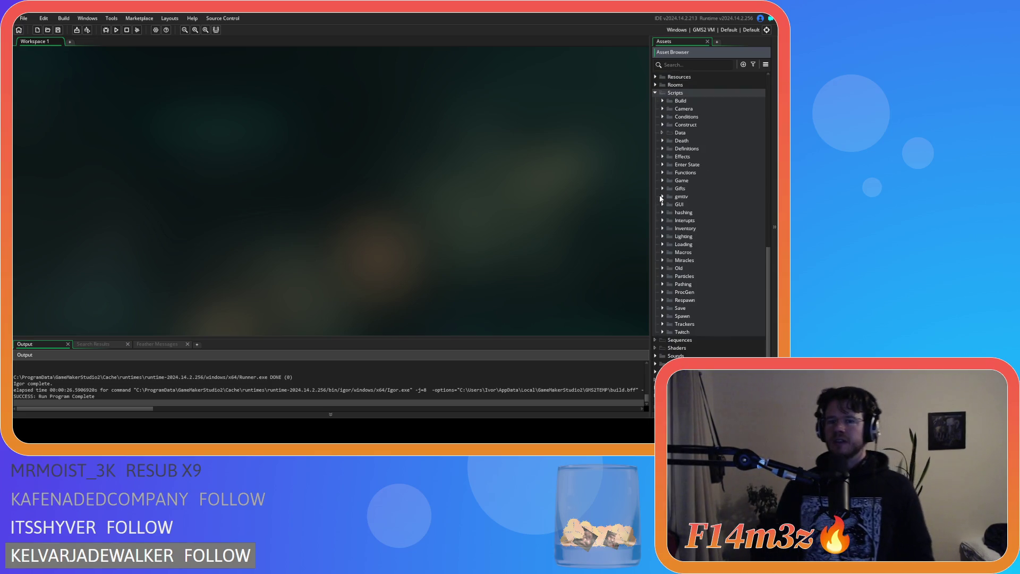